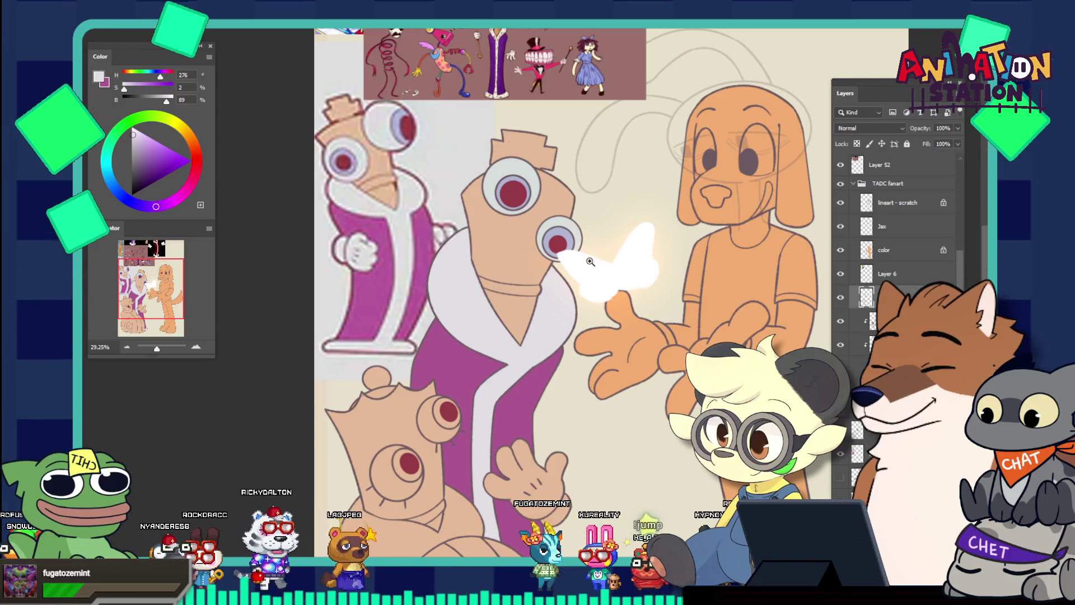
Step: Select the lower eye's red pupil and scale it up with Free Transform to fill more of the iris
scroll(542, 226, up, 2)
scroll(542, 226, up, 3)
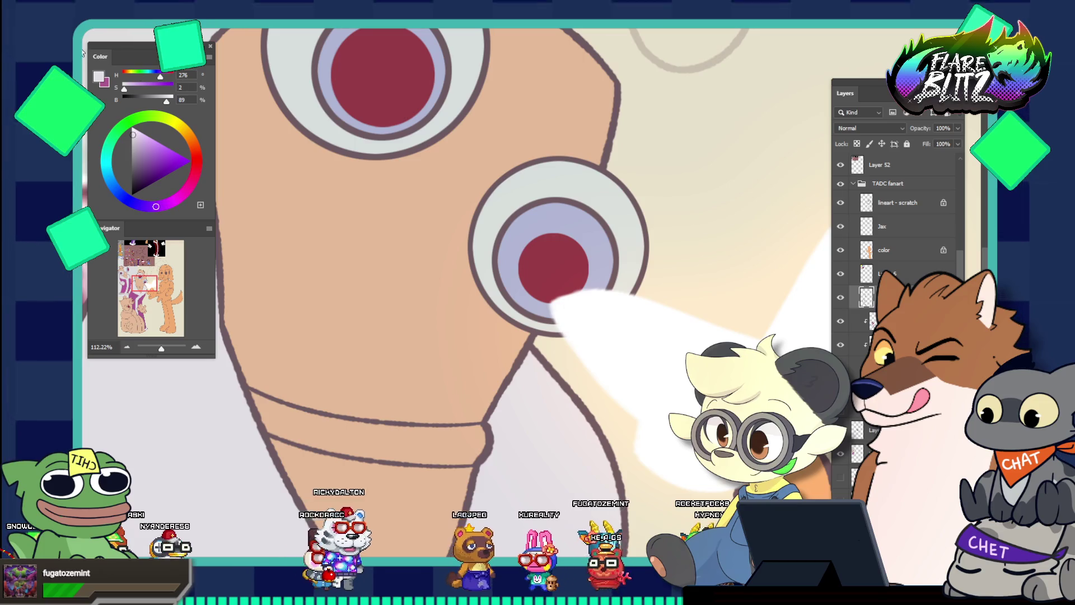
click(575, 256)
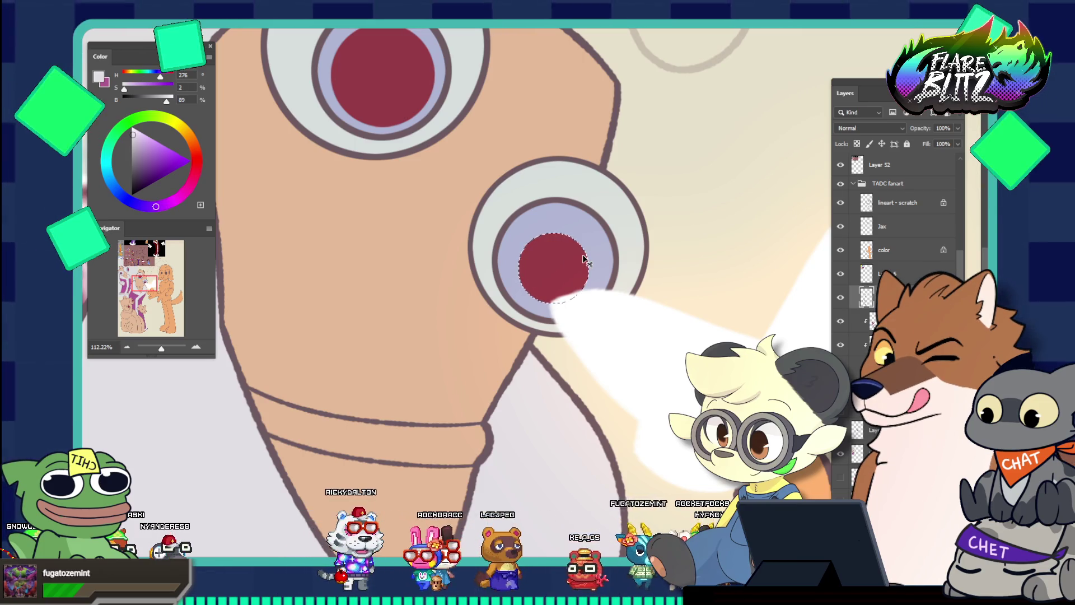
key(ctrl+t)
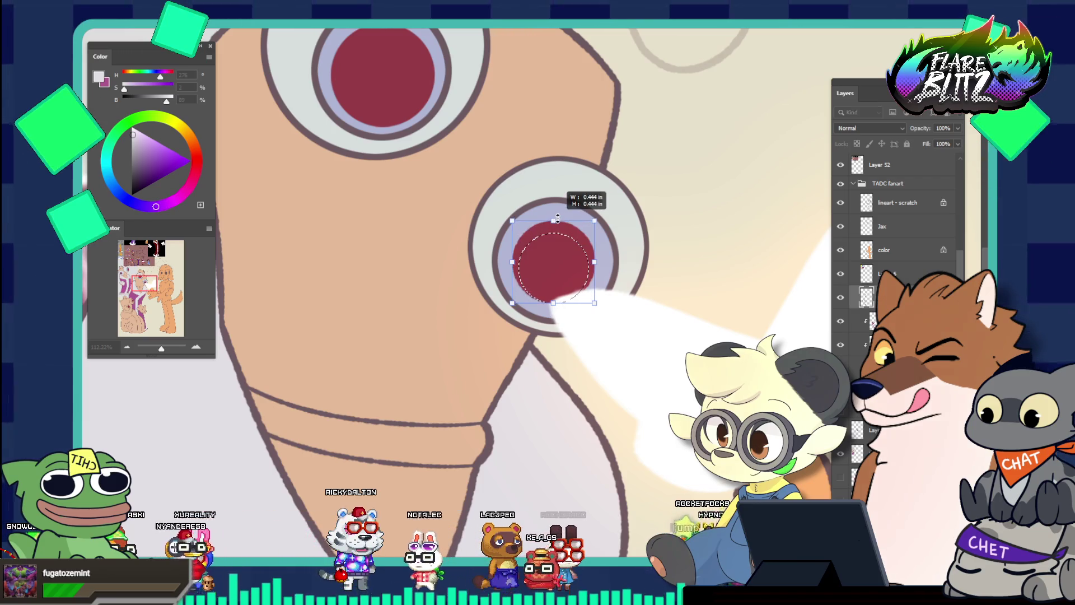
drag(557, 219, 554, 219)
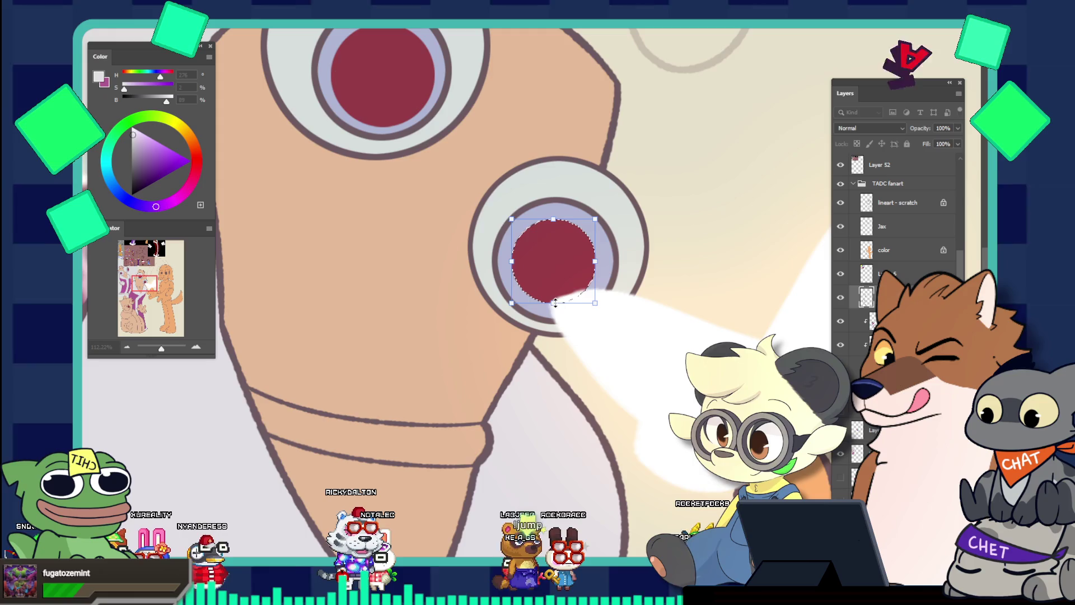
mouse_move(555, 303)
mouse_down()
mouse_move(595, 286)
mouse_move(560, 317)
mouse_up()
key(Return)
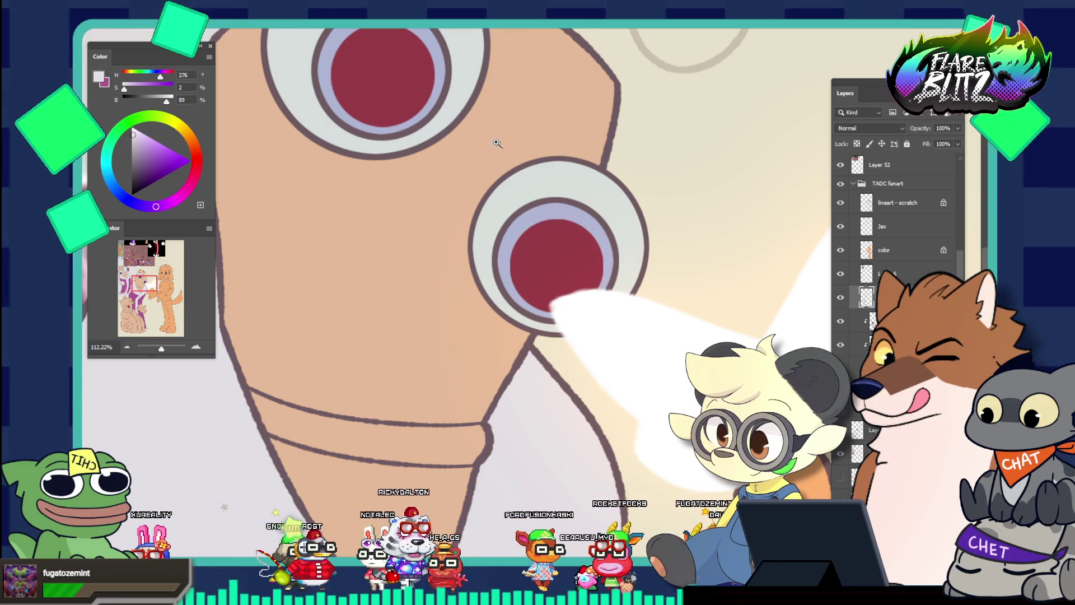
key(ctrl+0)
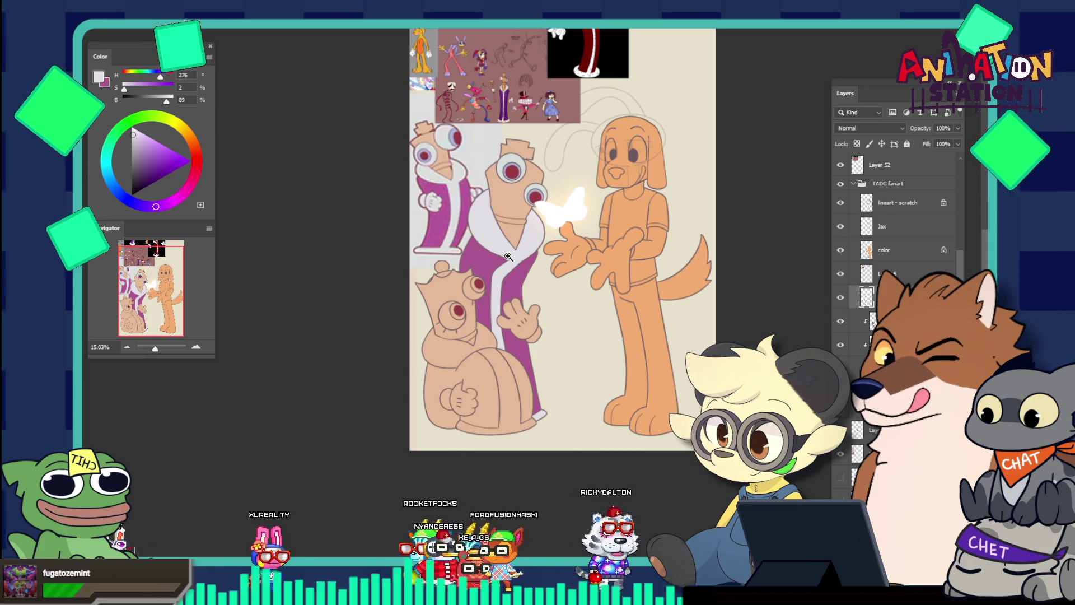
Step: Zoom in on the characters' faces and eyedrop a colour, ending on the robe's muted magenta
scroll(509, 256, up, 2)
scroll(509, 256, up, 3)
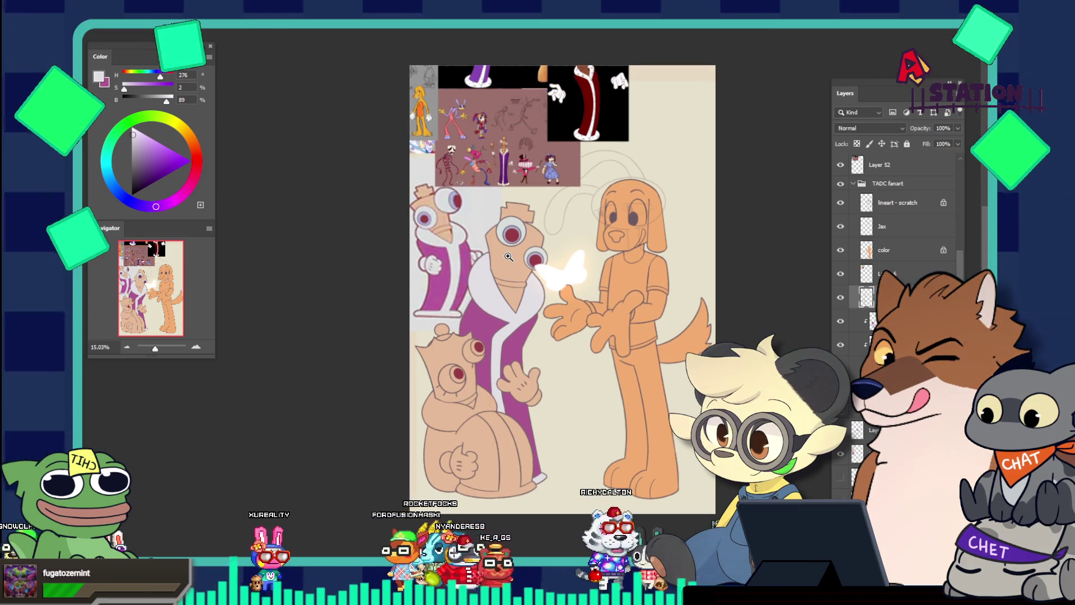
scroll(558, 248, down, 4)
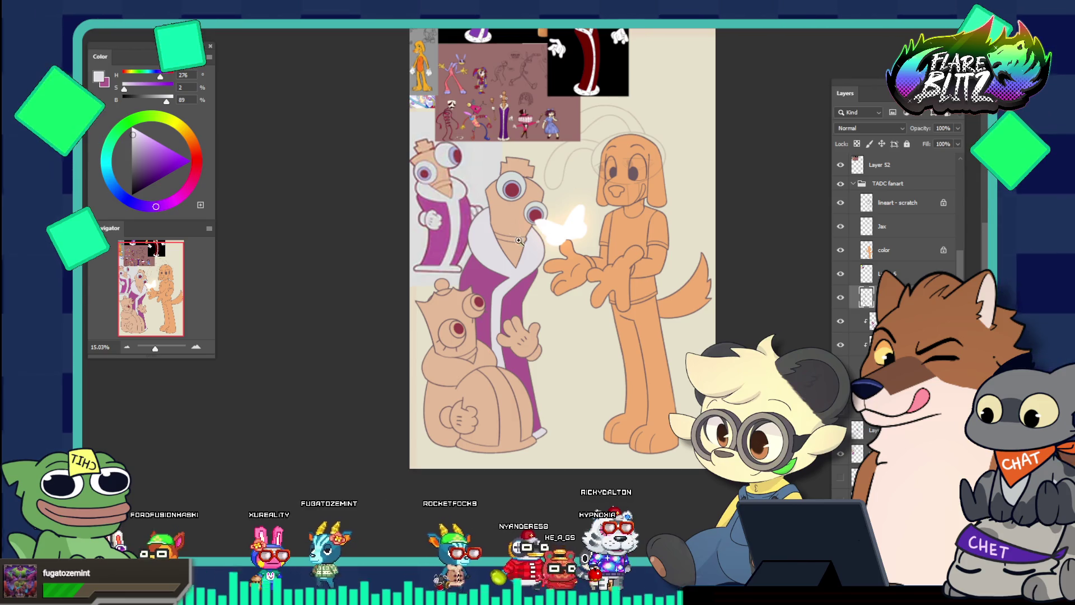
drag(496, 180, 543, 256)
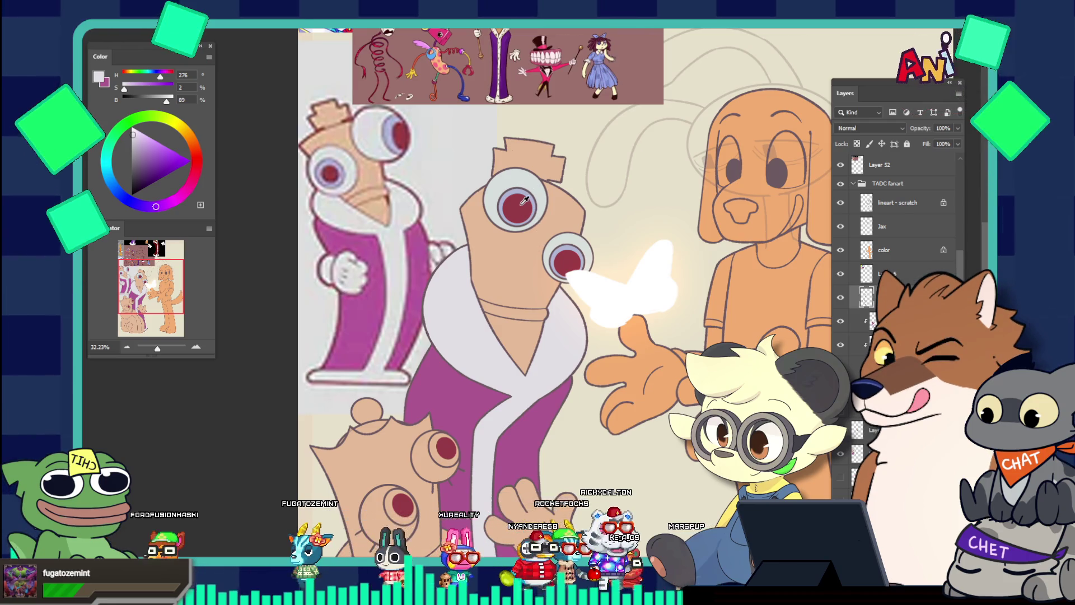
alt+click(507, 221)
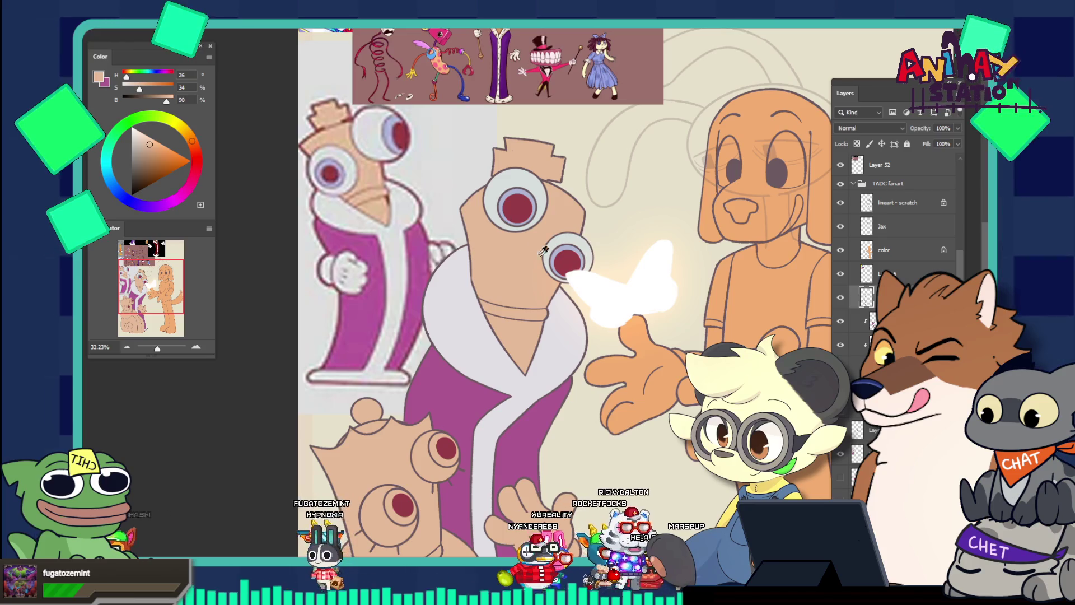
mouse_move(555, 257)
mouse_down()
mouse_move(469, 240)
mouse_move(632, 114)
mouse_up()
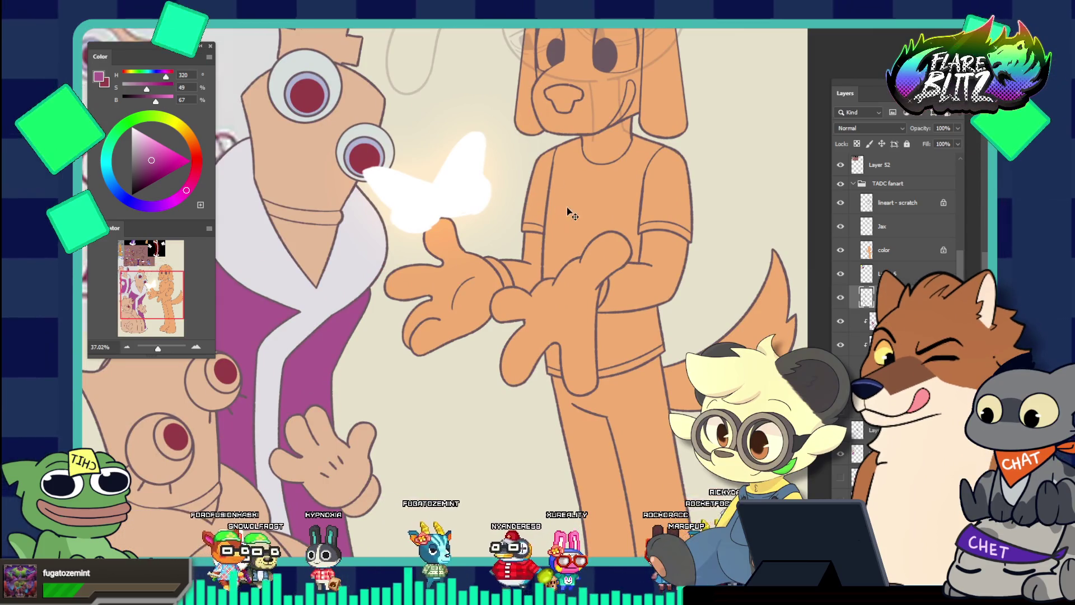
Step: Clear the existing selection and make the lineart - scratch layer active
ctrl+click(558, 163)
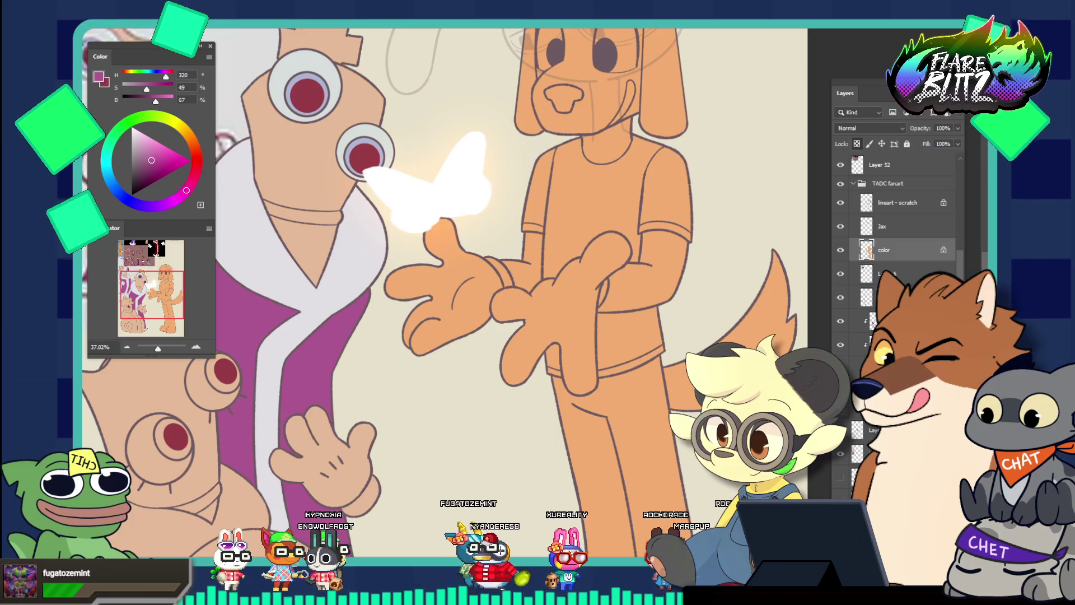
key(ctrl+d)
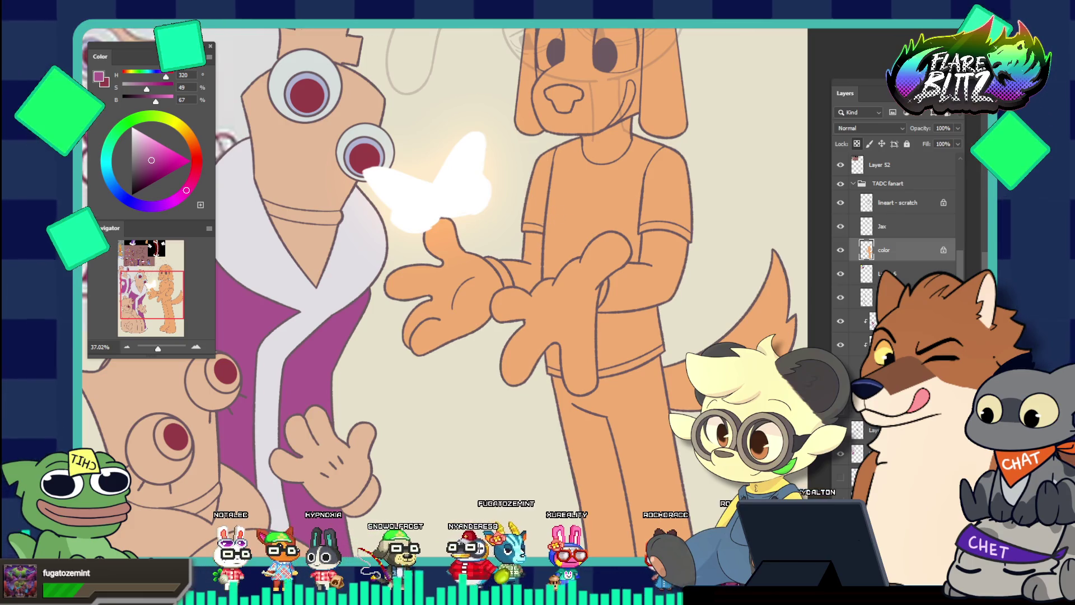
click(902, 227)
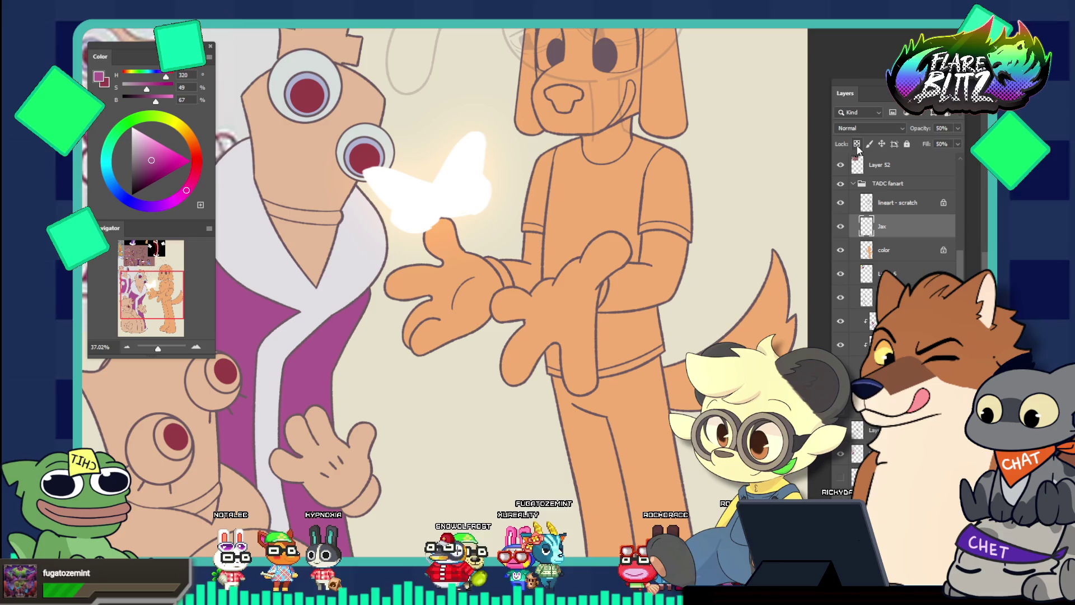
click(896, 273)
click(902, 203)
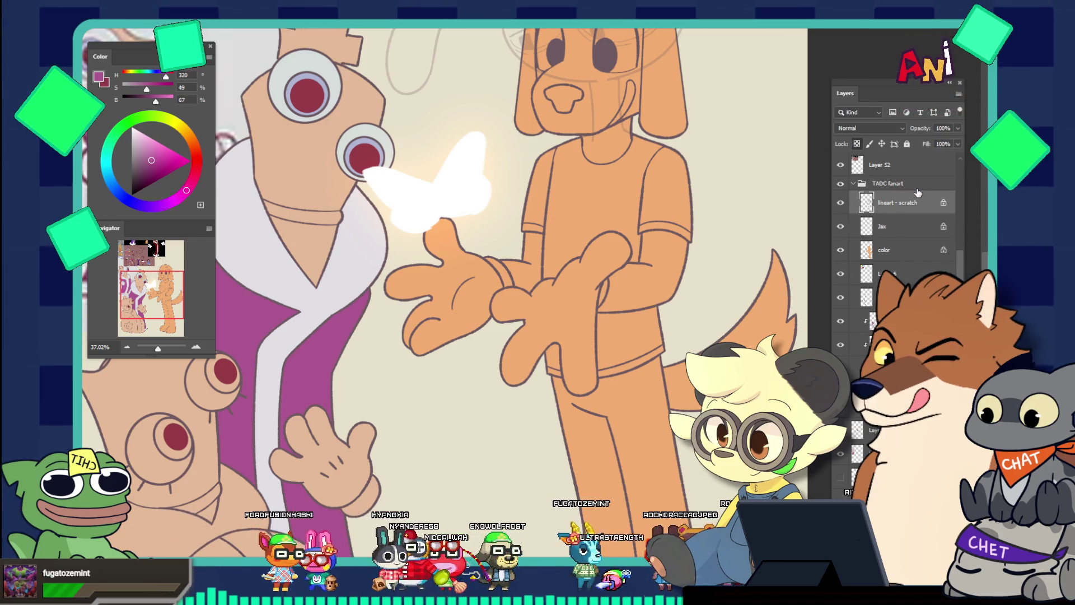
click(897, 249)
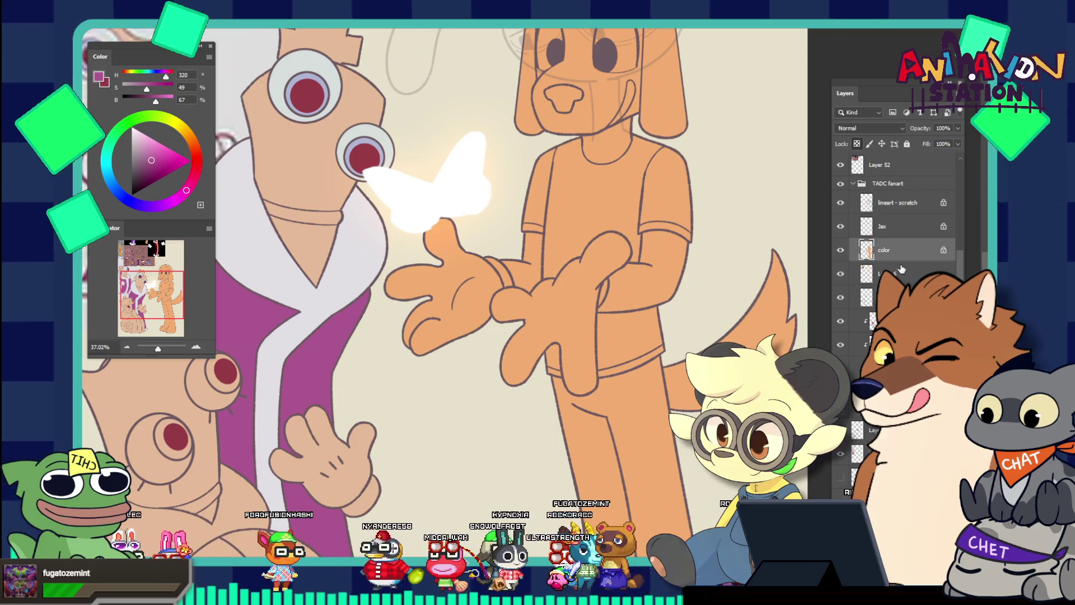
click(859, 206)
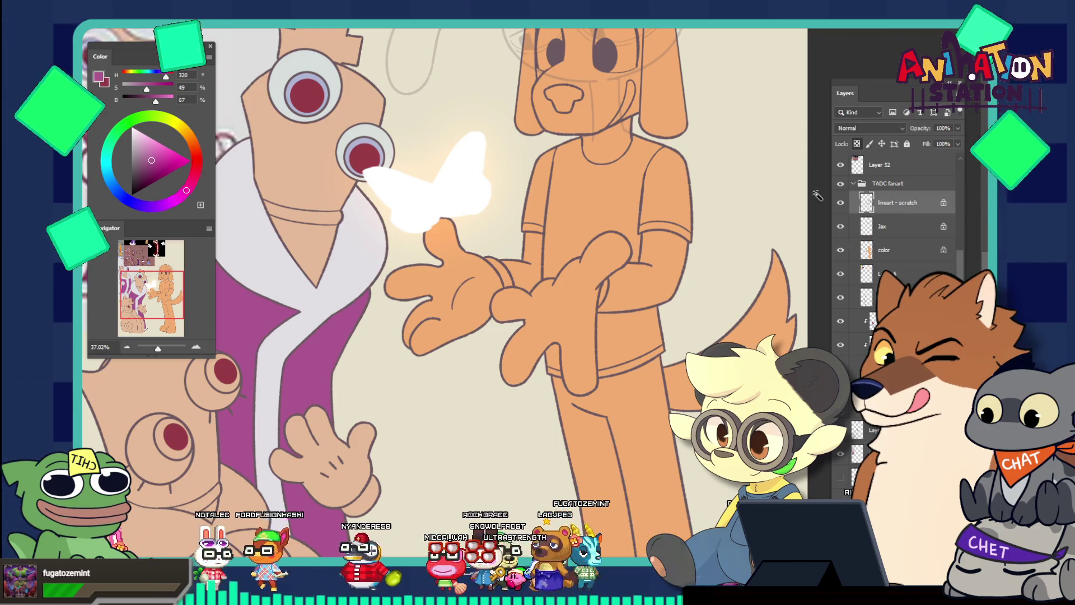
Step: Select the dog's shirt with both sleeves and expand the selection by 2 px twice
click(542, 199)
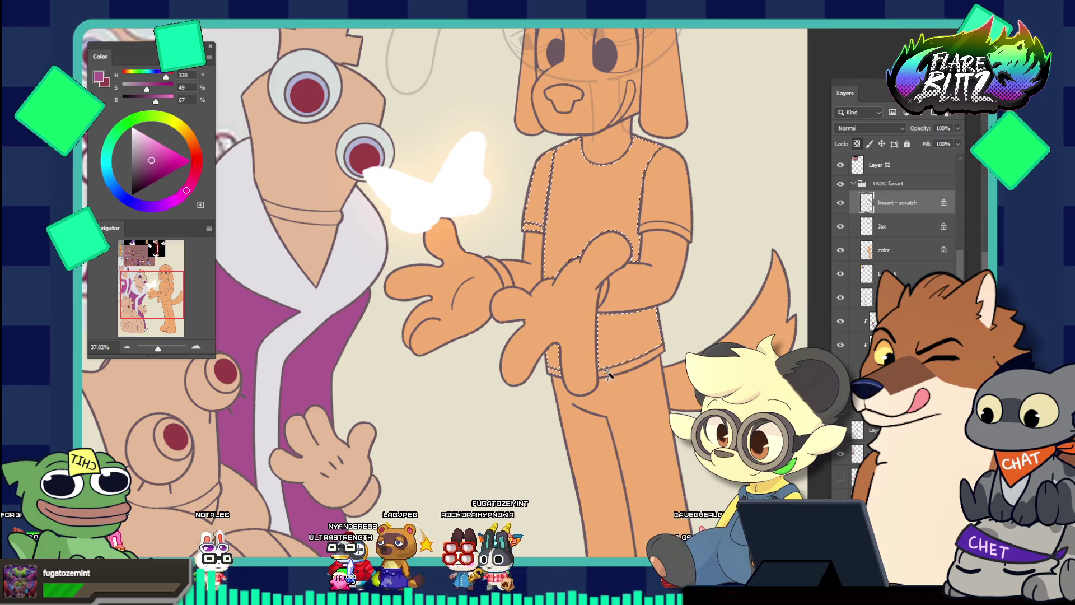
drag(666, 217, 696, 224)
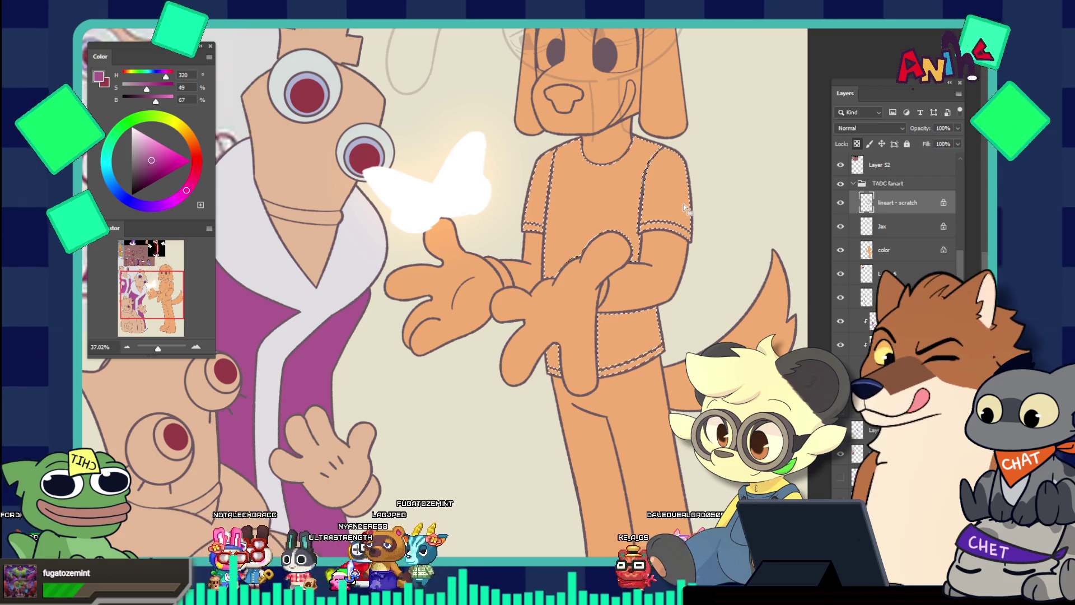
key(alt+s)
key(m)
key(e)
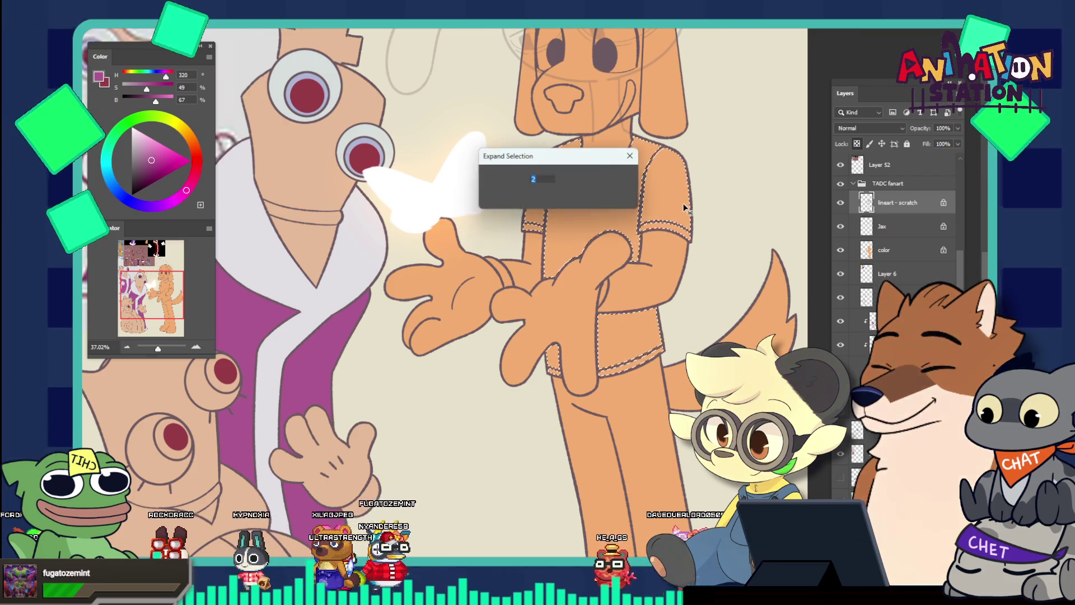
key(Return)
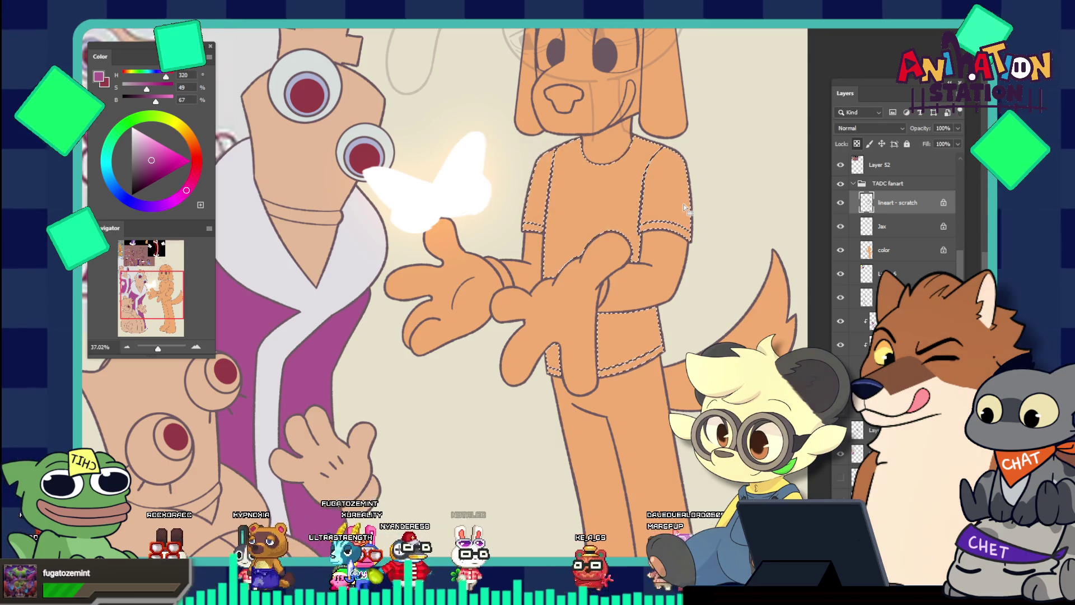
key(alt+s)
key(m)
key(e)
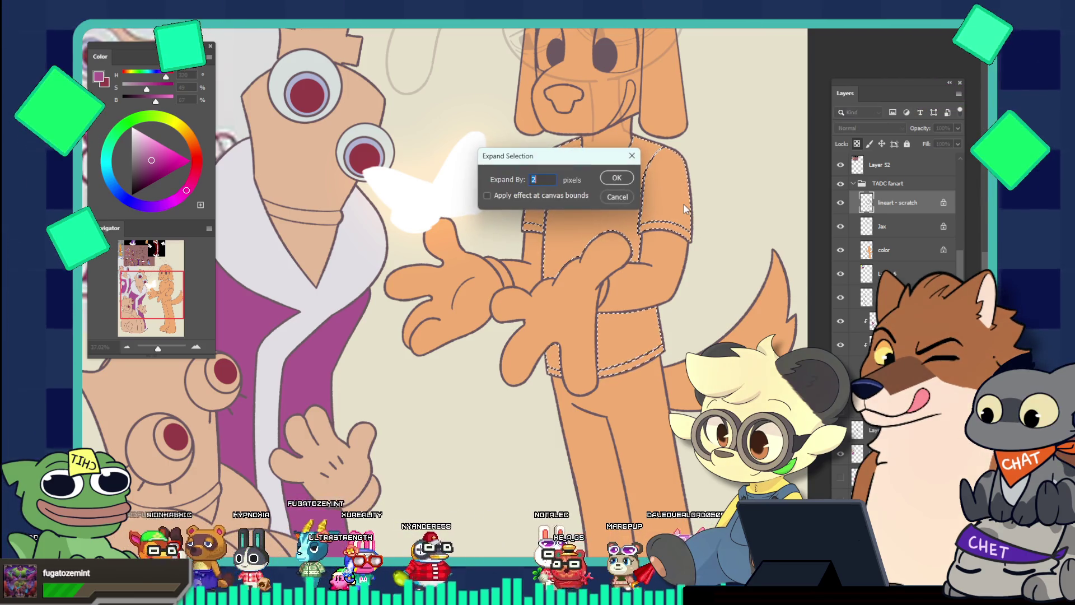
key(Return)
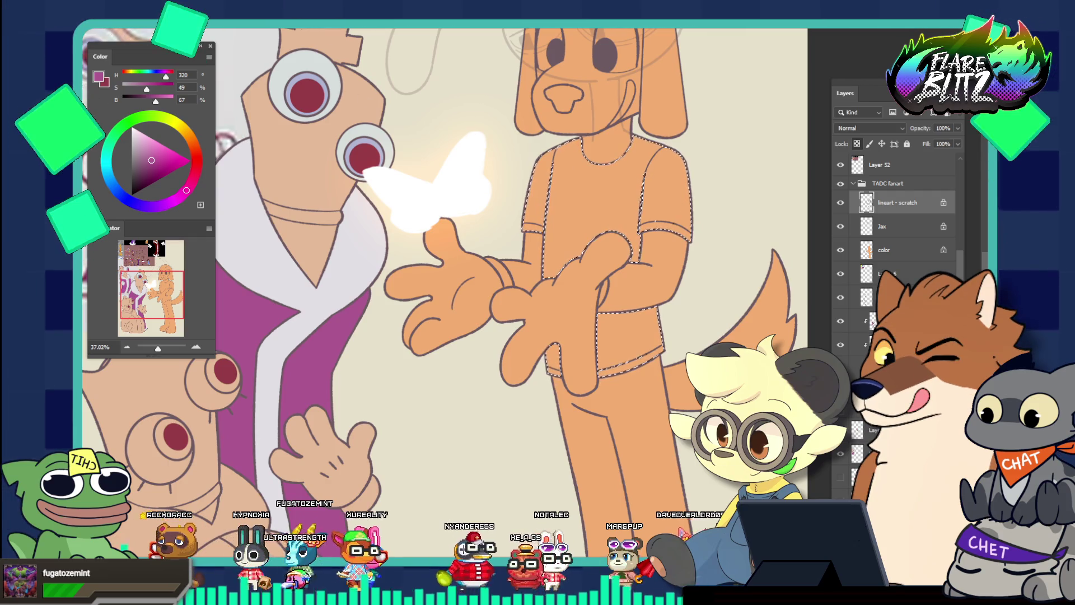
Step: Sample the dark red from the eye and target the color layer
drag(461, 132, 455, 133)
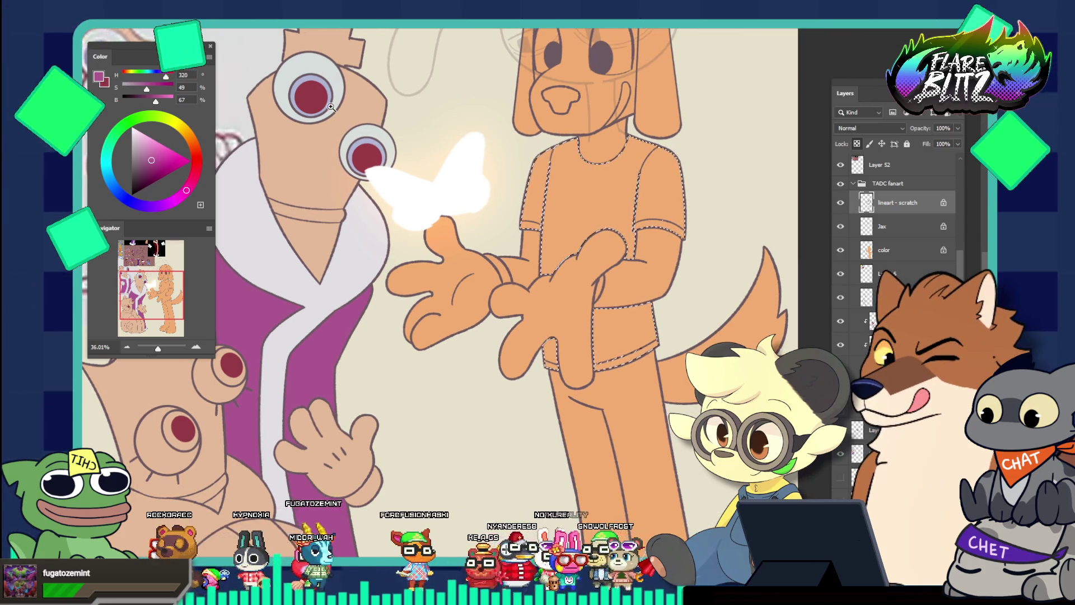
click(307, 89)
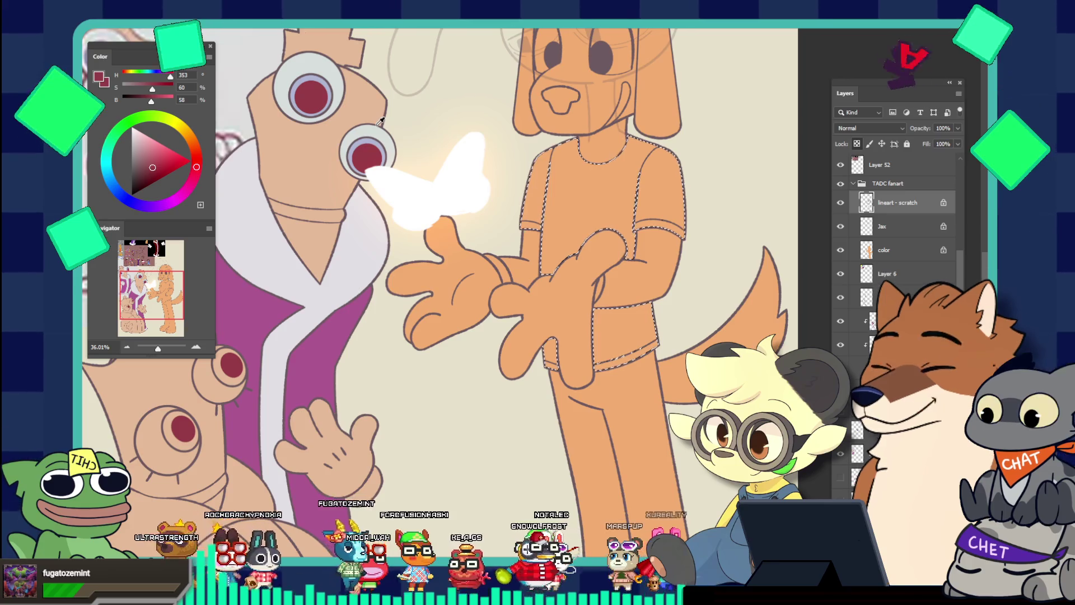
click(898, 251)
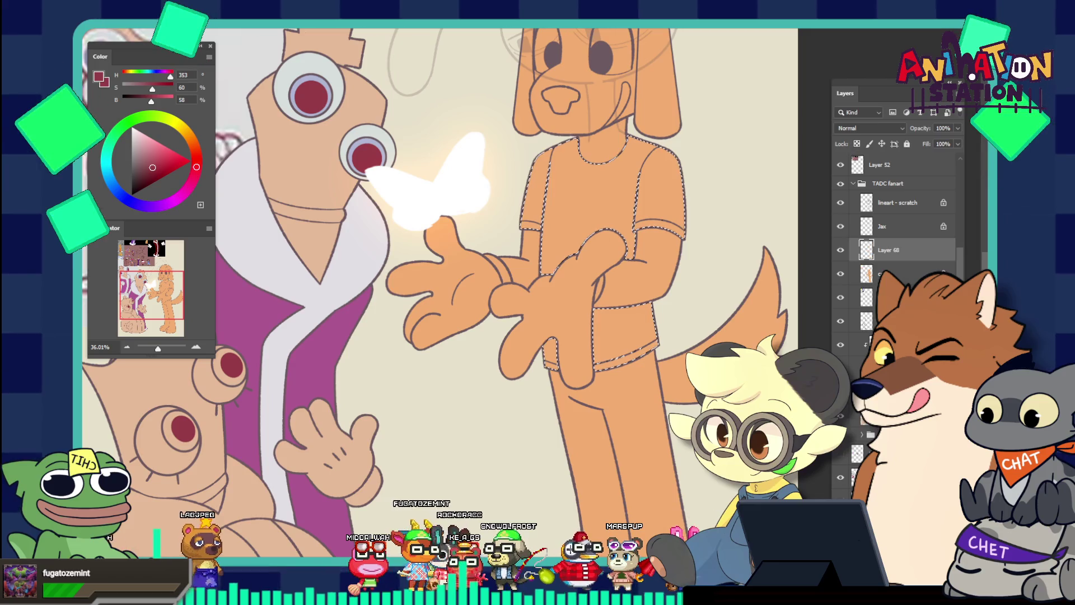
Step: Fill the dog's shirt selection with dark red, deselect, and drag the reference sheets down
click(592, 256)
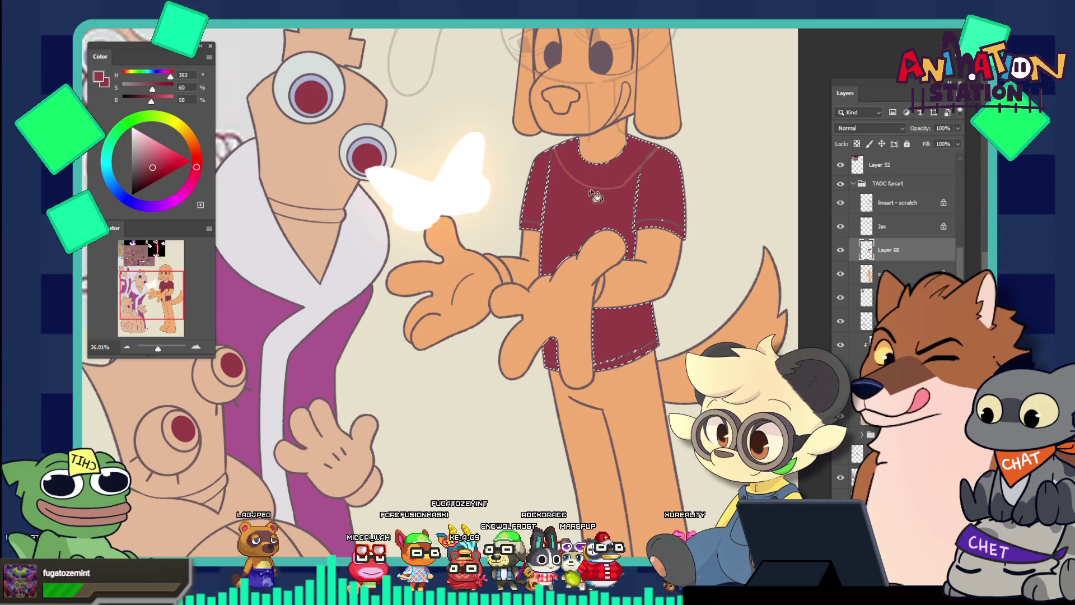
mouse_move(609, 142)
mouse_down()
mouse_move(627, 179)
mouse_move(601, 149)
mouse_up()
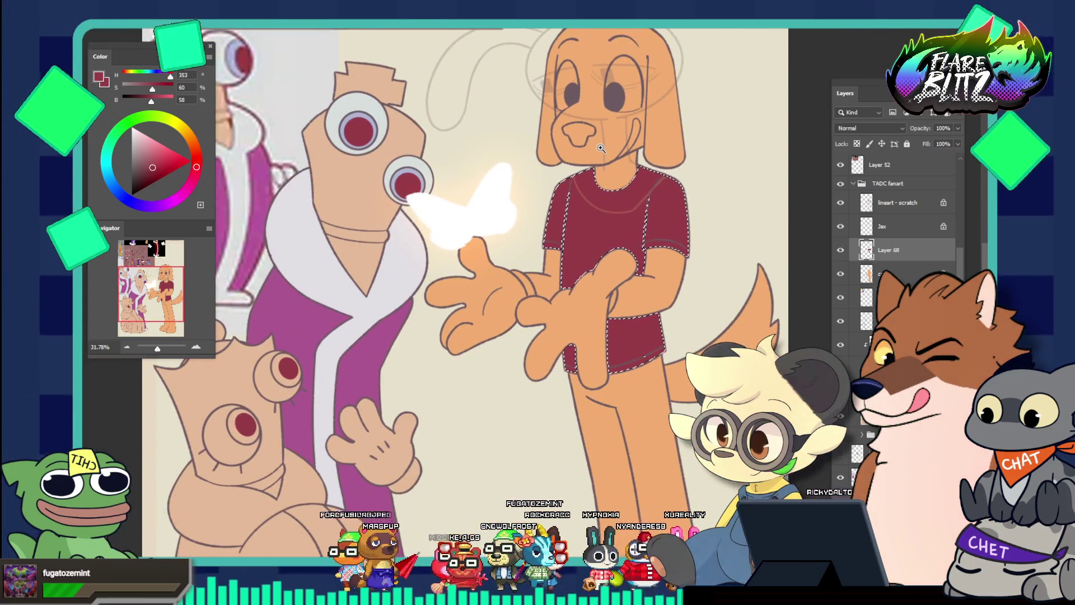
drag(440, 187, 421, 167)
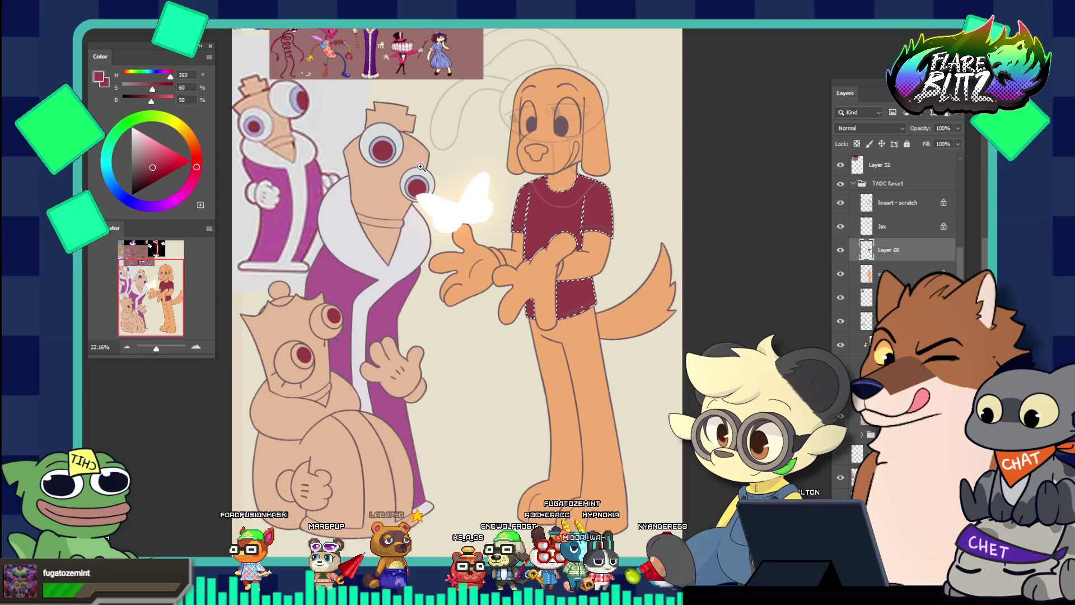
scroll(421, 167, up, 5)
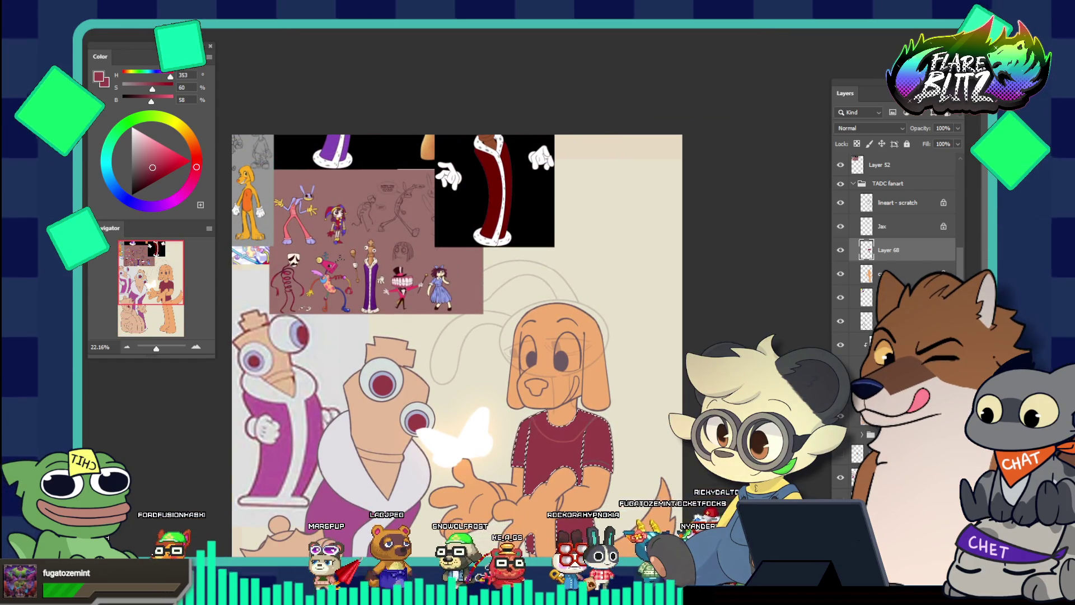
key(ctrl+d)
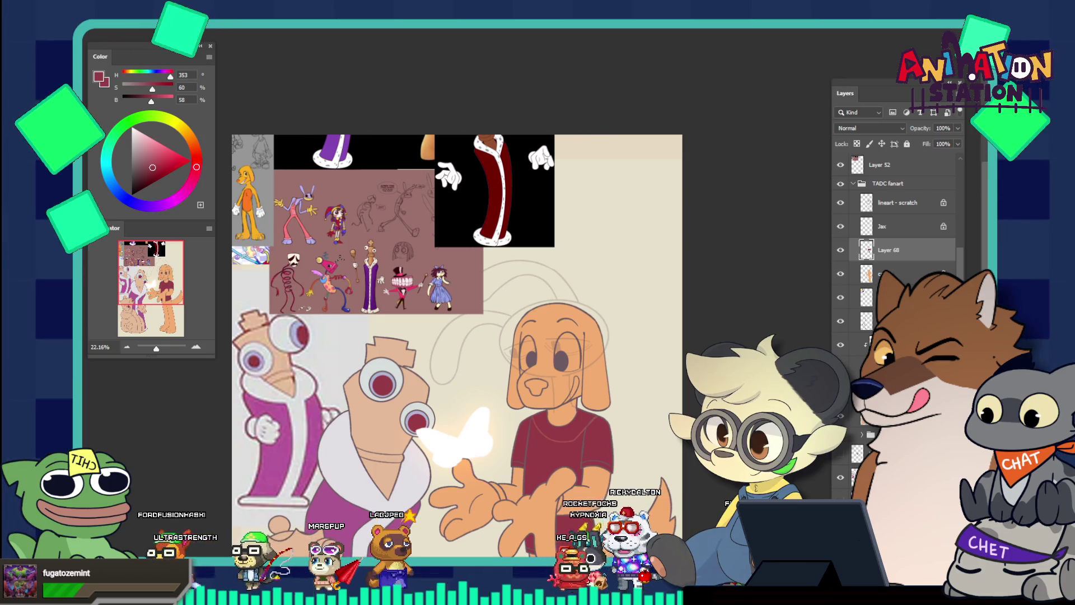
drag(247, 172, 321, 309)
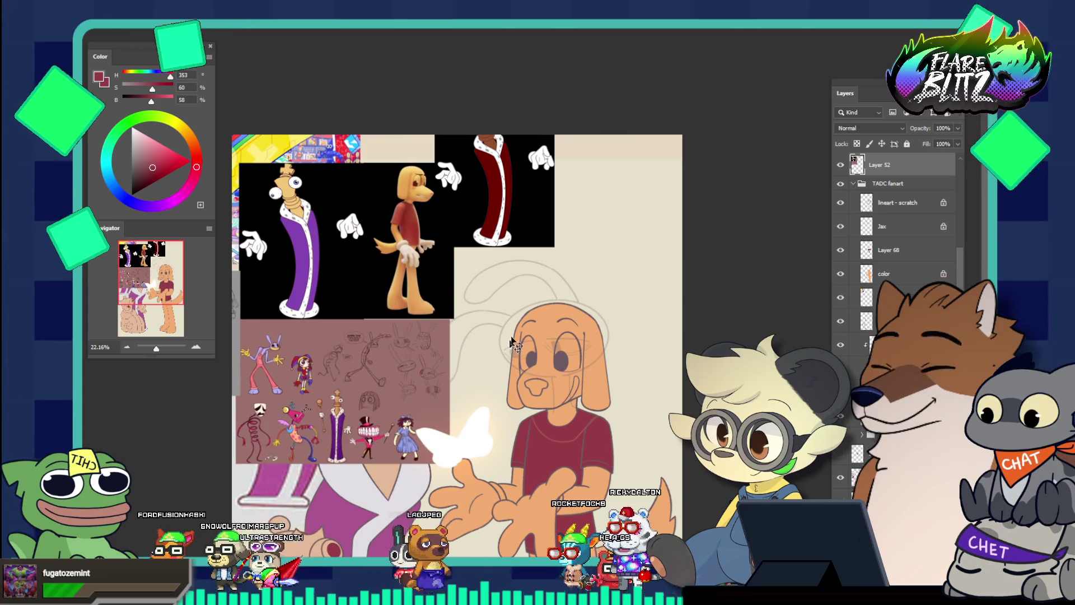
Step: Move the Layer 52 reference collage up and slightly left, off the dog
scroll(520, 321, down, 3)
drag(388, 187, 380, 123)
scroll(380, 123, down, 2)
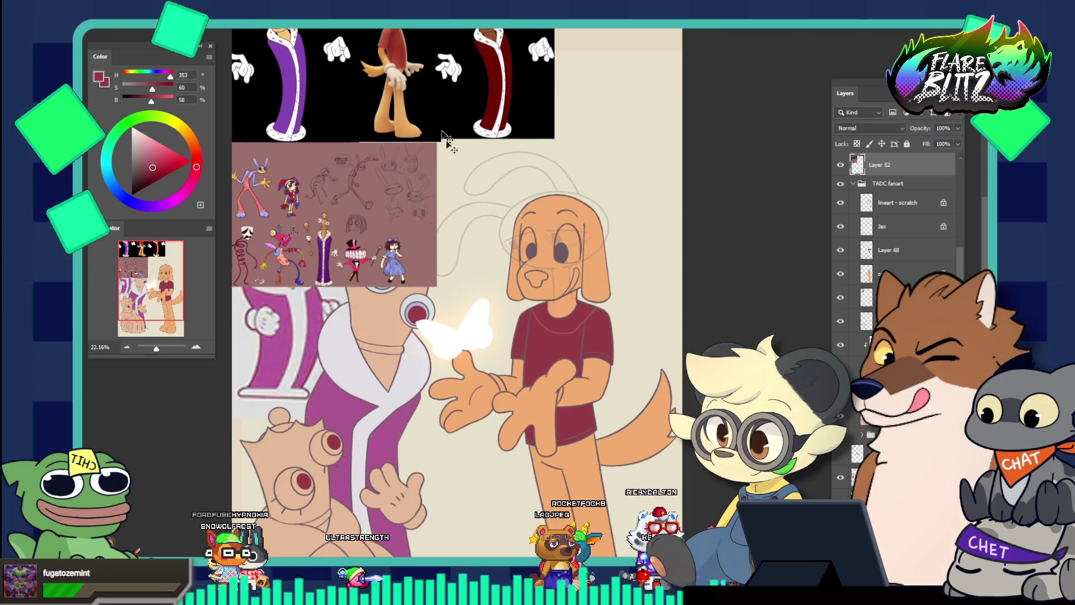
scroll(436, 127, up, 2)
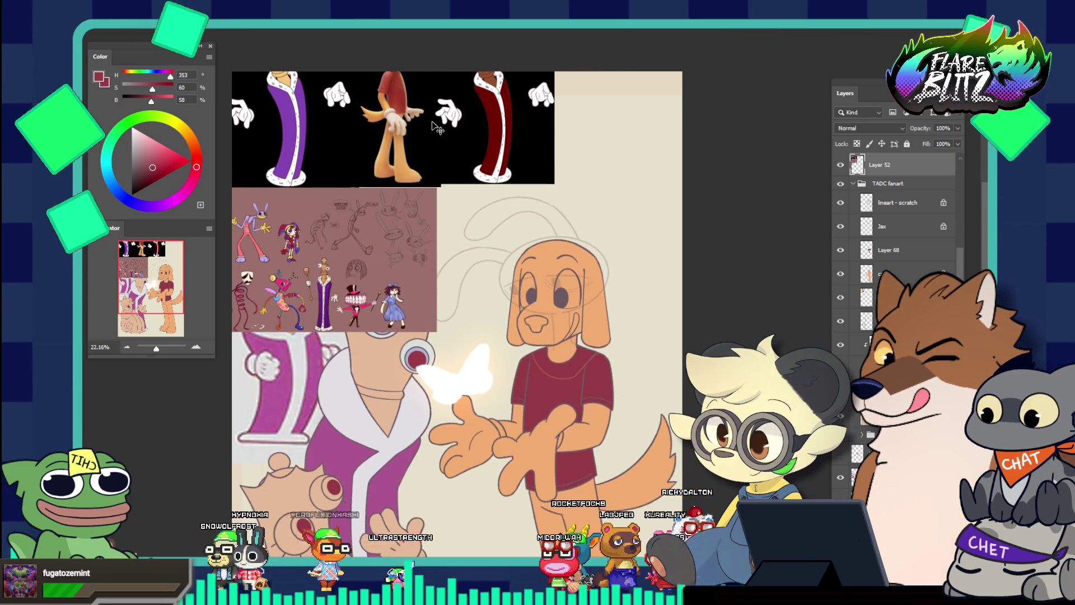
Step: Check values in greyscale proof, return to colour, and make Layer 68 active
key(ctrl+y)
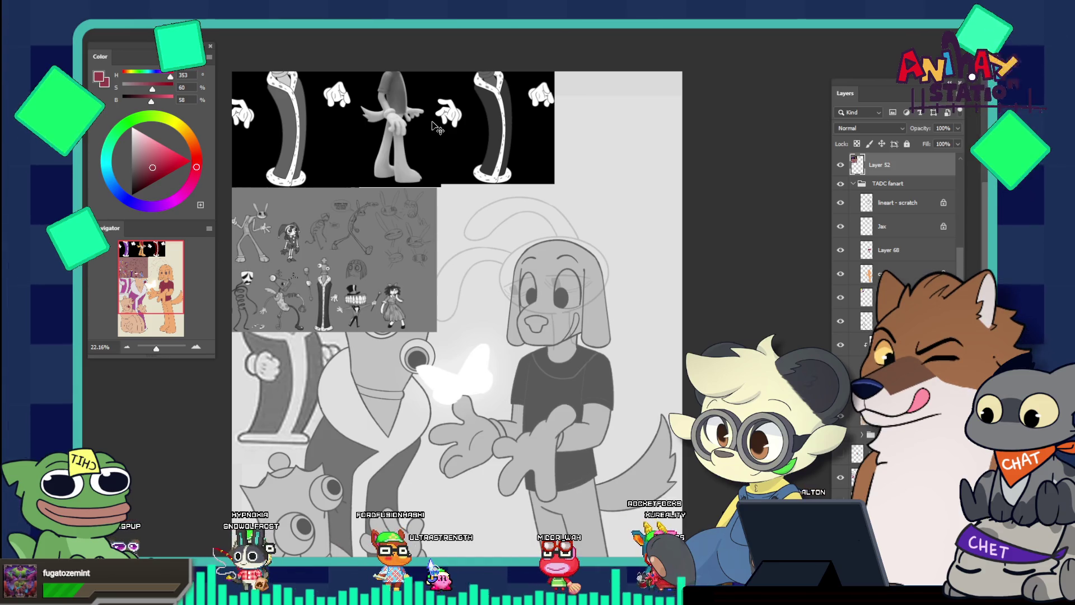
key(ctrl+y)
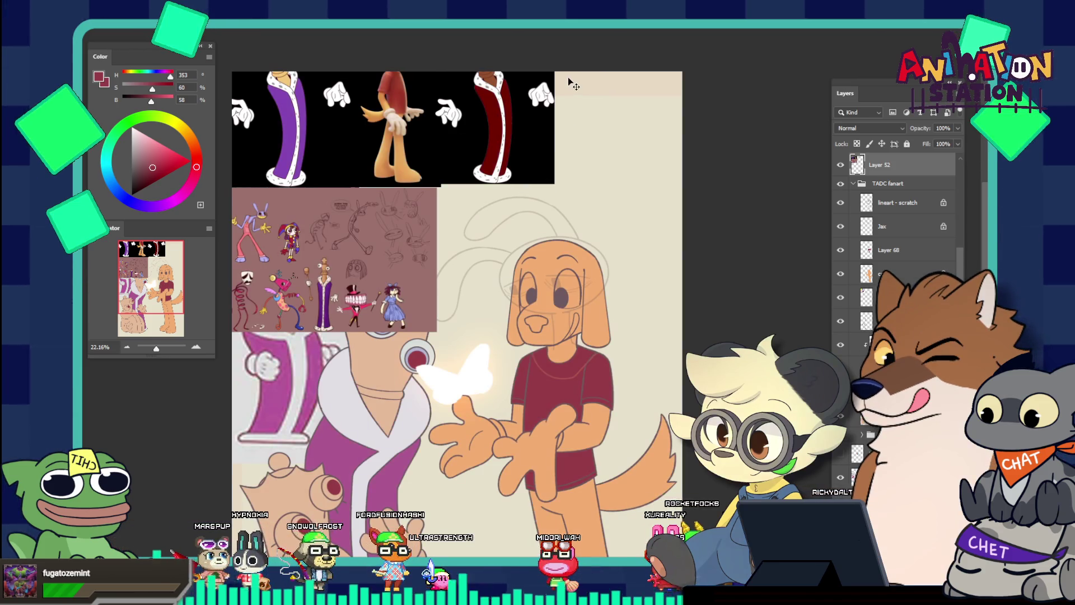
scroll(568, 83, up, 1)
scroll(304, 216, up, 1)
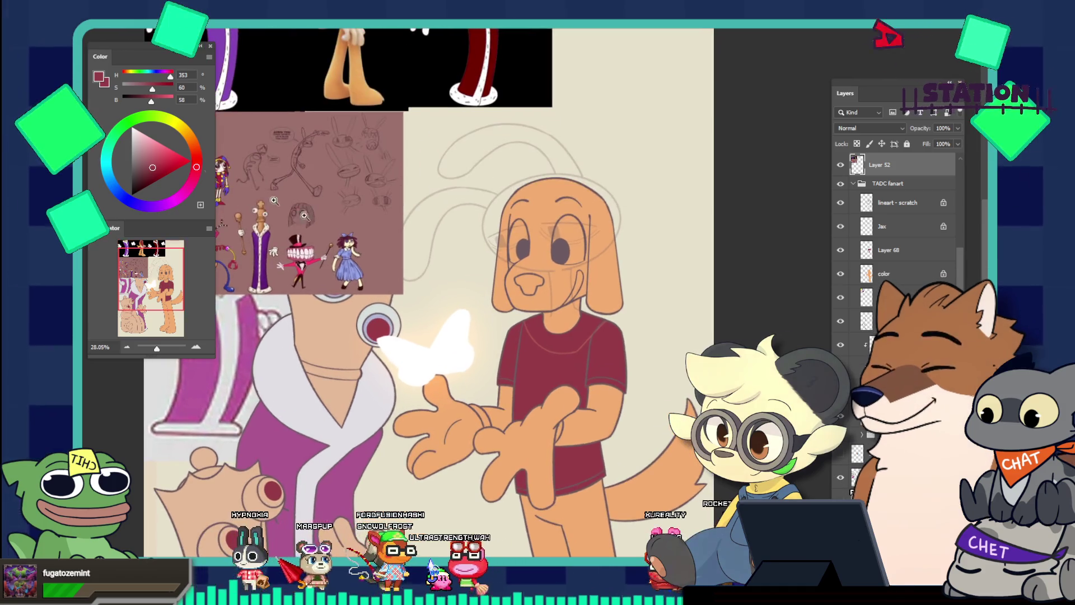
ctrl+click(585, 361)
Step: Dismiss Hue/Saturation unchanged, then enlarge and reposition the reference collage beside the dog
key(ctrl+u)
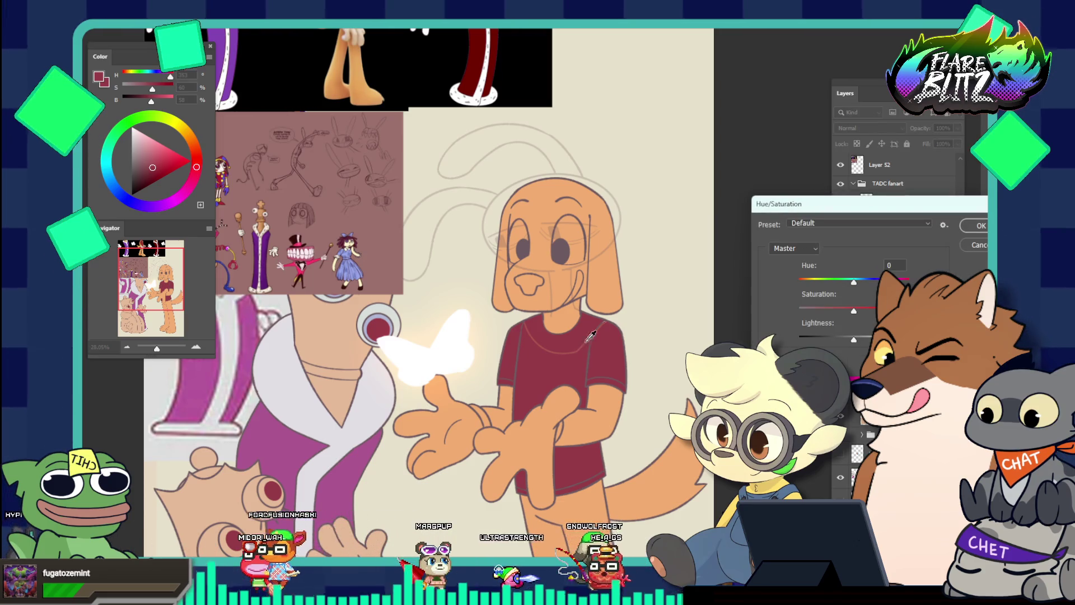
key(Escape)
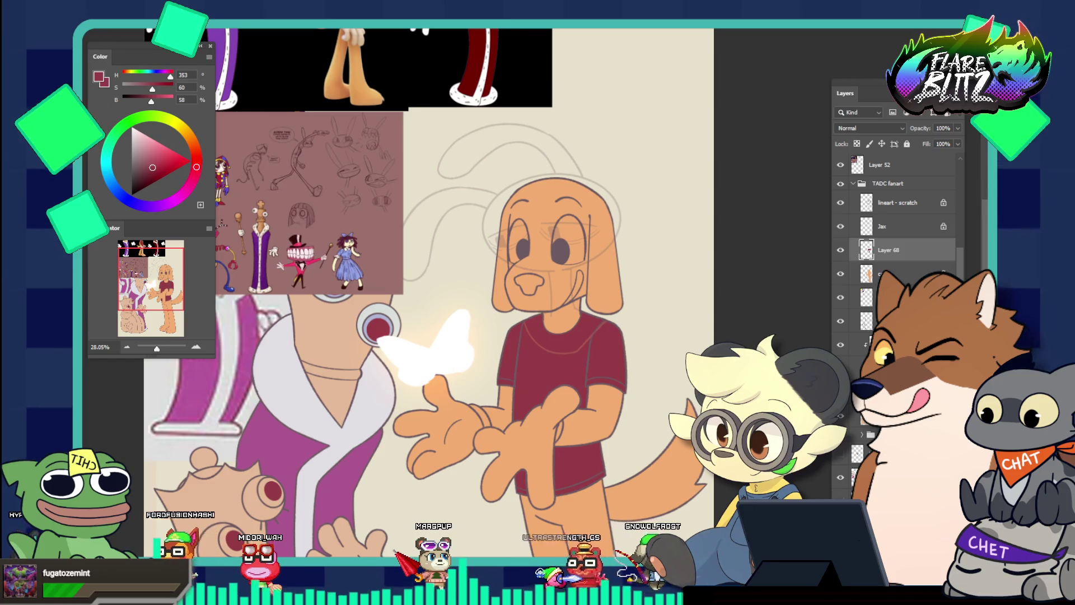
mouse_move(358, 122)
mouse_down()
mouse_move(503, 351)
mouse_move(365, 347)
mouse_up()
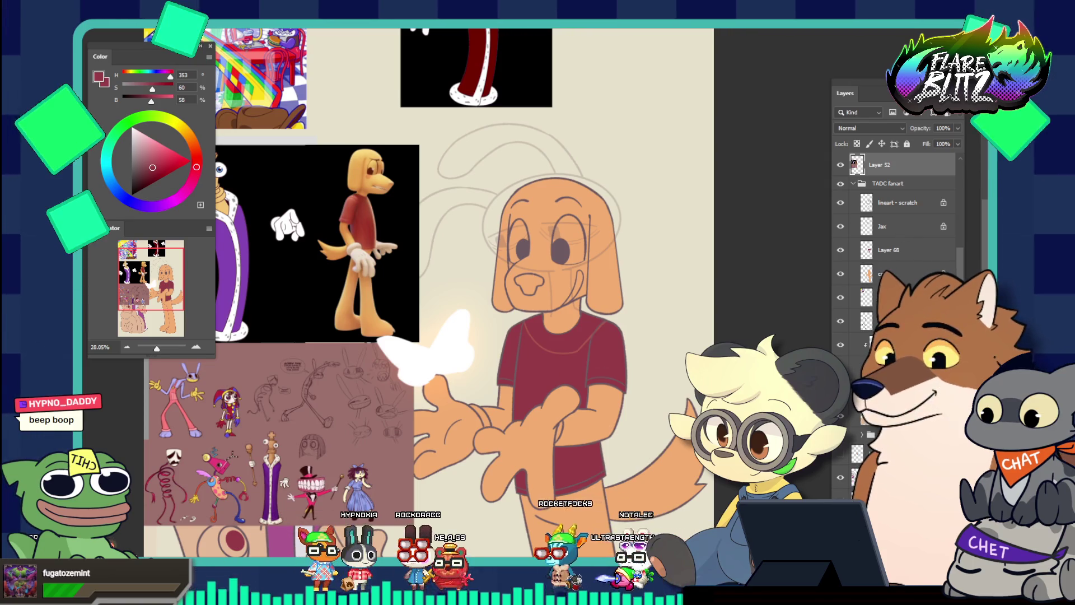
Step: Load Layer 68's shirt pixels as a selection
click(889, 251)
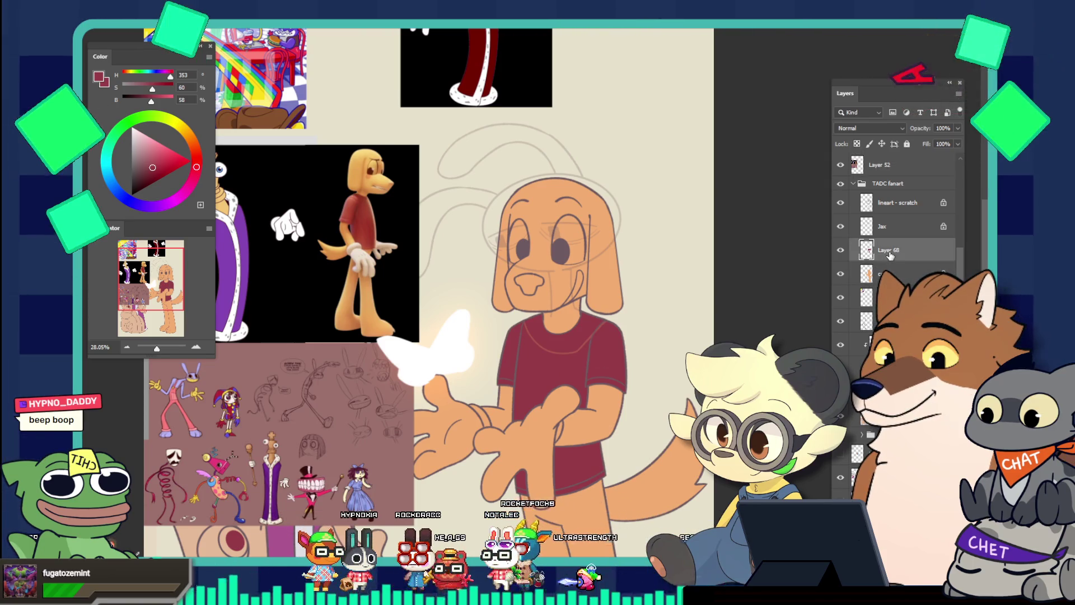
right_click(891, 254)
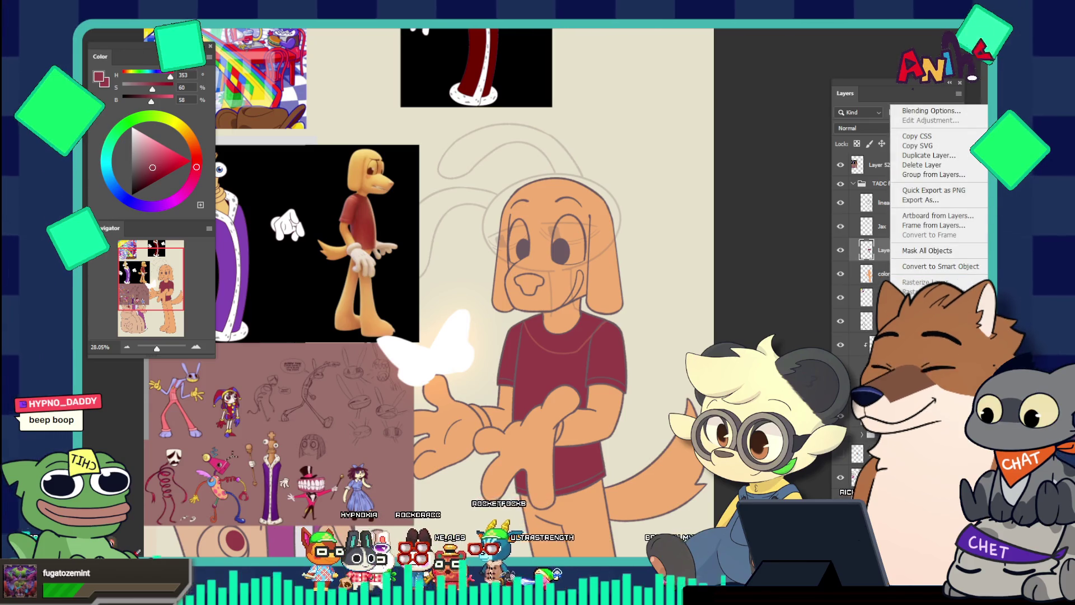
key(Escape)
ctrl+click(875, 250)
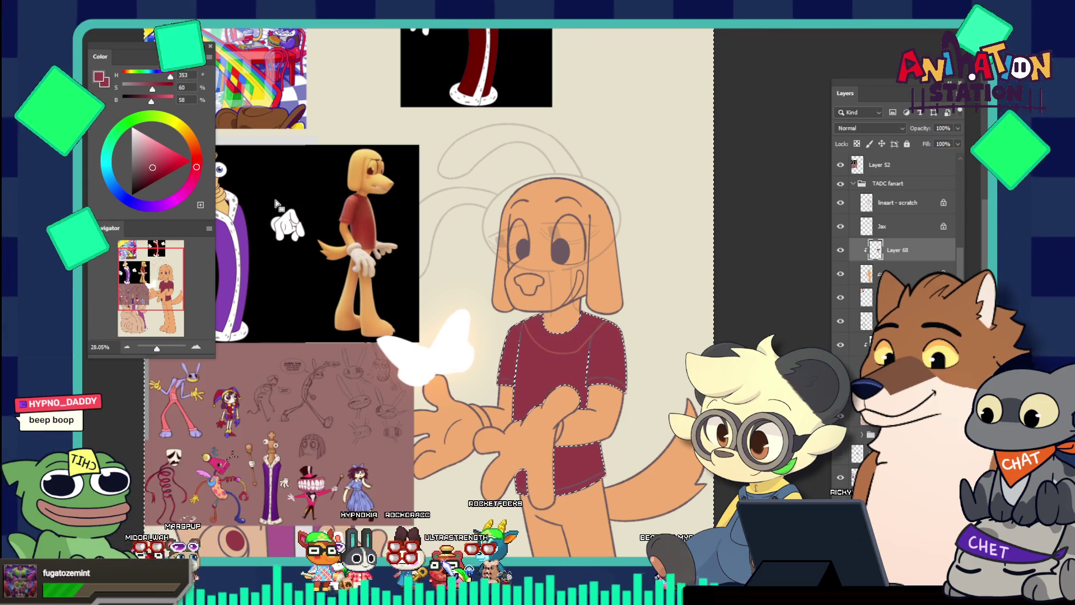
Step: Lighten the red to hue 358, brightness 82 in greyscale preview, toggling Layer 68 to compare
key(ctrl+y)
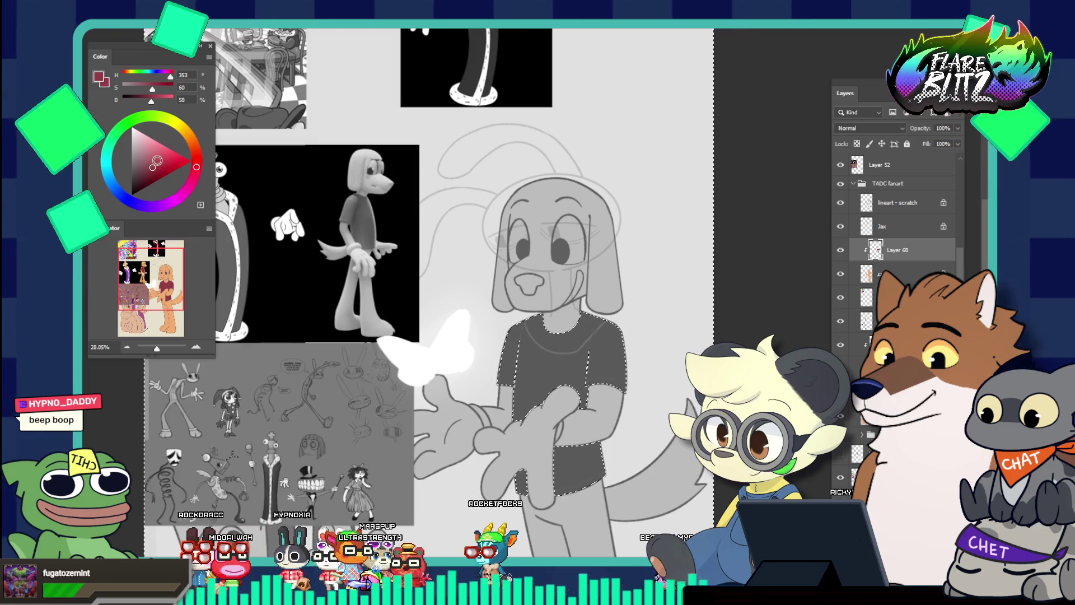
click(156, 159)
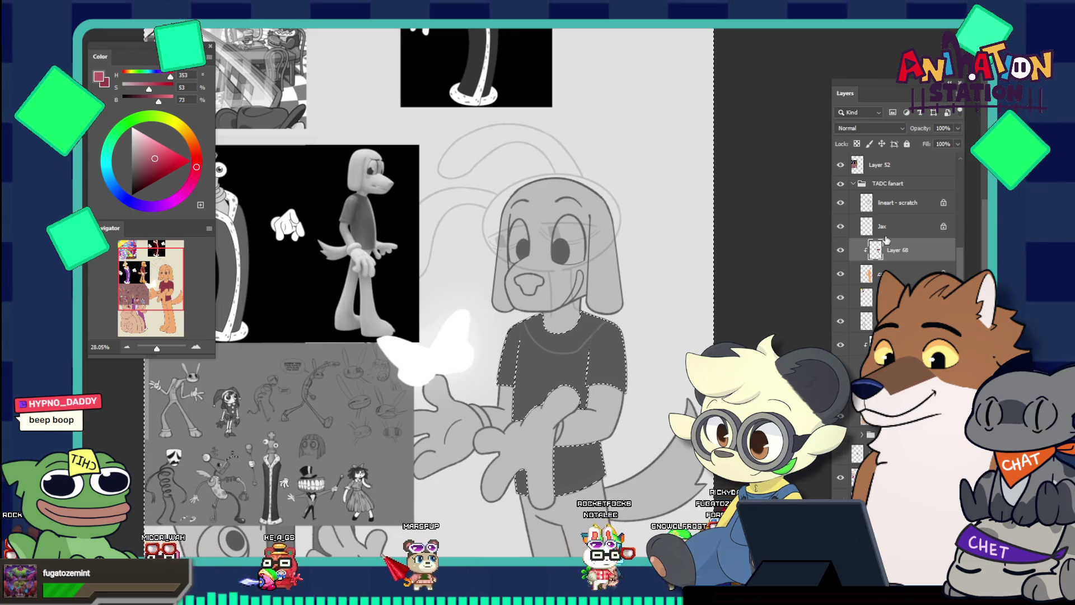
click(151, 157)
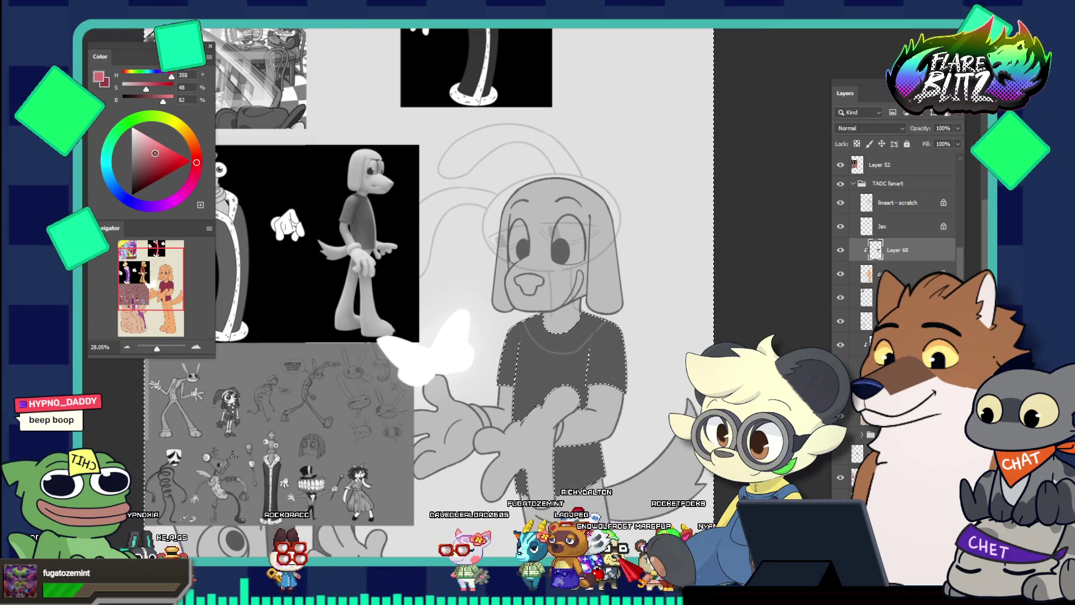
click(156, 153)
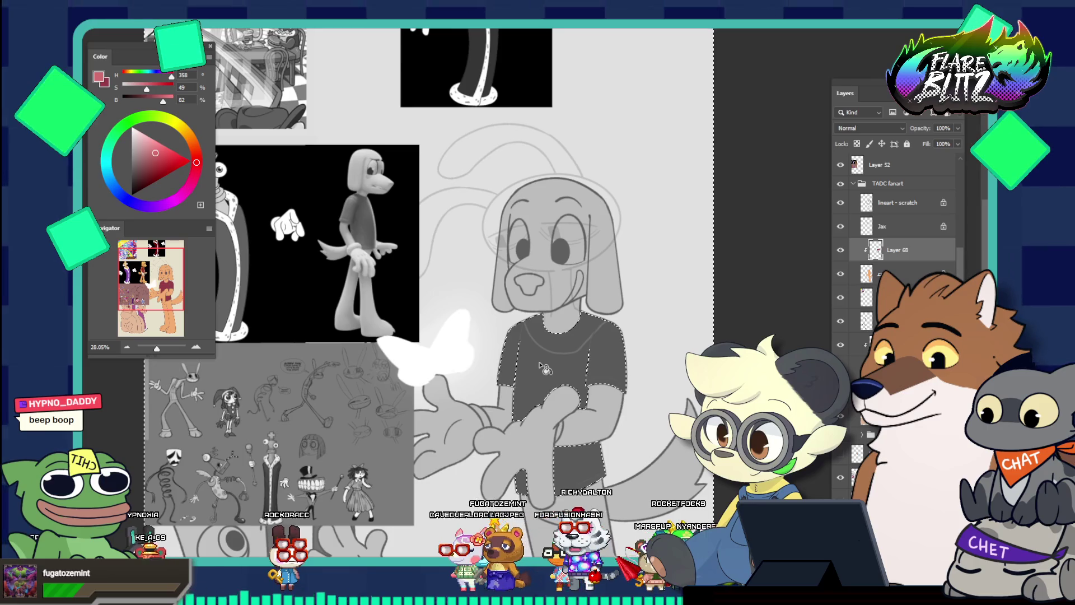
click(840, 250)
click(840, 250)
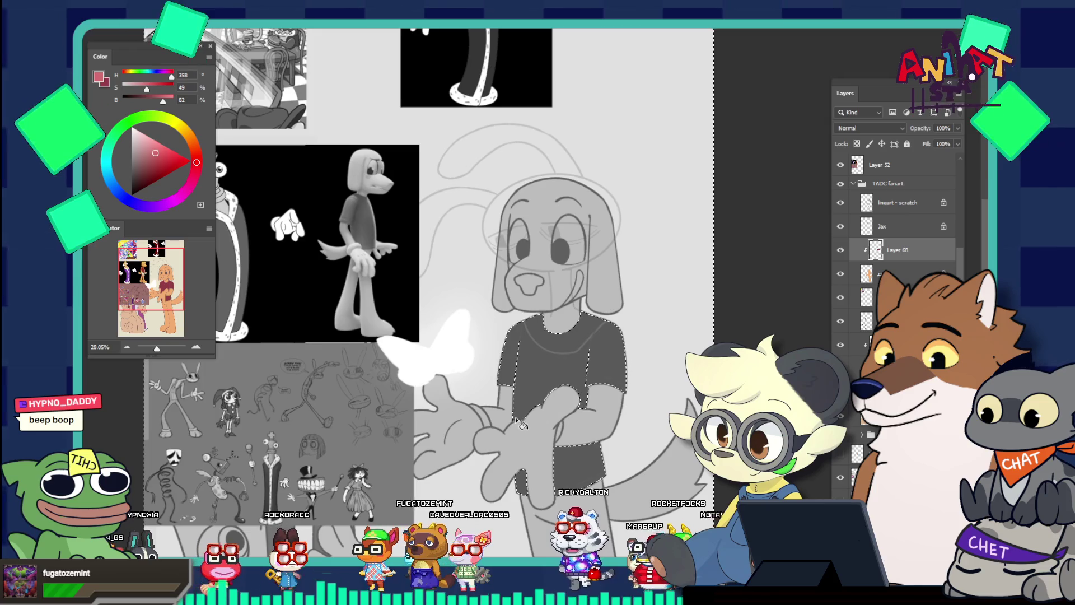
Step: Deselect, lock Layer 68's transparent pixels, and refill the shirt with the lighter pinkish red
key(ctrl+y)
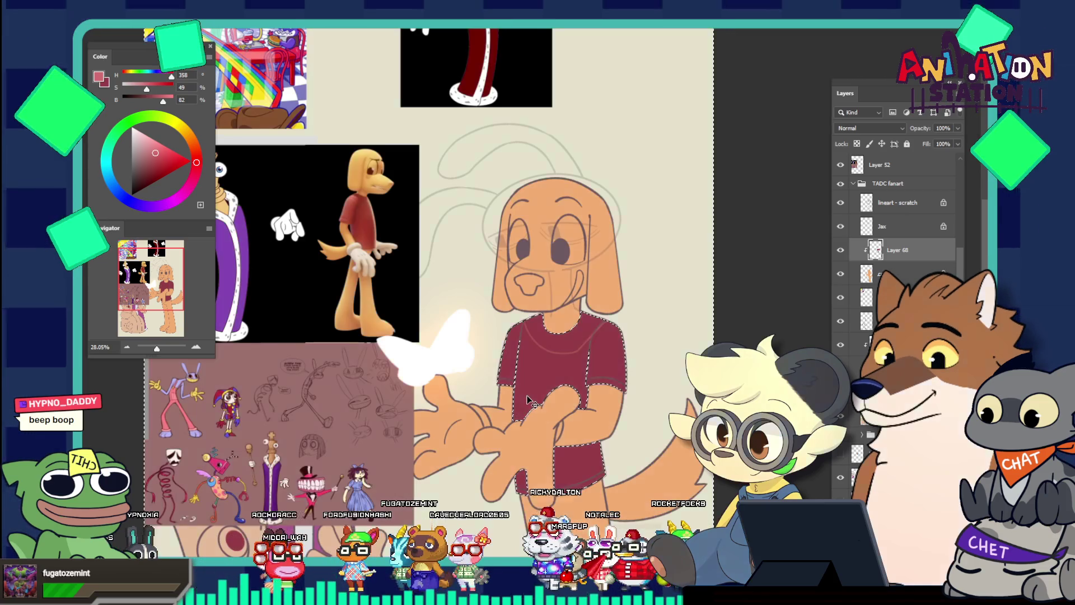
scroll(544, 372, down, 1)
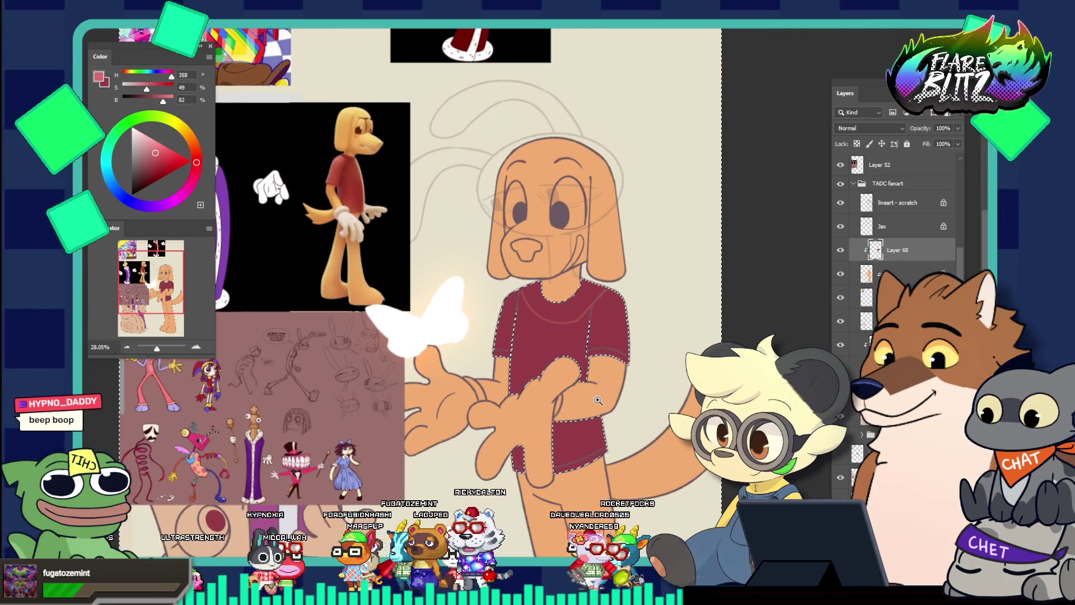
drag(593, 395, 637, 396)
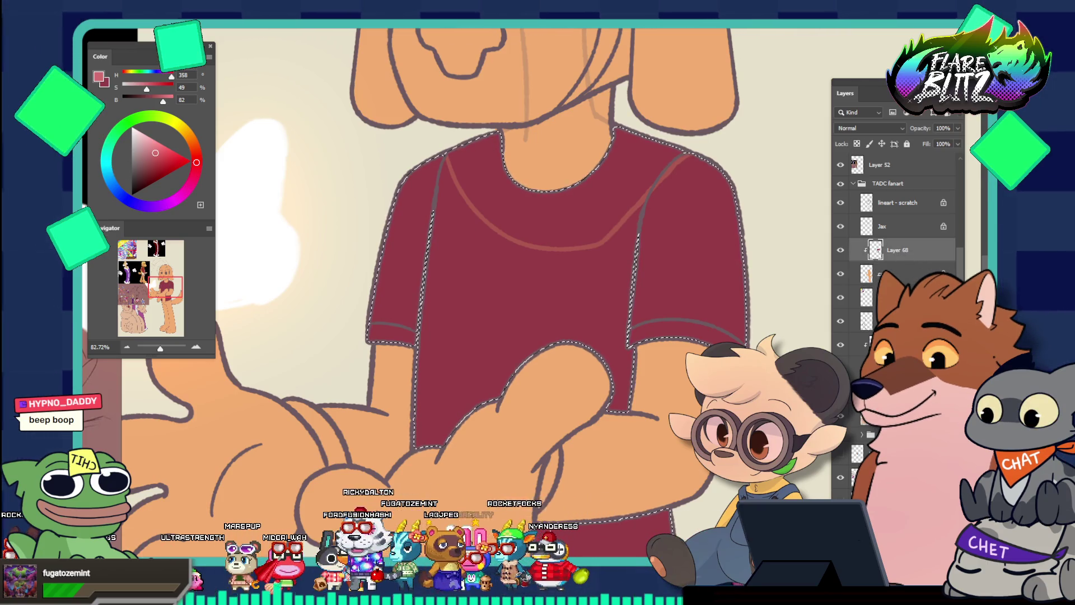
key(ctrl+d)
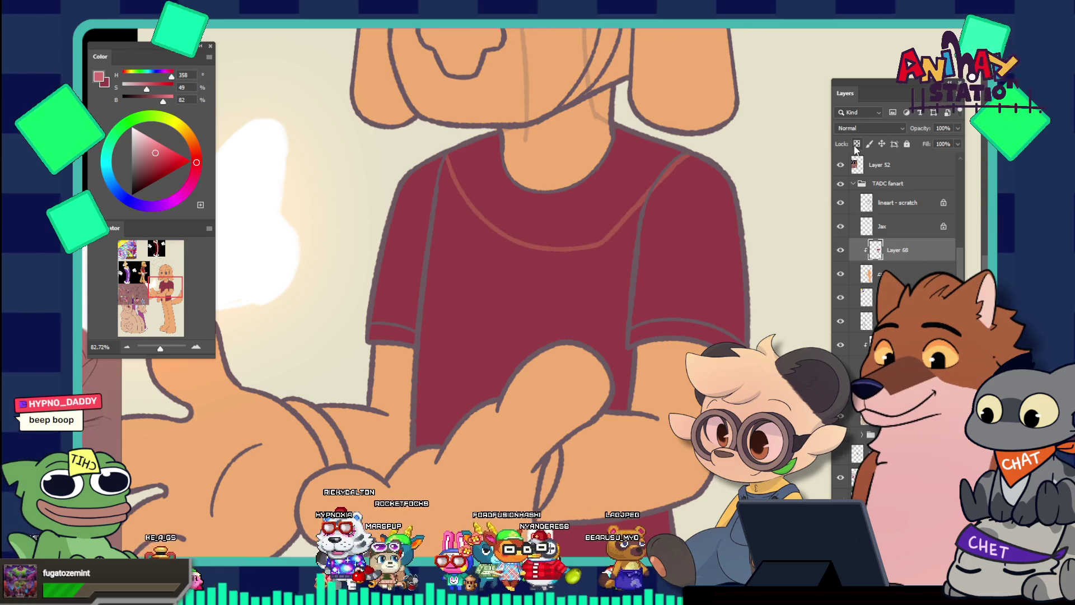
key(slash)
click(525, 318)
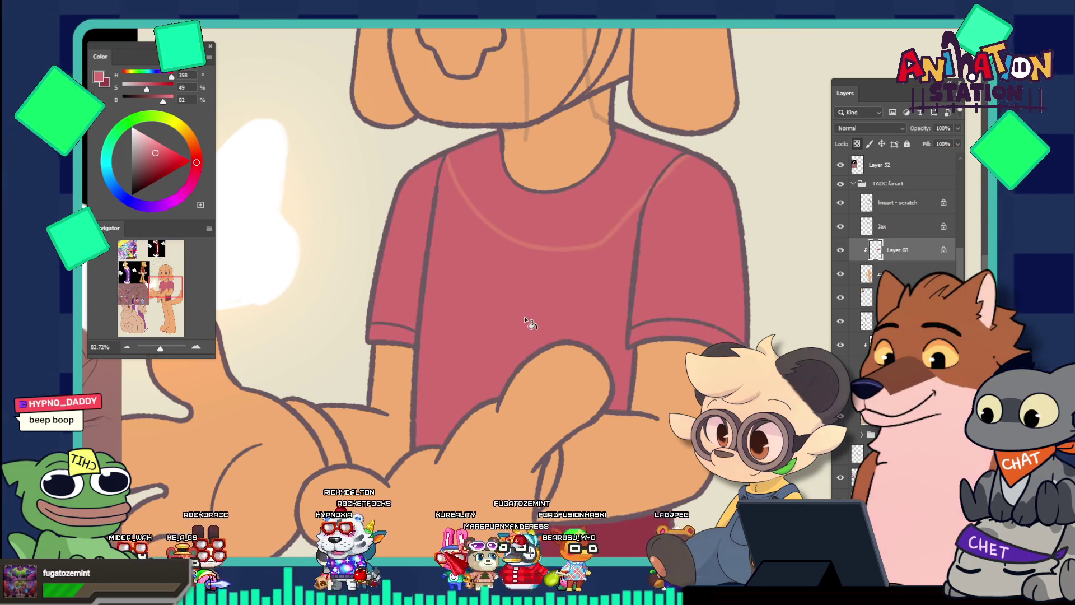
key(ctrl+z)
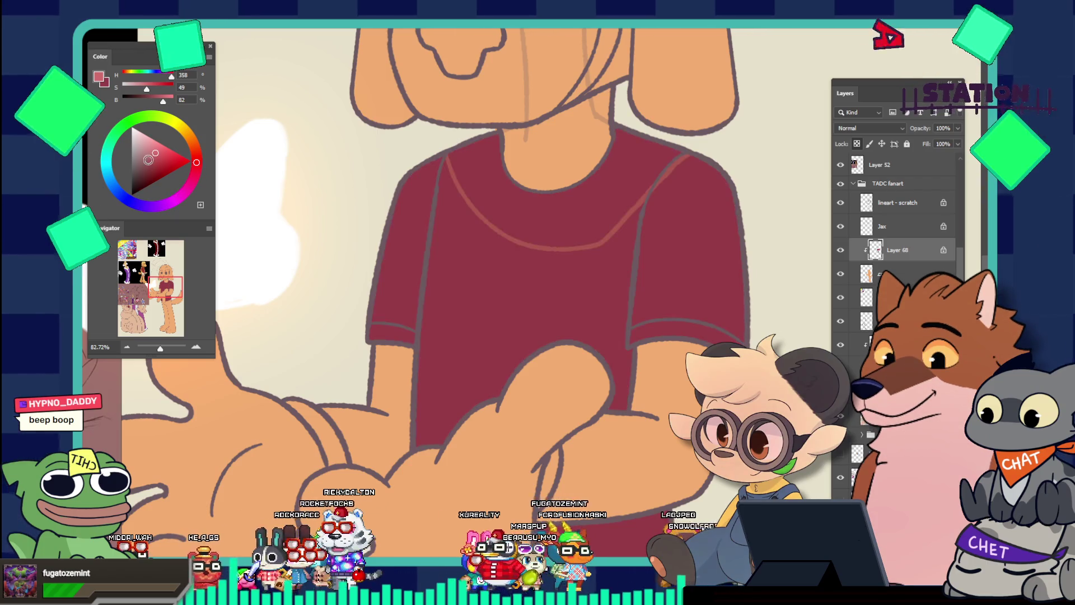
click(547, 308)
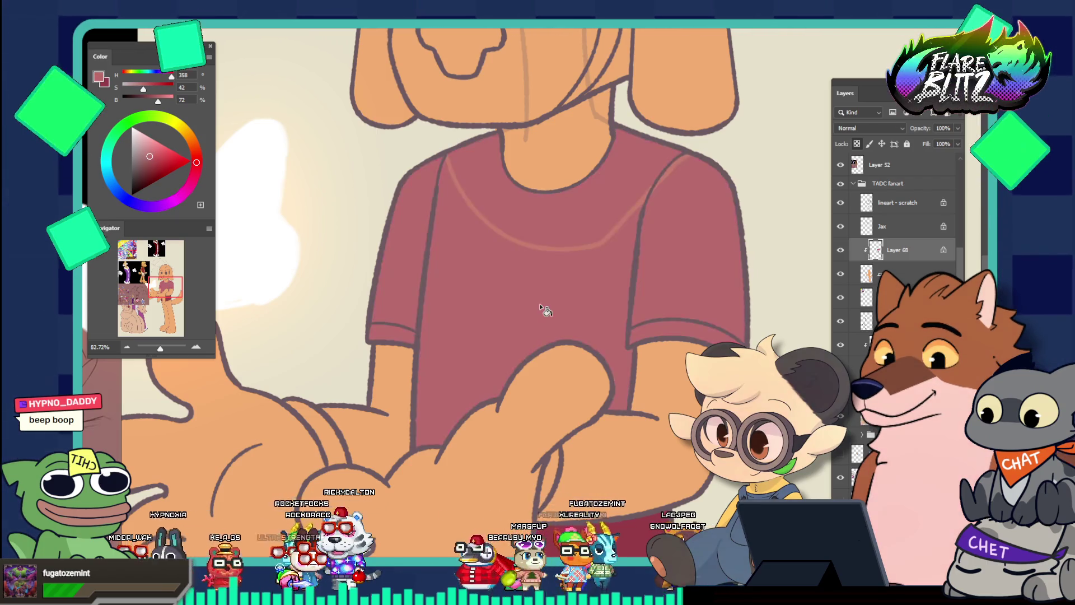
scroll(482, 229, down, 5)
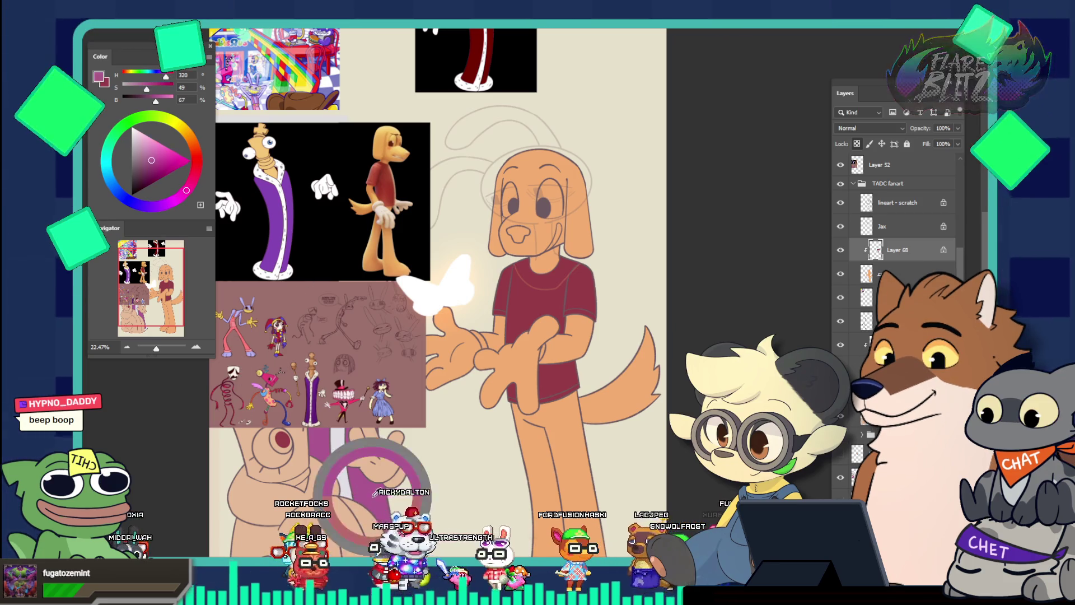
Step: Shift the colour toward red and fill the dog's shirt and shorts with the red-brown
alt+click(304, 428)
click(196, 169)
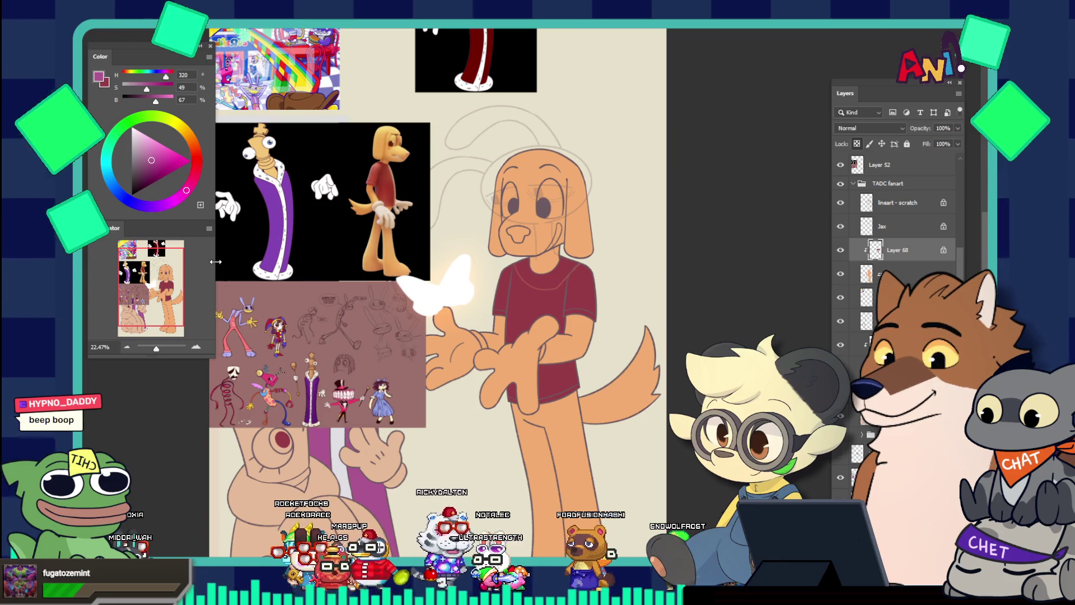
click(195, 165)
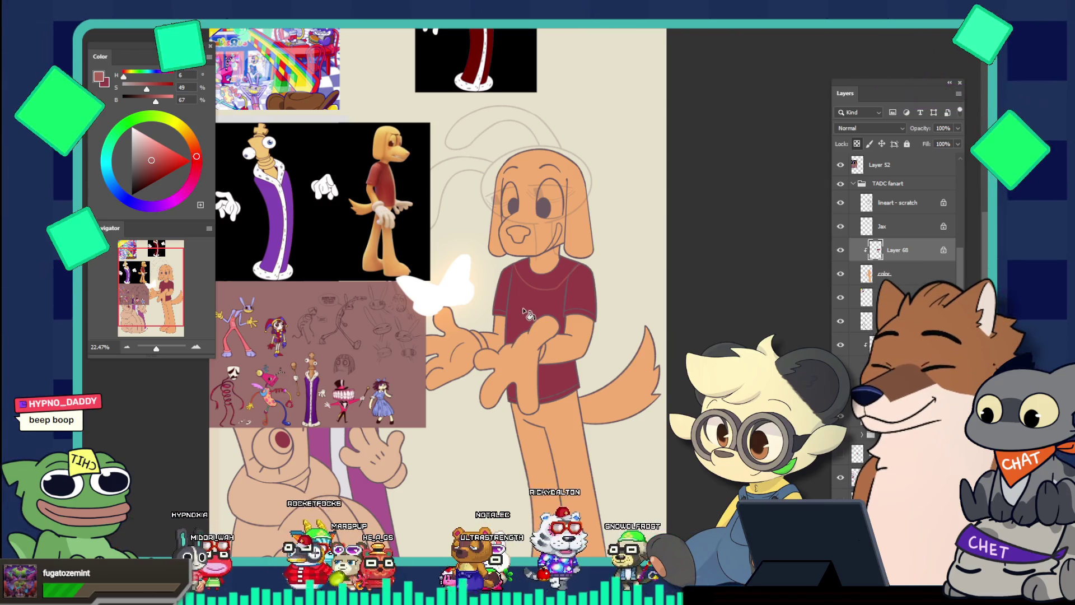
click(536, 291)
click(574, 371)
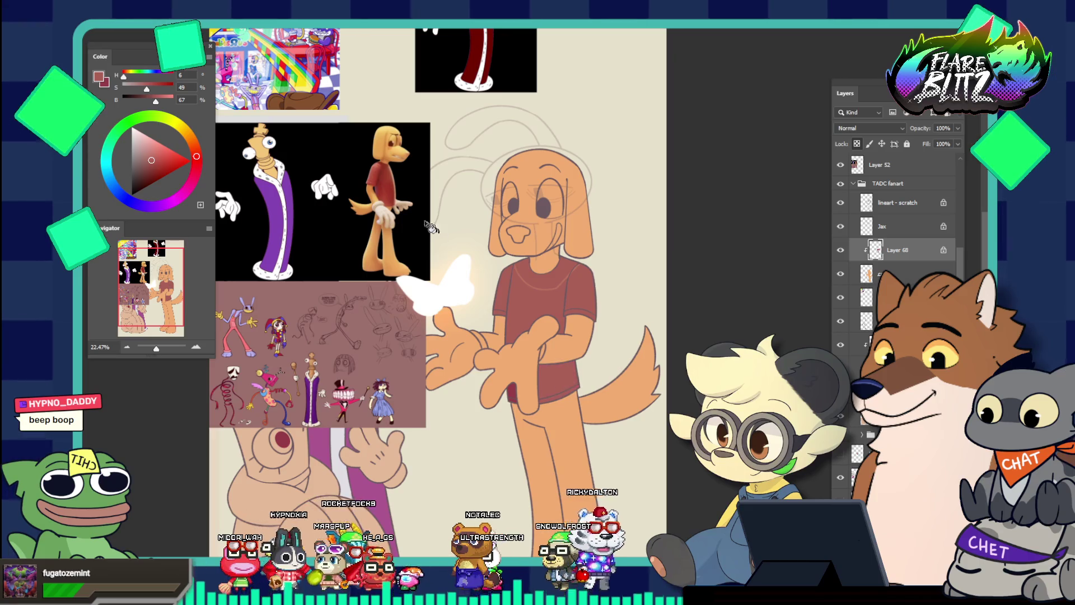
Step: Fine-tune the red to hue 357, saturation 54, brightness 66
click(196, 163)
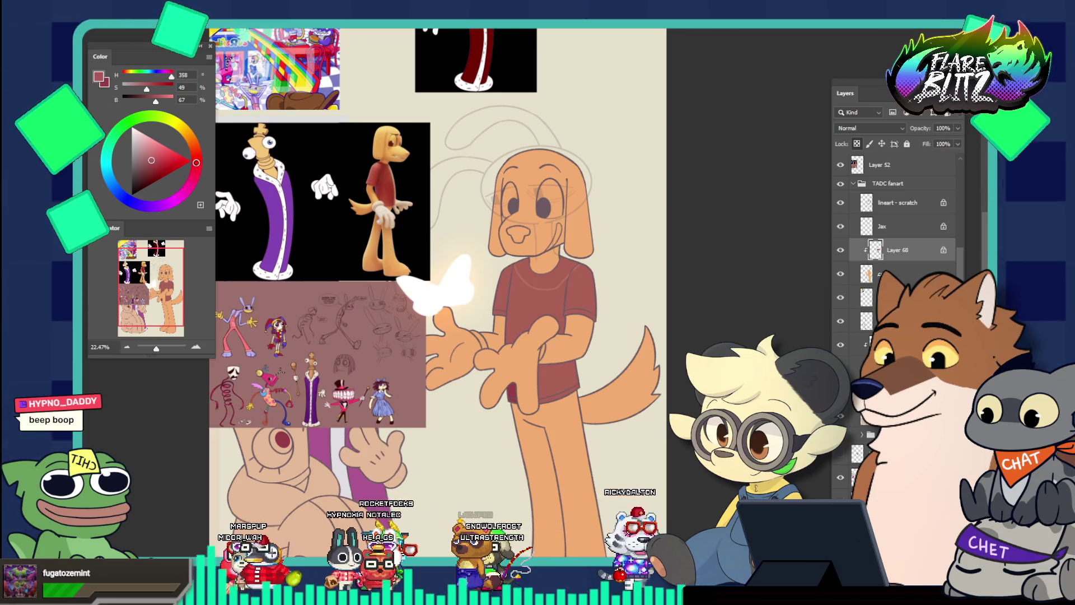
click(150, 165)
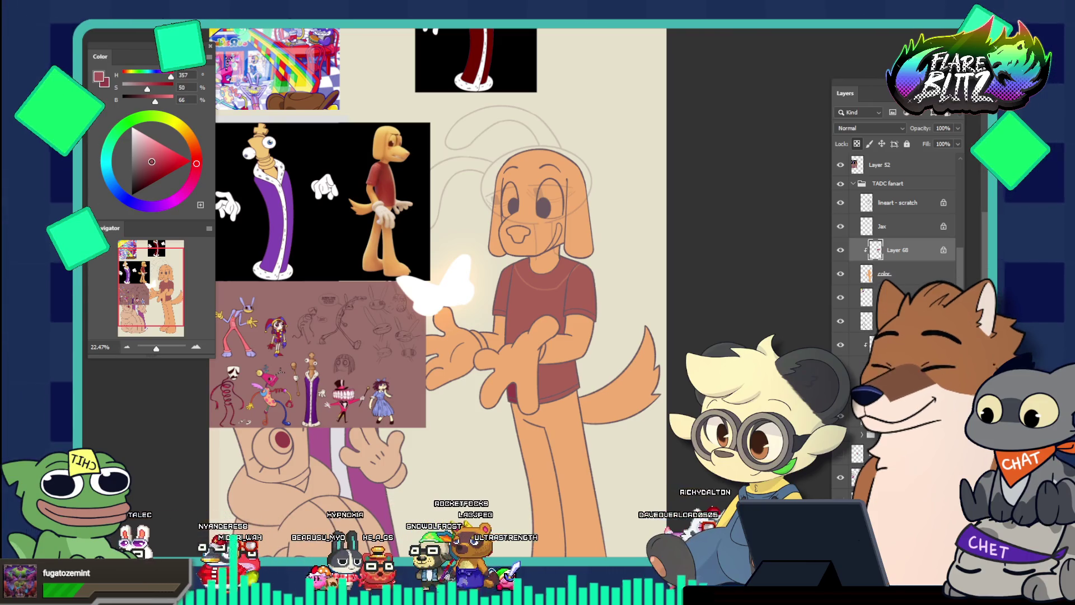
click(151, 162)
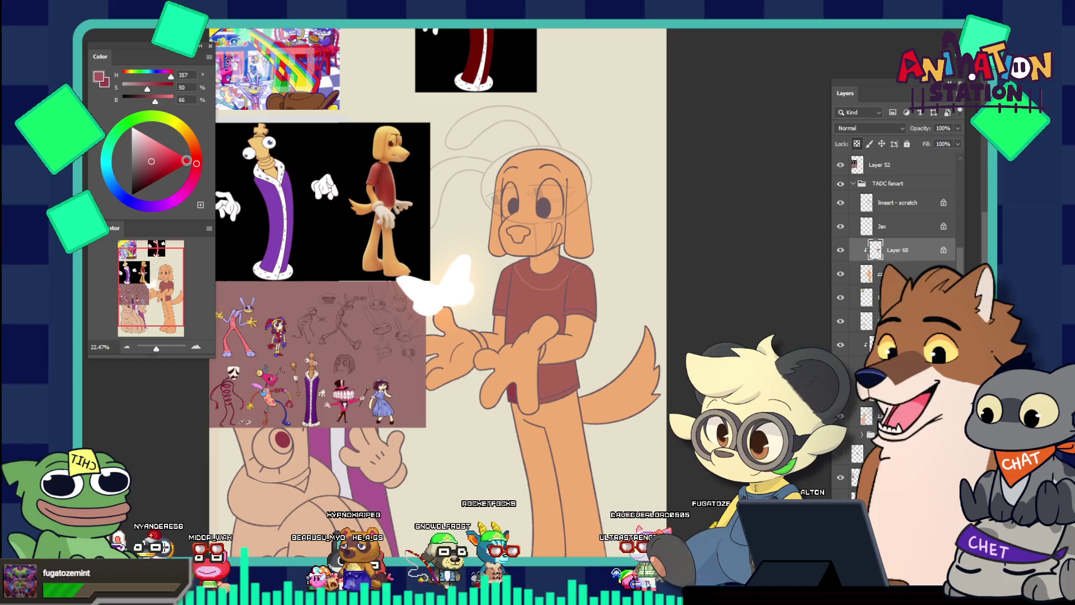
click(155, 163)
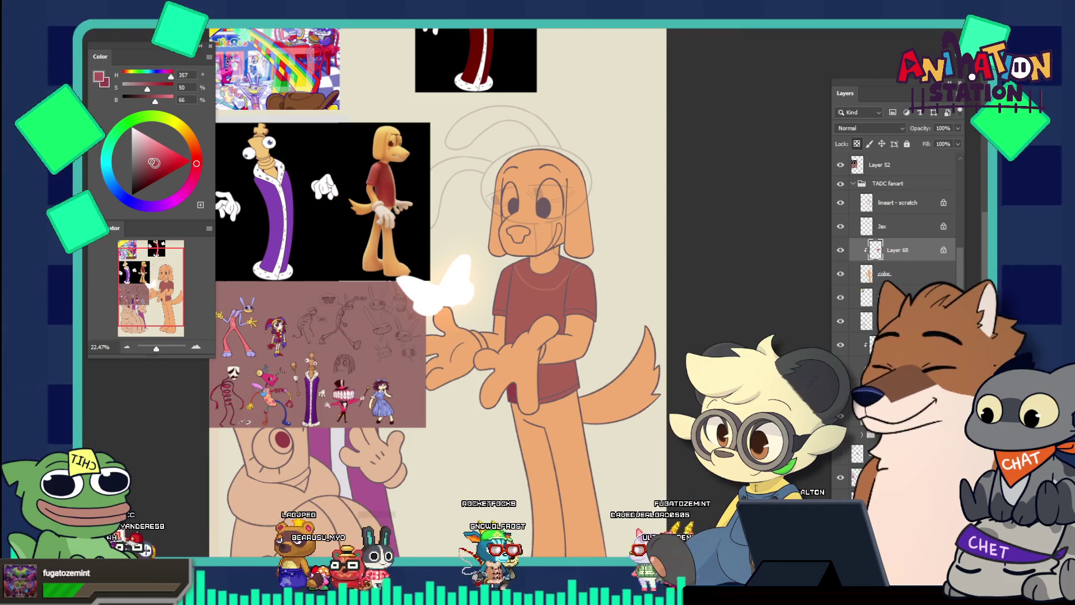
drag(155, 163, 153, 162)
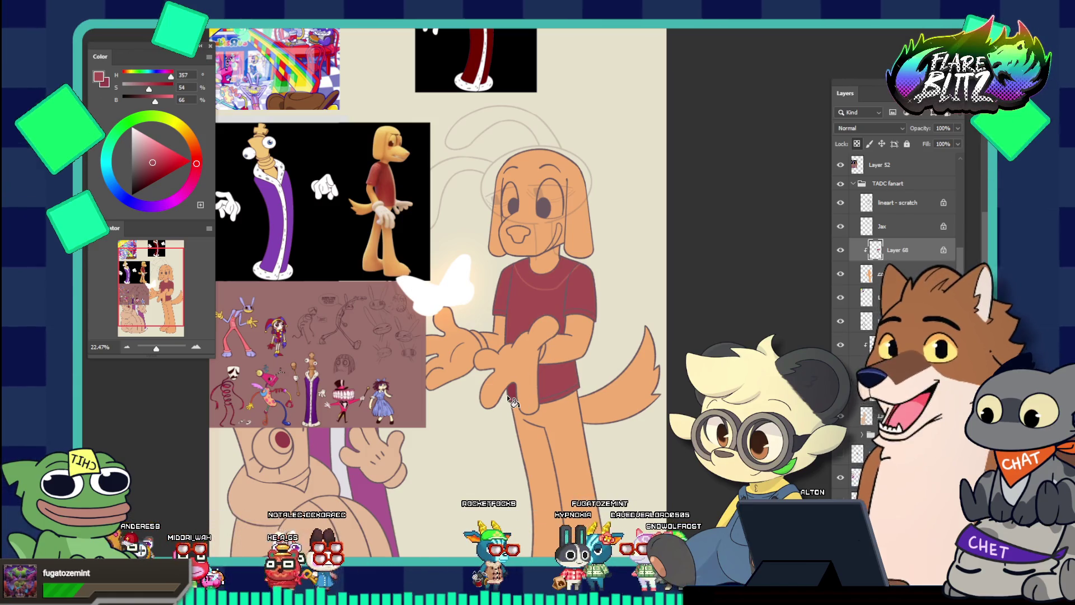
scroll(513, 260, up, 7)
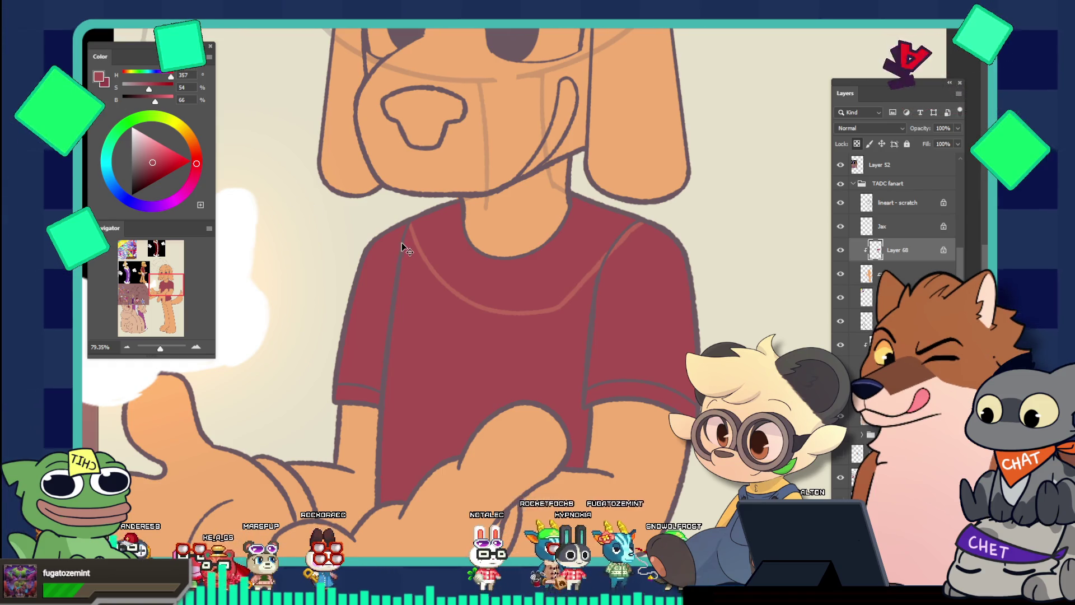
Step: On the Jax layer, eyedrop the dog's dark red shirt shade, zooming in to resample
click(896, 227)
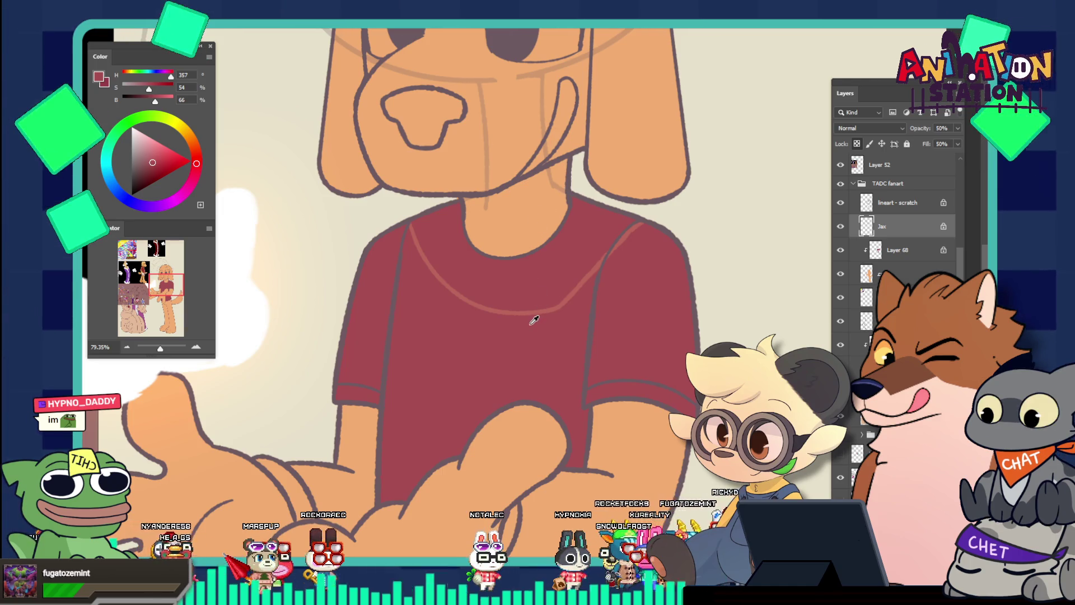
click(535, 306)
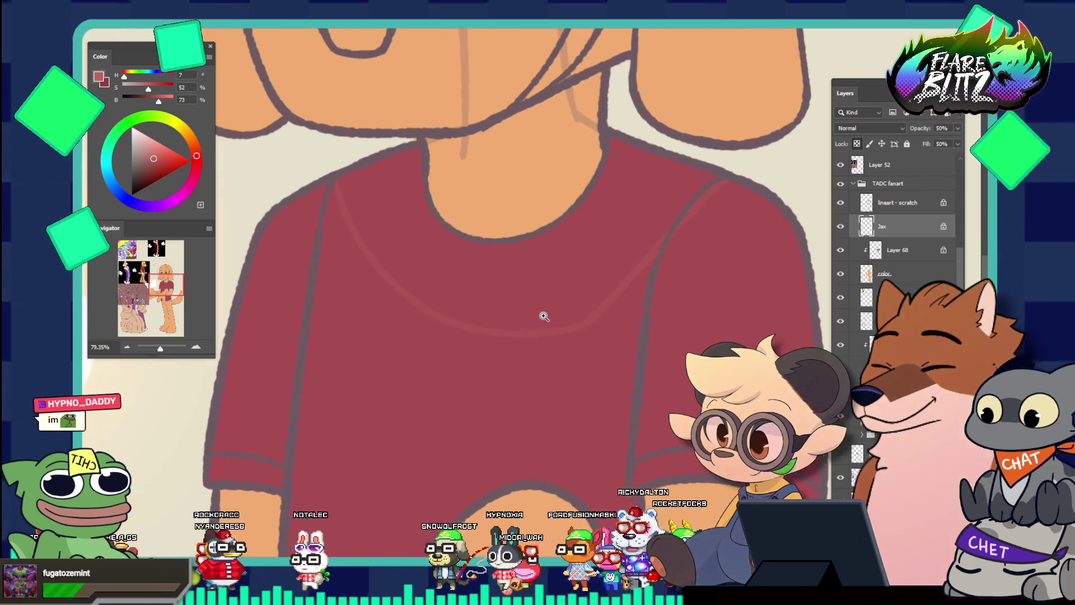
drag(524, 314, 544, 317)
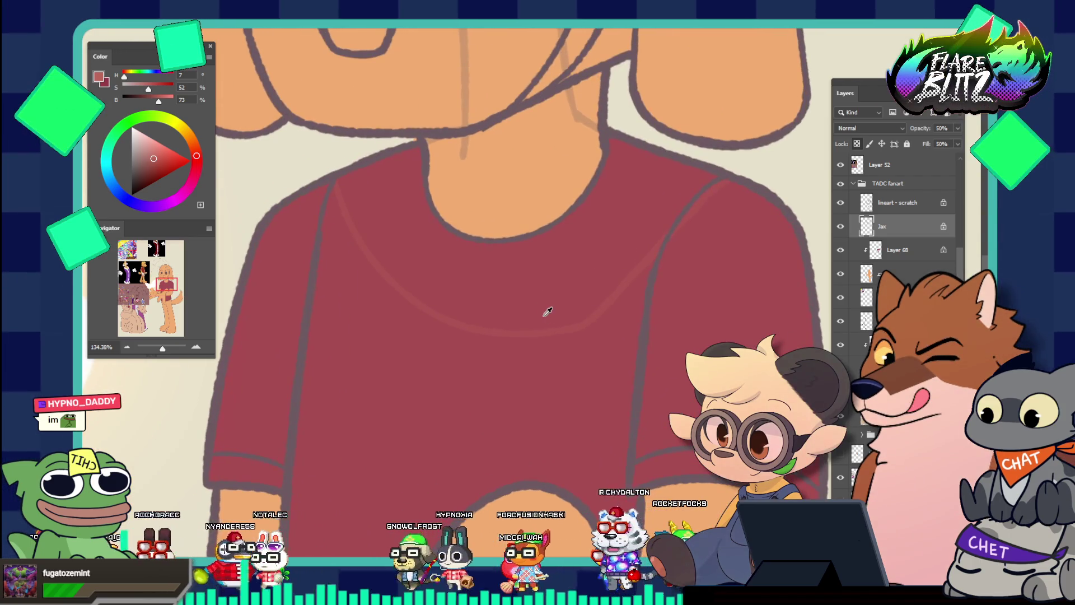
click(547, 303)
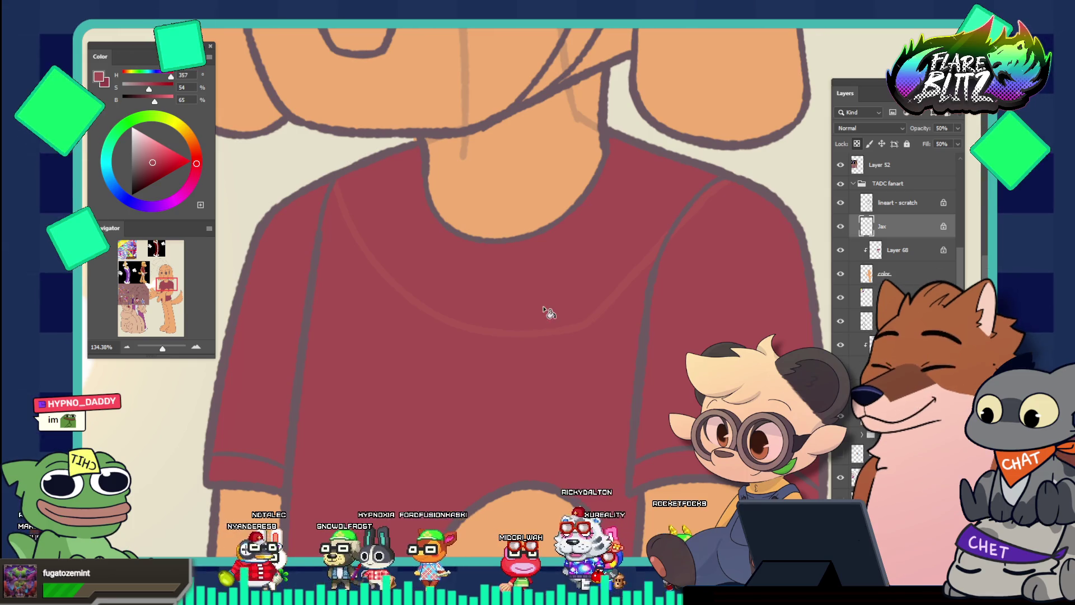
drag(502, 336, 429, 215)
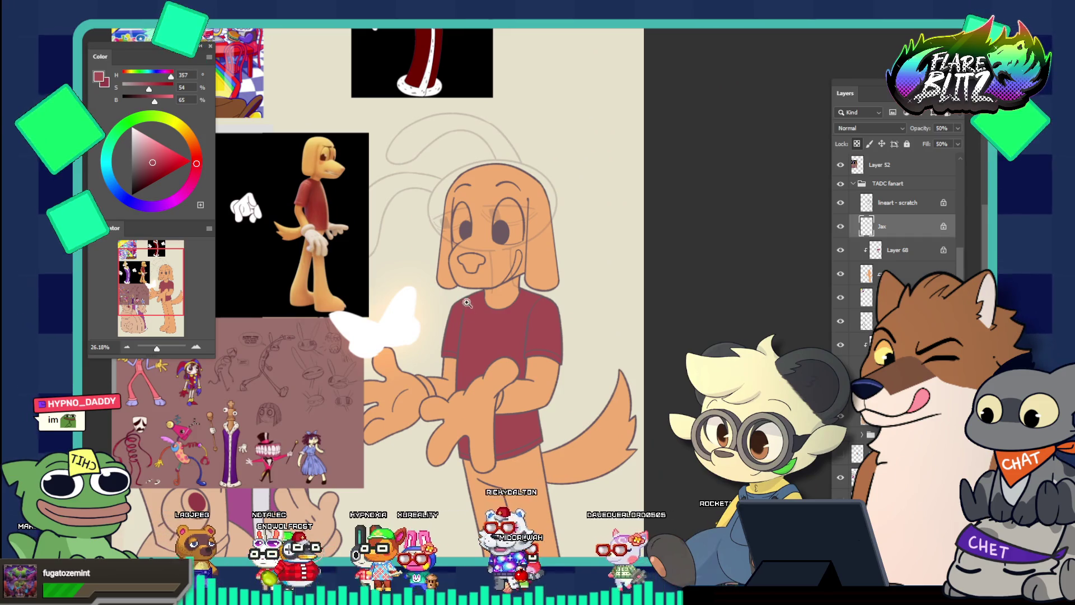
drag(475, 324, 473, 307)
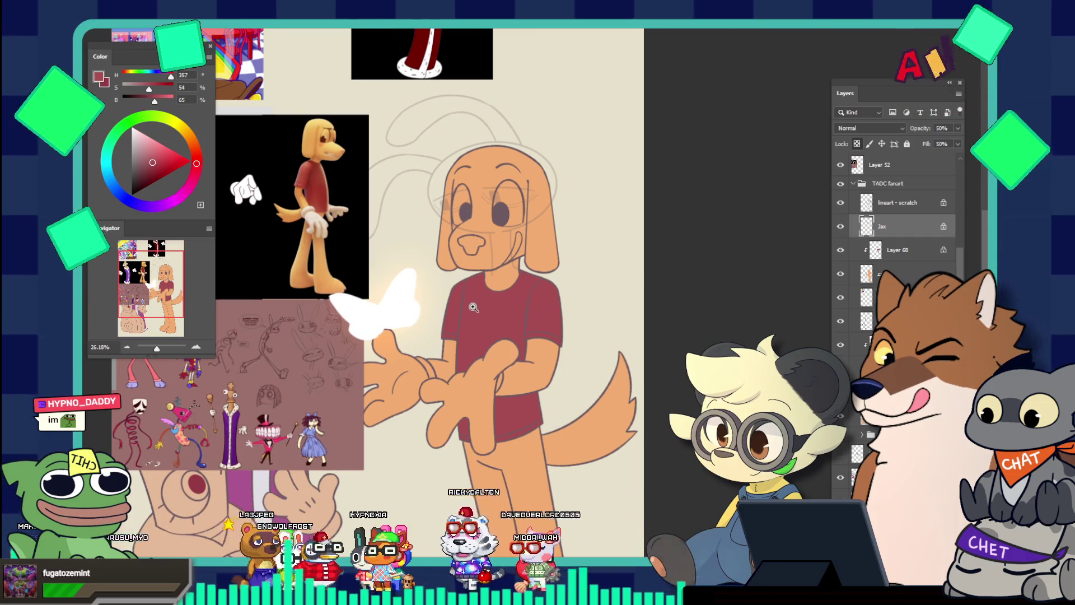
alt+click(473, 307)
Step: Zoom out so the full page shows the dog and all its reference images
alt+click(466, 271)
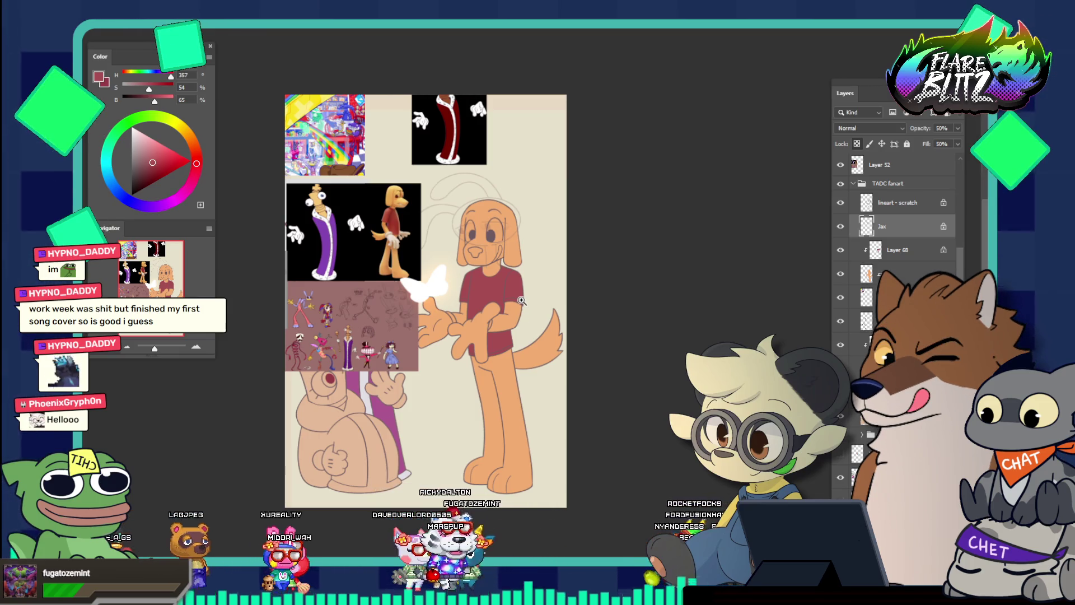
scroll(521, 289, down, 1)
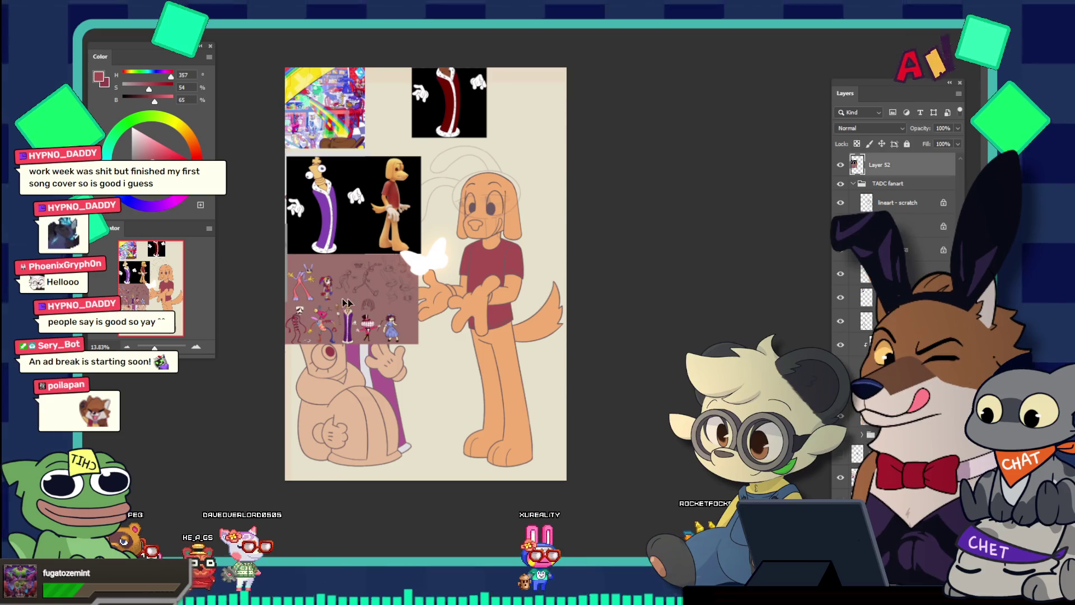
Step: Drag the reference collage (Layer 52) up and right, then switch to the browser
mouse_move(340, 301)
mouse_down()
mouse_move(403, 287)
mouse_move(439, 252)
mouse_move(455, 147)
mouse_move(325, 175)
mouse_up()
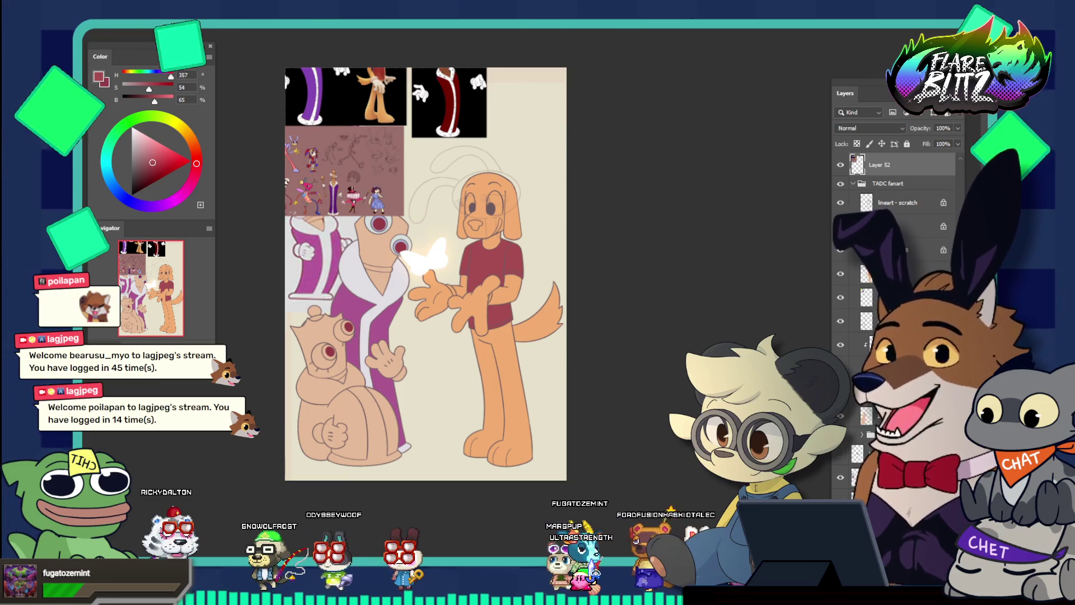
key(alt+Tab)
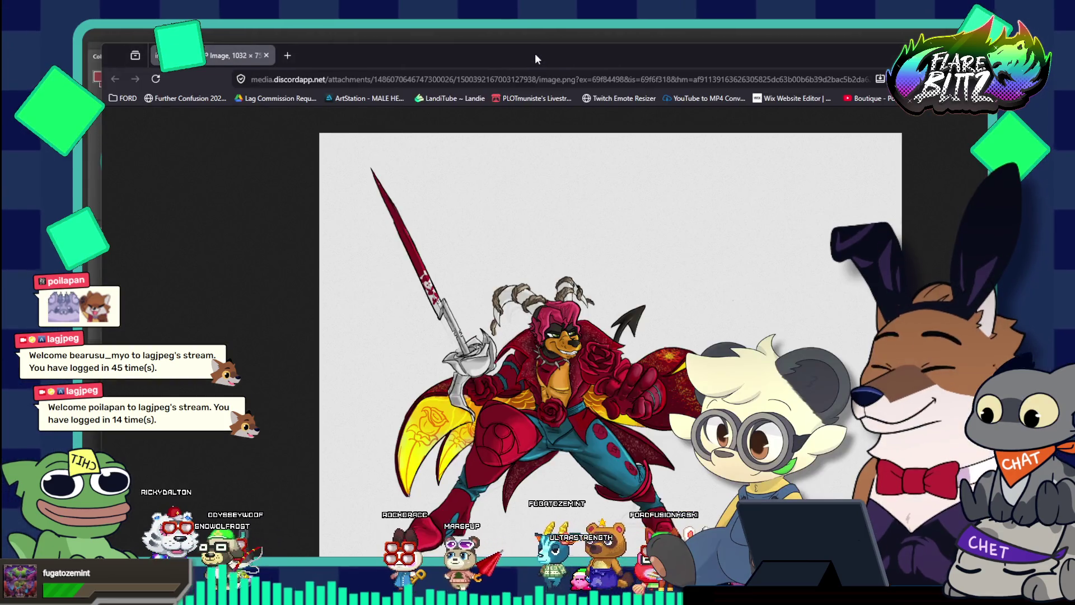
Step: Reposition the Chrome window and view the sword-wielding crimson character fullscreen
drag(535, 54, 519, 30)
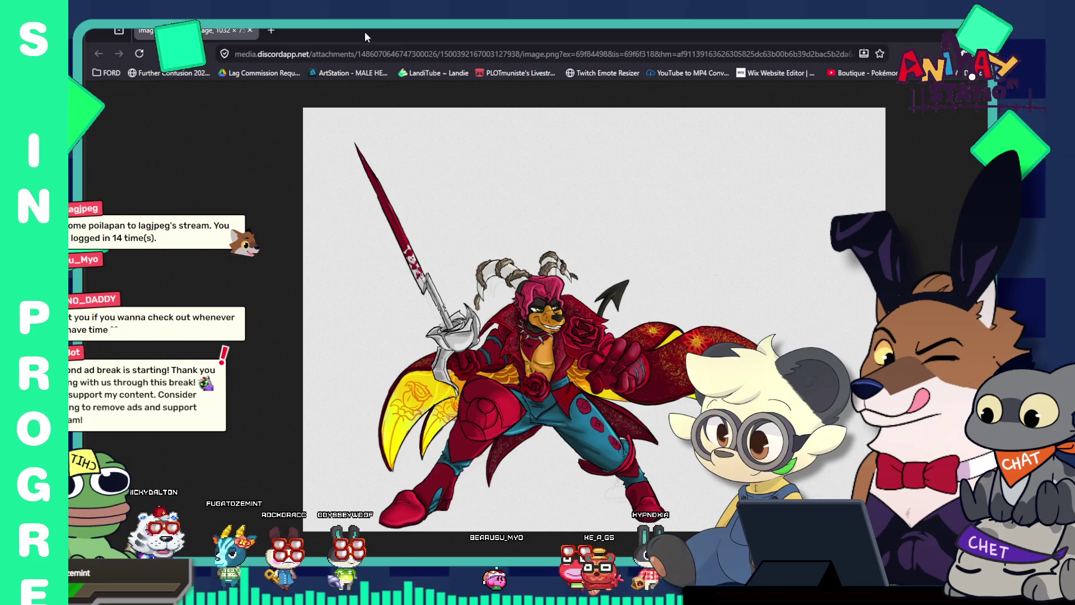
key(F11)
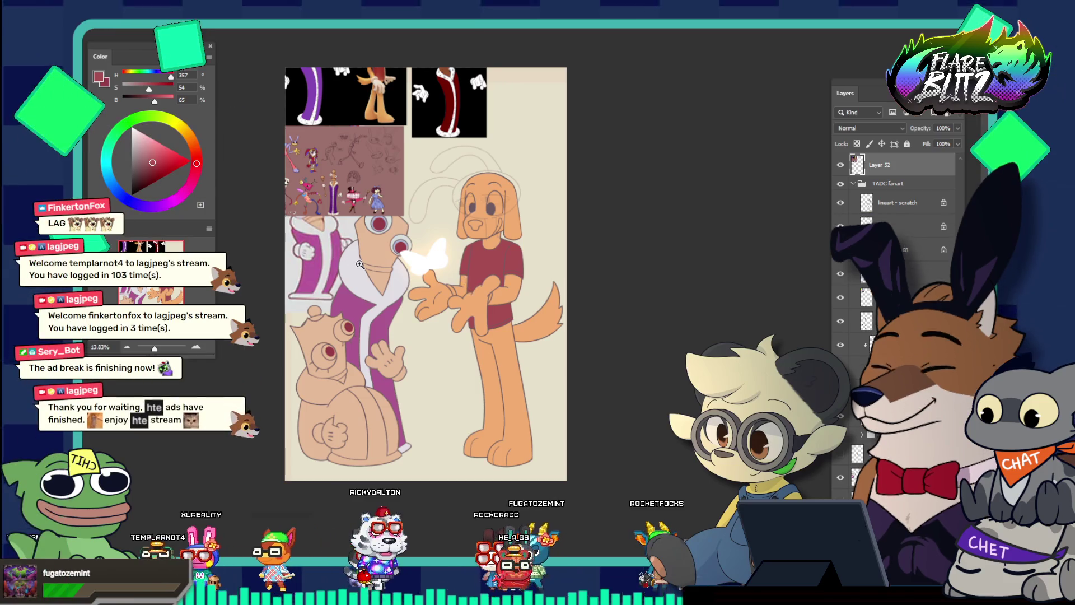
Step: Zoom in and sample the off-white of the robe trim as the paint colour
drag(373, 267, 398, 318)
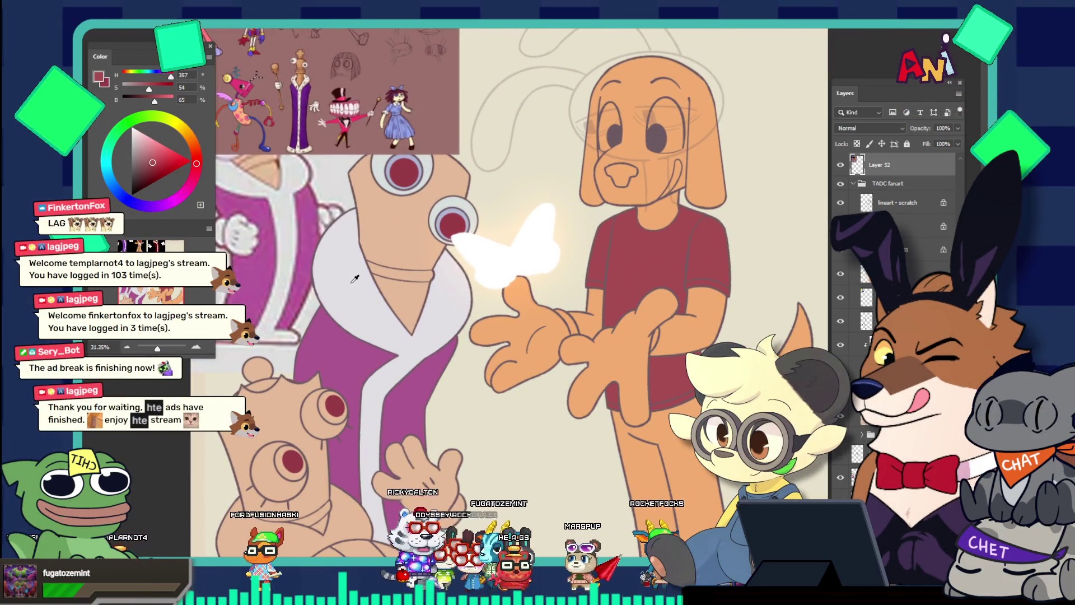
key(i)
click(361, 230)
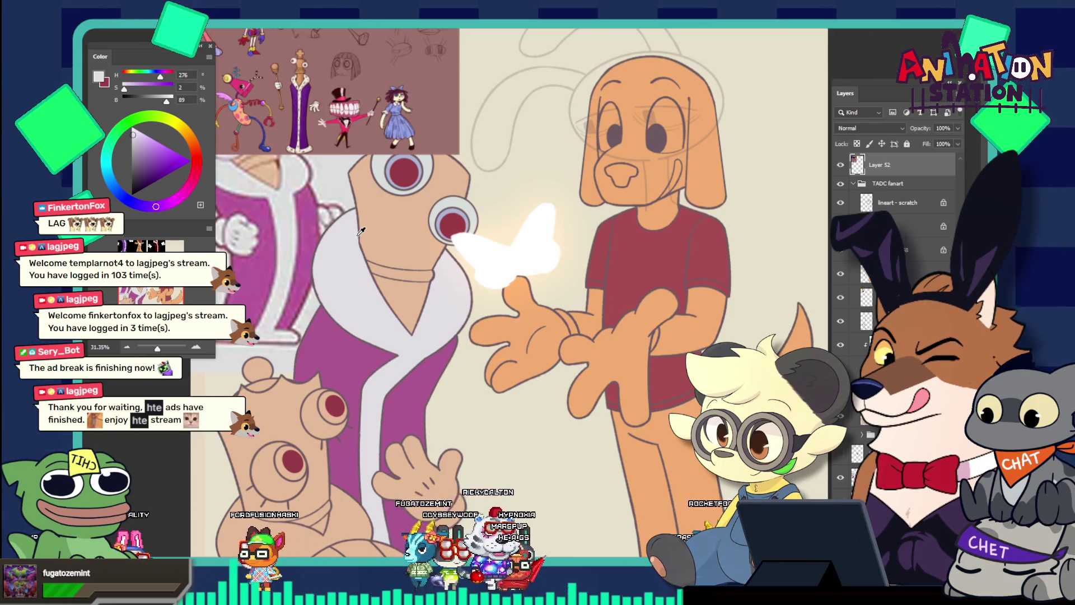
Step: Make the lineart layer active and magic-wand select both of the dog's hands
scroll(540, 314, up, 2)
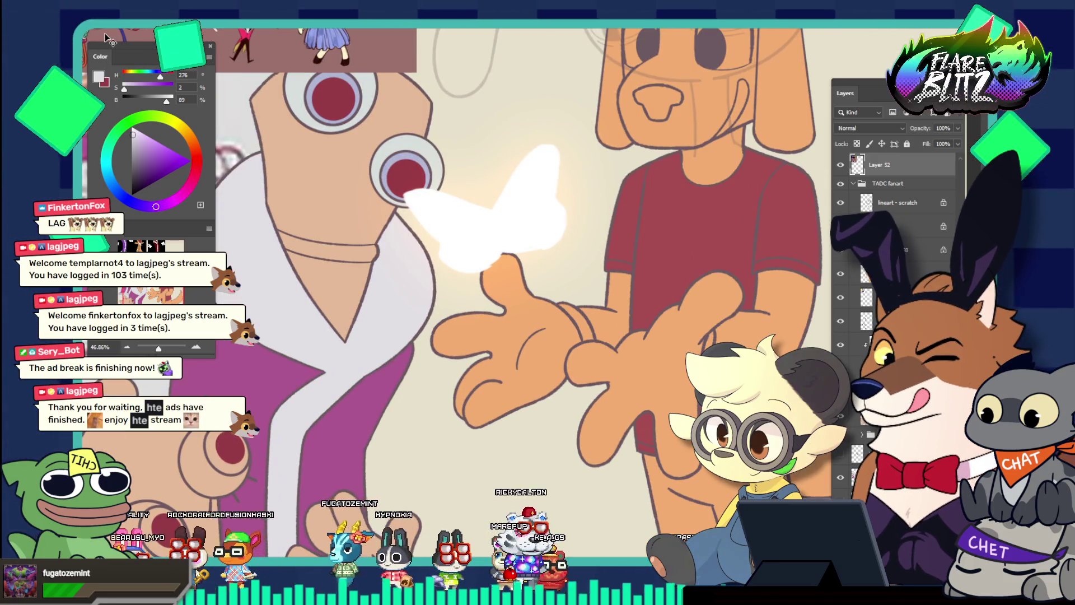
ctrl+click(486, 292)
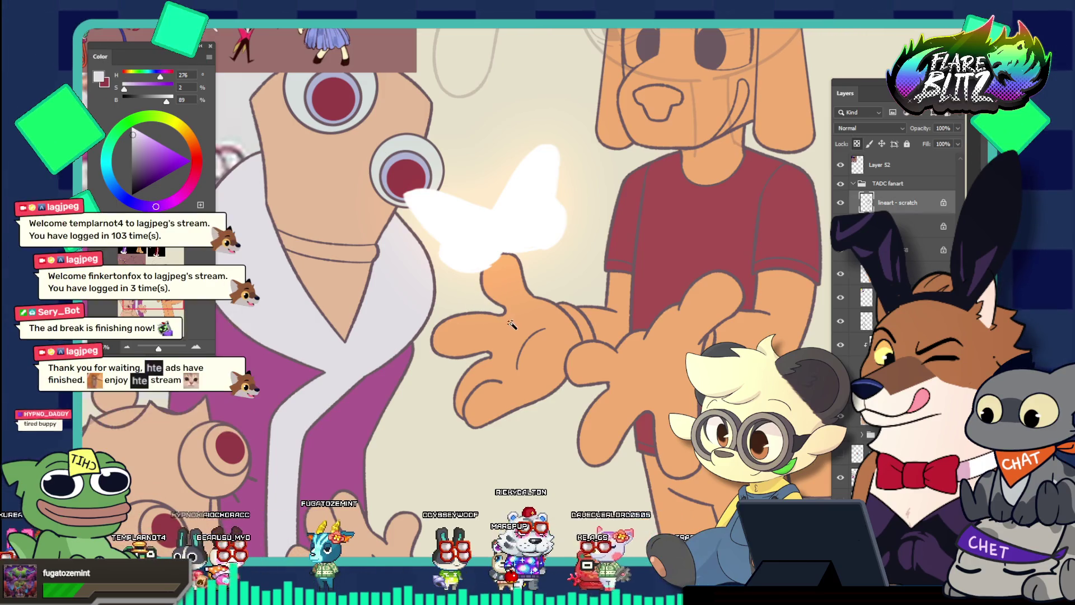
click(621, 392)
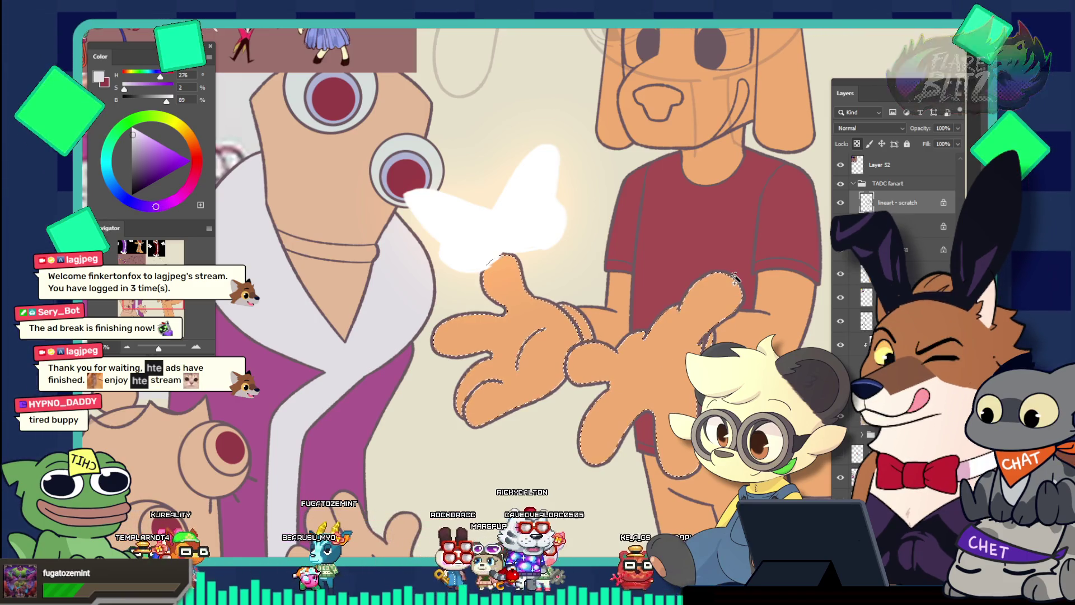
Step: Expand the hands selection by 2 px and fill it off-white on the colour layer below
key(alt+s)
key(m)
key(e)
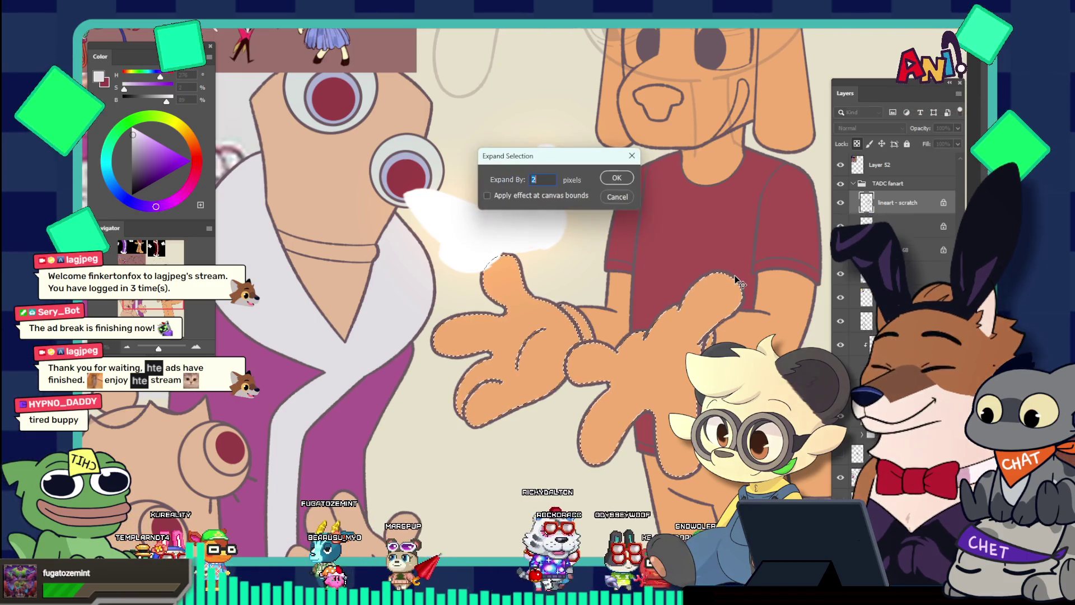
key(Return)
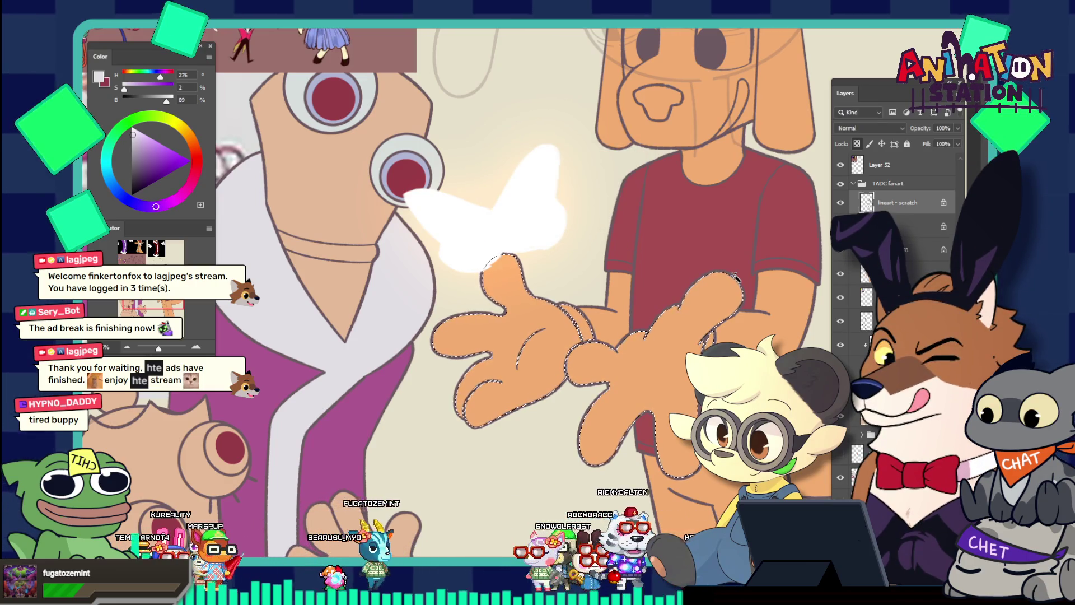
click(917, 275)
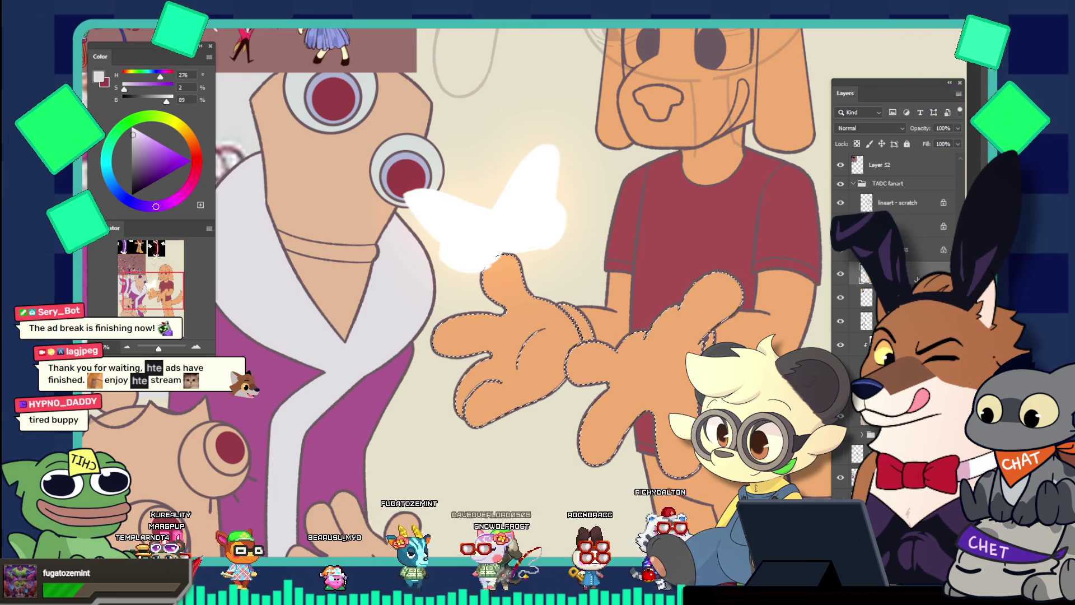
scroll(896, 313, down, 2)
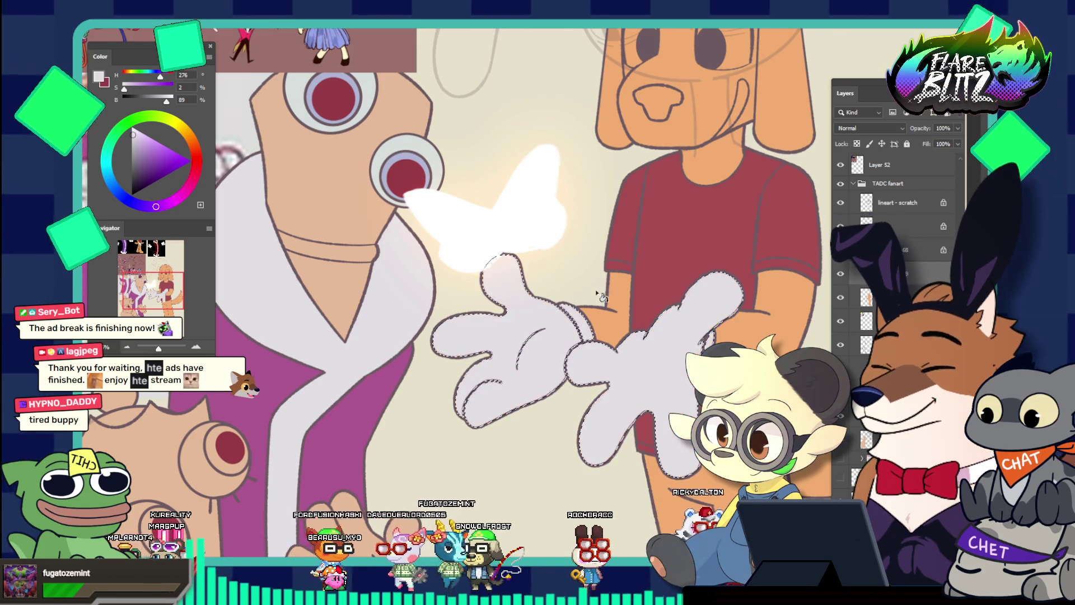
key(ctrl+0)
click(684, 255)
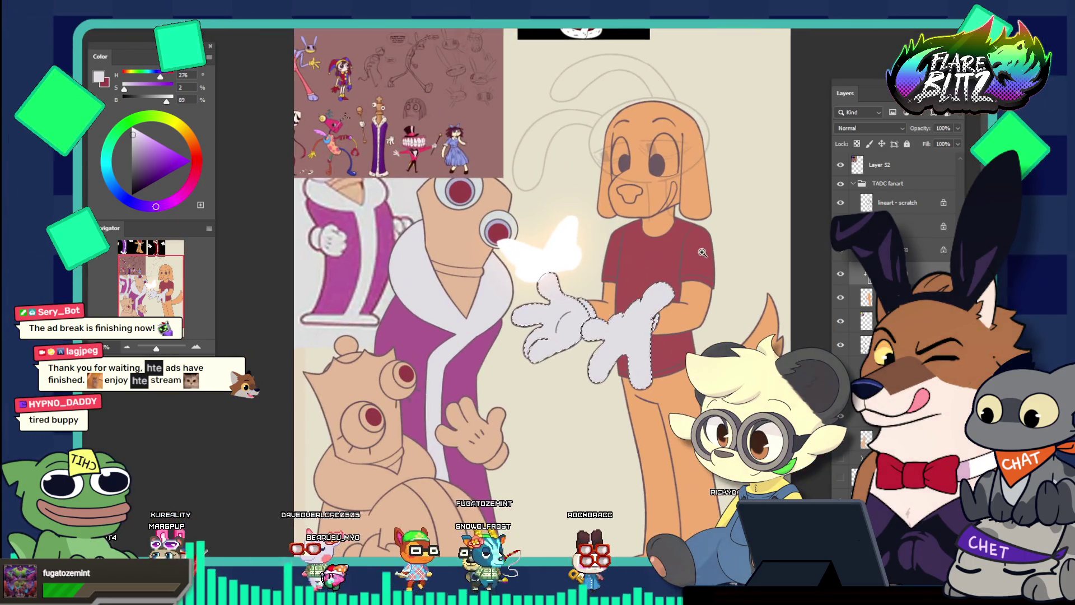
alt+click(636, 219)
click(636, 219)
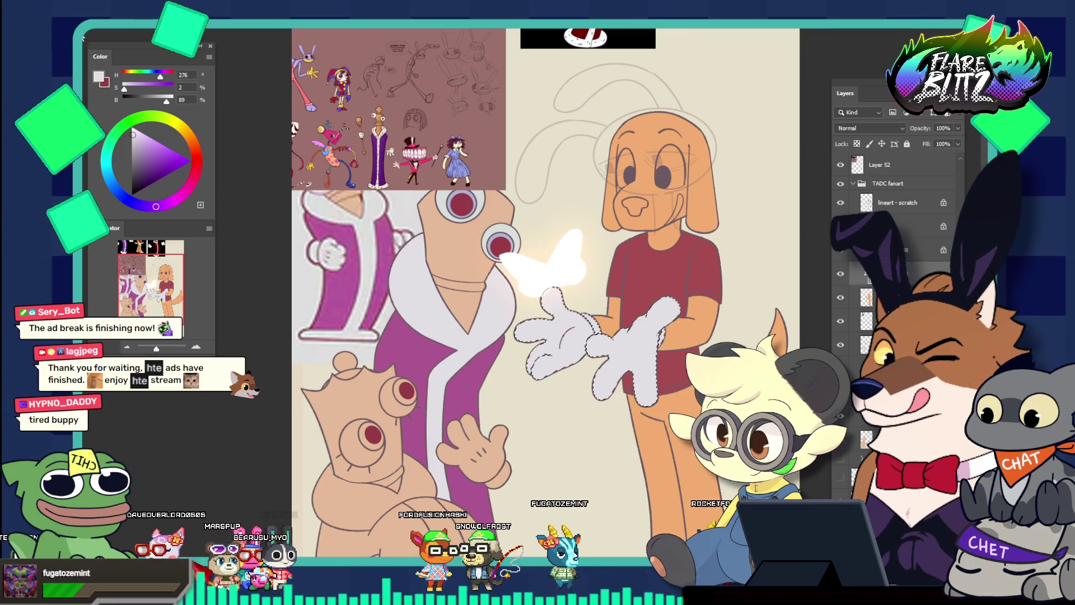
alt+click(566, 150)
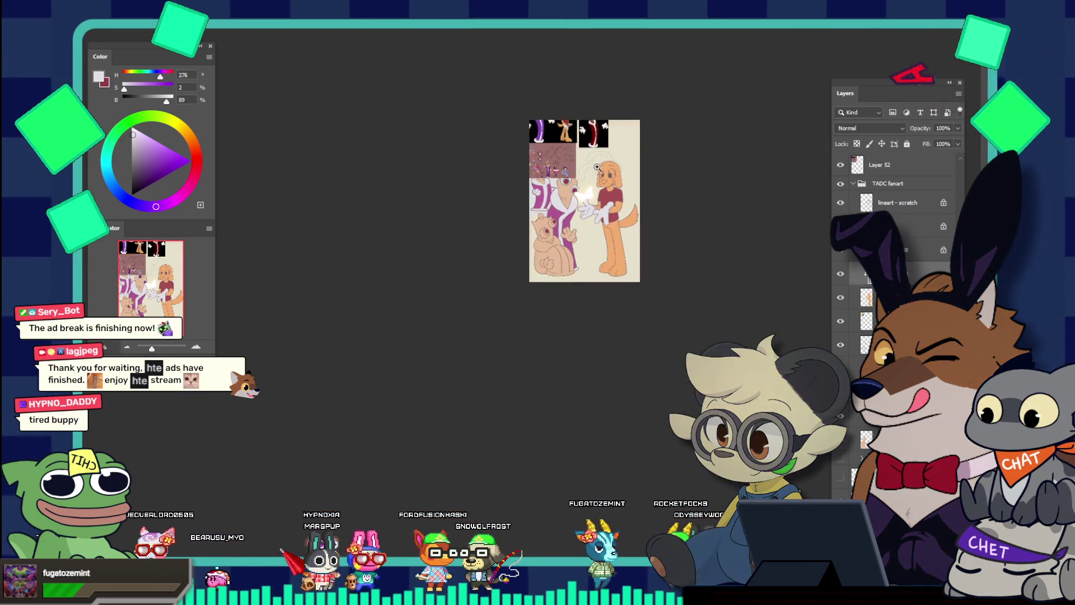
click(632, 151)
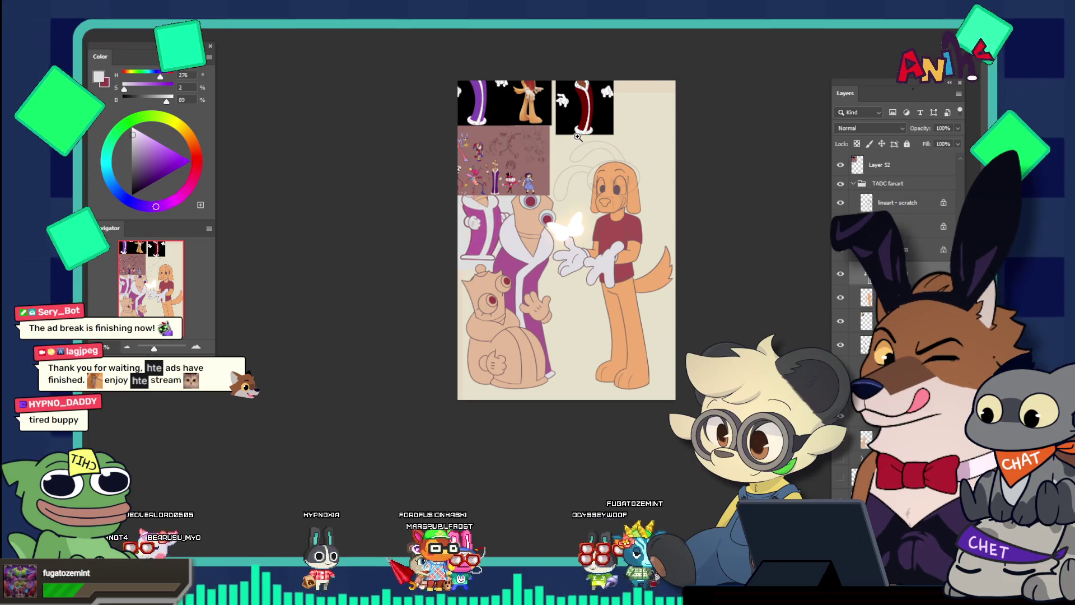
click(581, 138)
alt+click(542, 175)
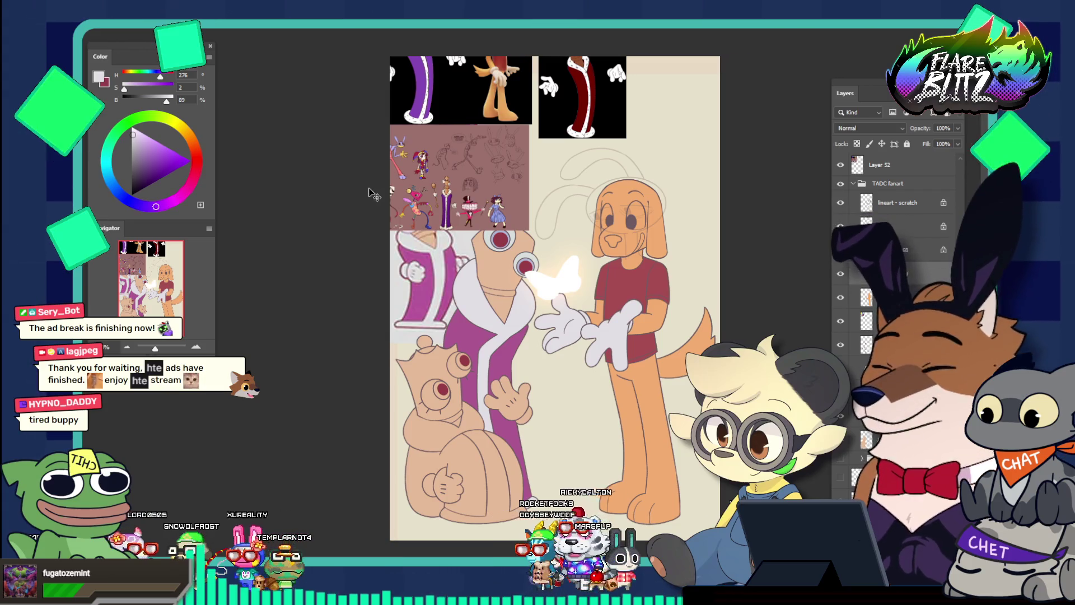
mouse_move(424, 169)
mouse_down()
mouse_move(420, 280)
mouse_move(420, 247)
mouse_up()
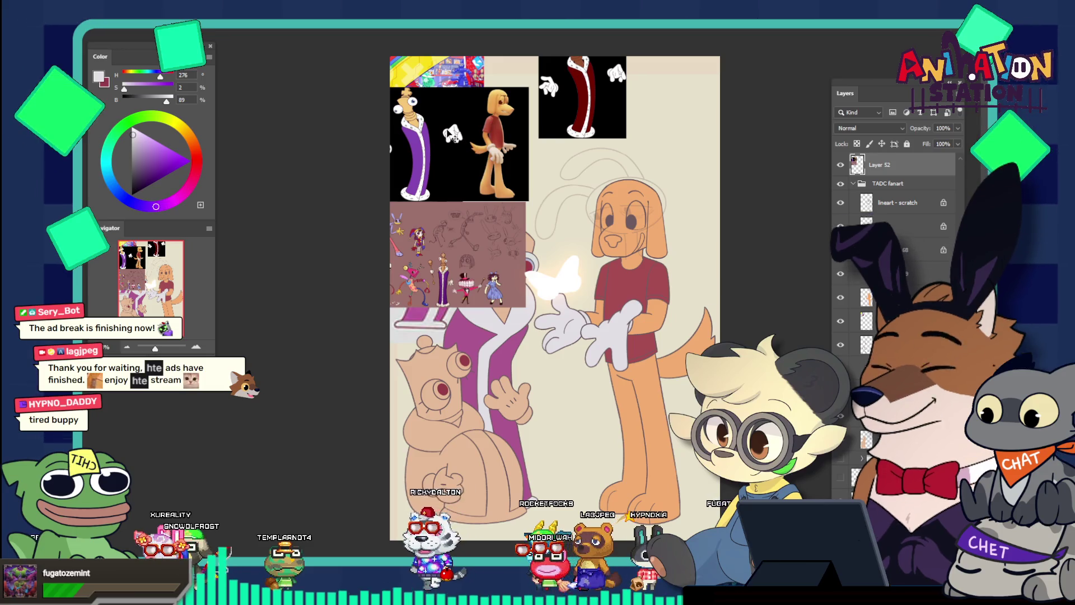
drag(445, 131, 458, 132)
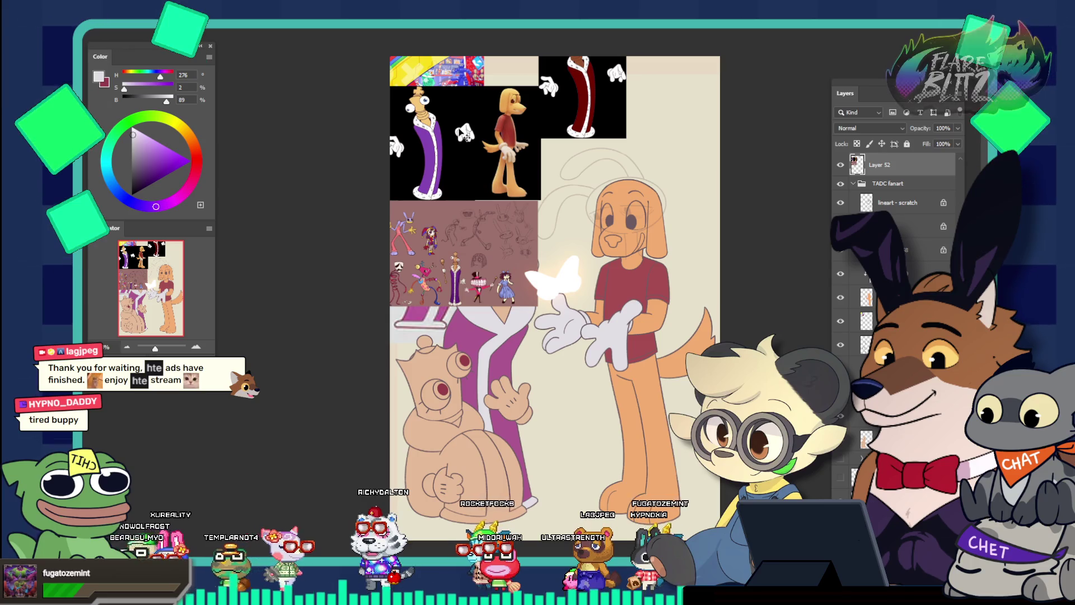
mouse_move(456, 80)
mouse_down()
mouse_move(512, 161)
mouse_move(557, 125)
mouse_up()
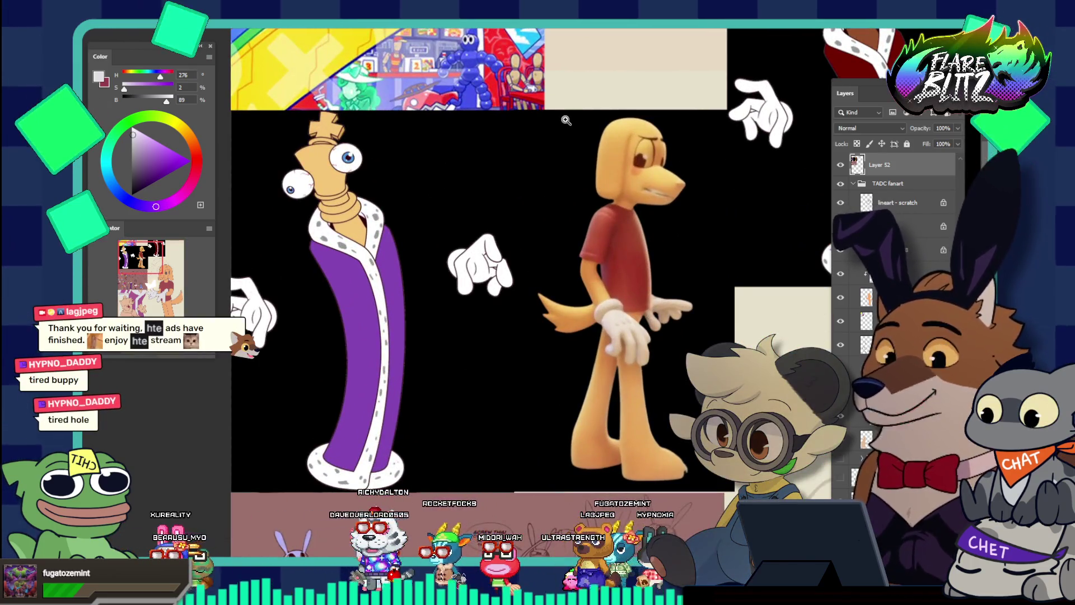
click(637, 145)
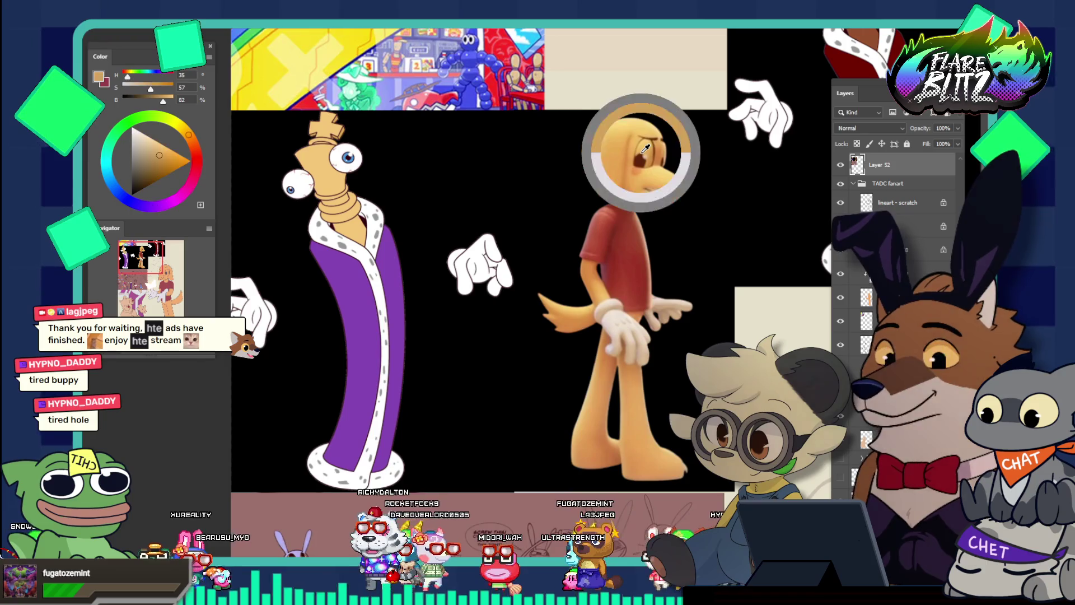
key(x)
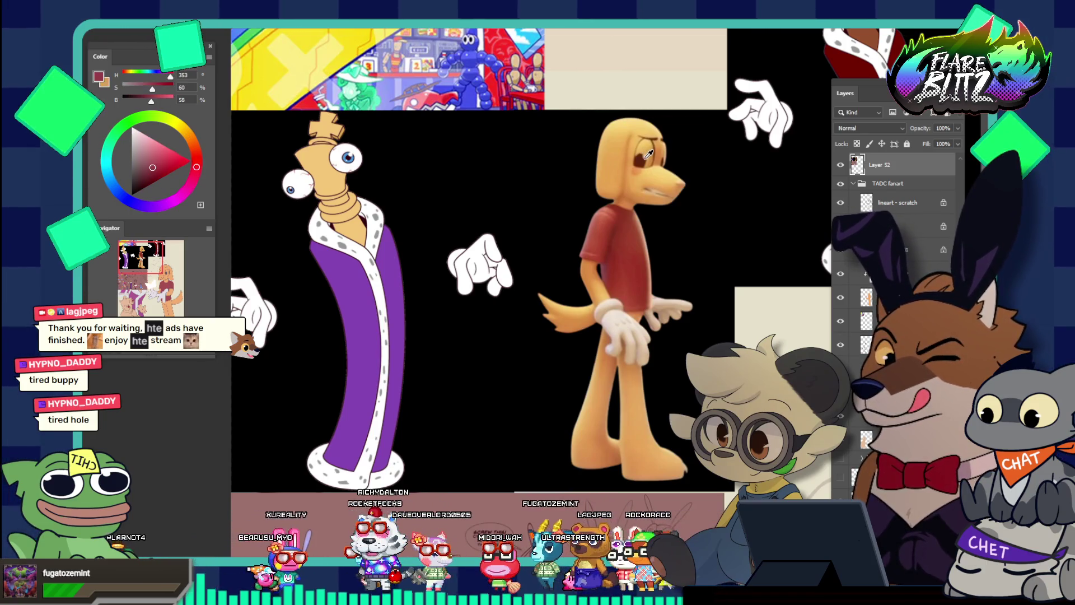
key(x)
drag(643, 157, 628, 119)
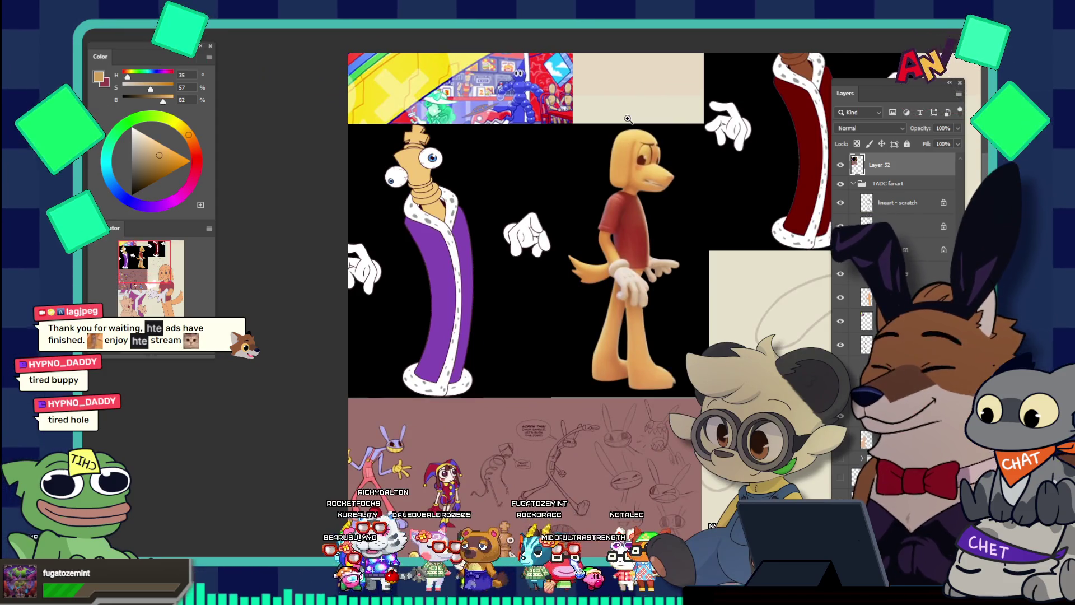
scroll(628, 118, down, 5)
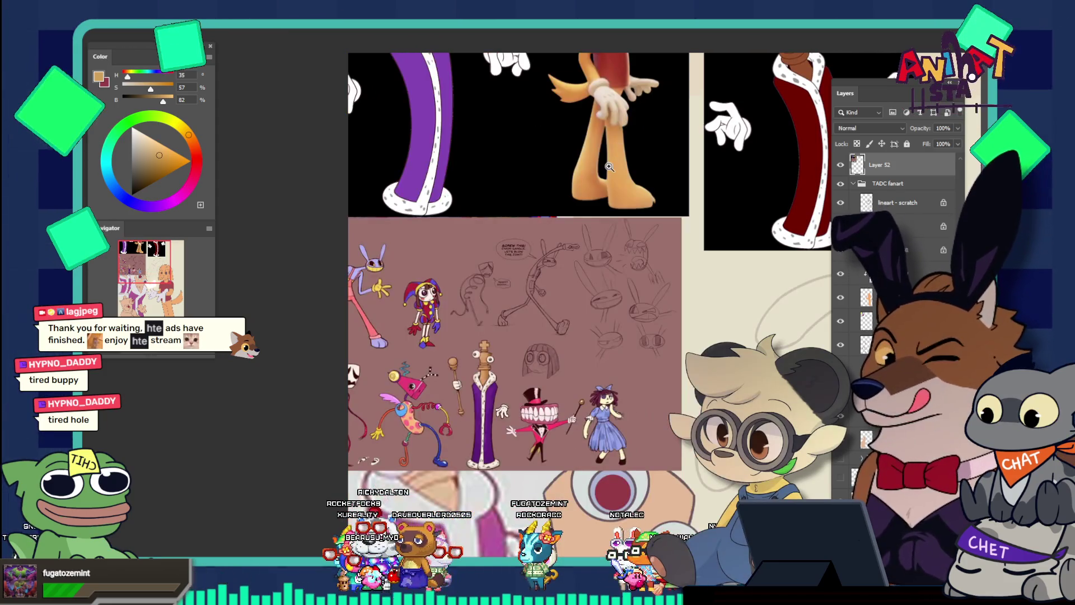
scroll(609, 166, down, 10)
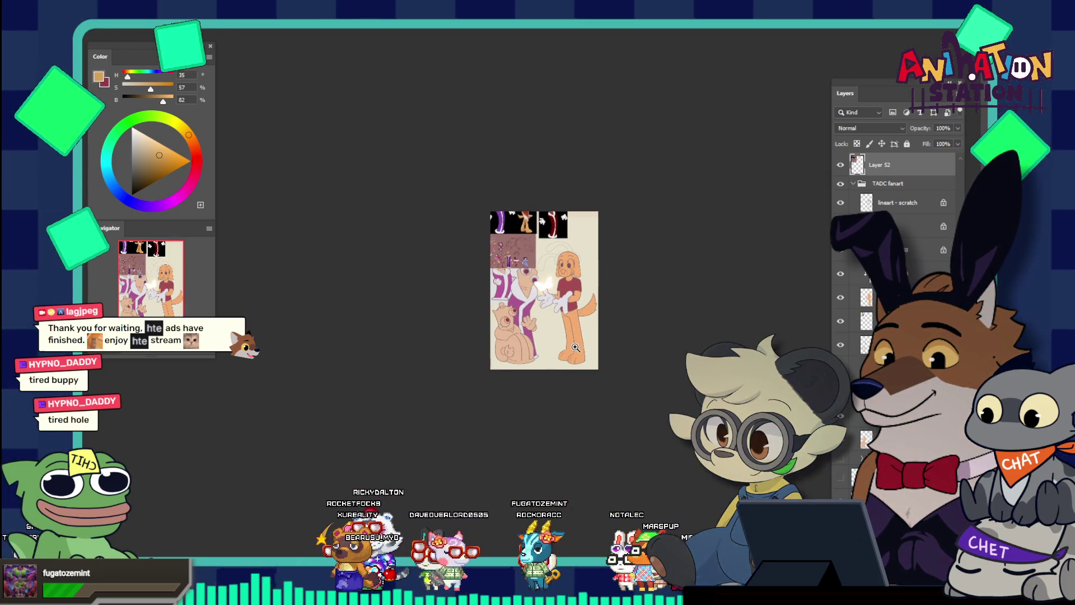
drag(568, 279, 627, 323)
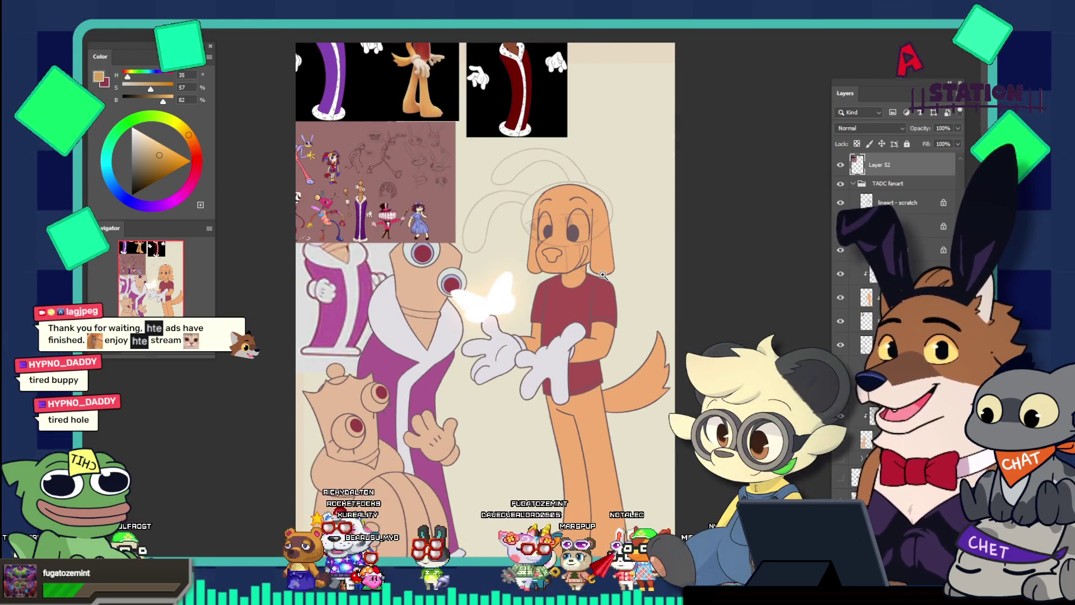
click(541, 219)
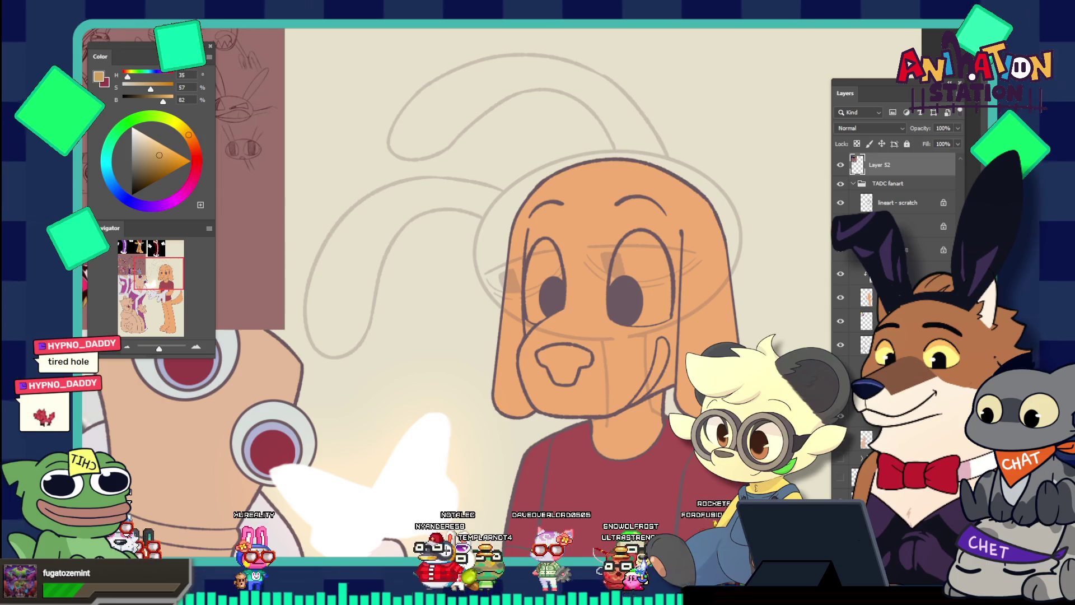
key(z)
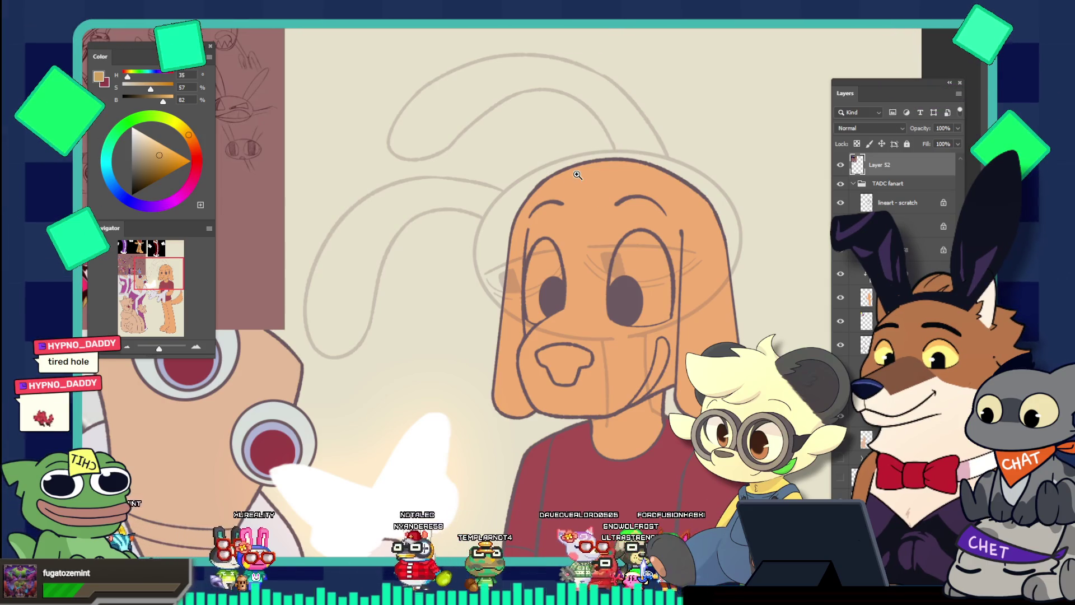
mouse_move(578, 176)
mouse_down()
mouse_move(529, 121)
mouse_move(517, 86)
mouse_up()
scroll(534, 131, up, 2)
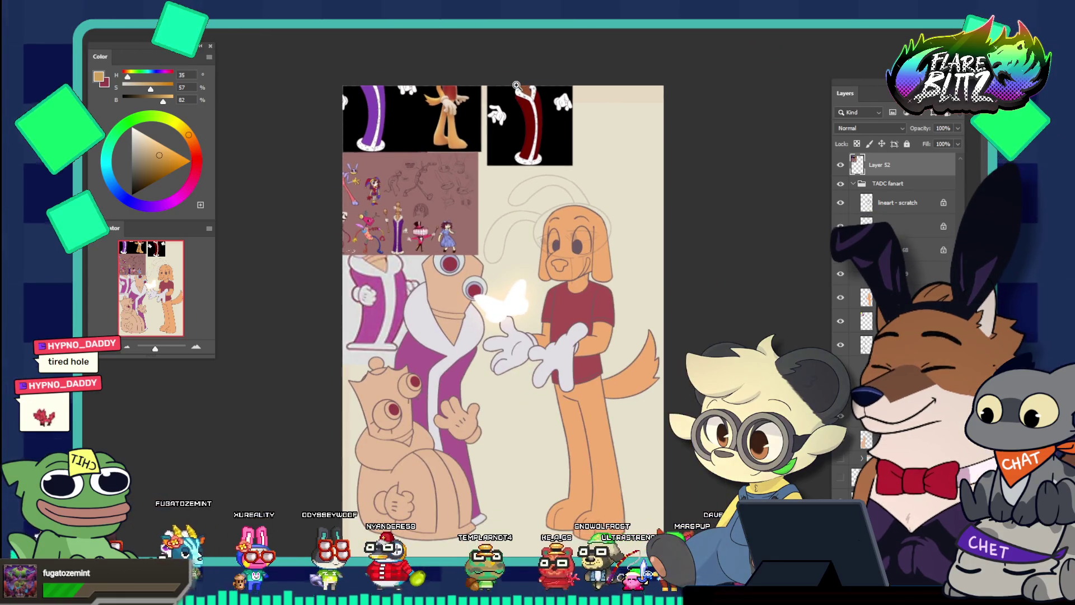
scroll(516, 86, down, 1)
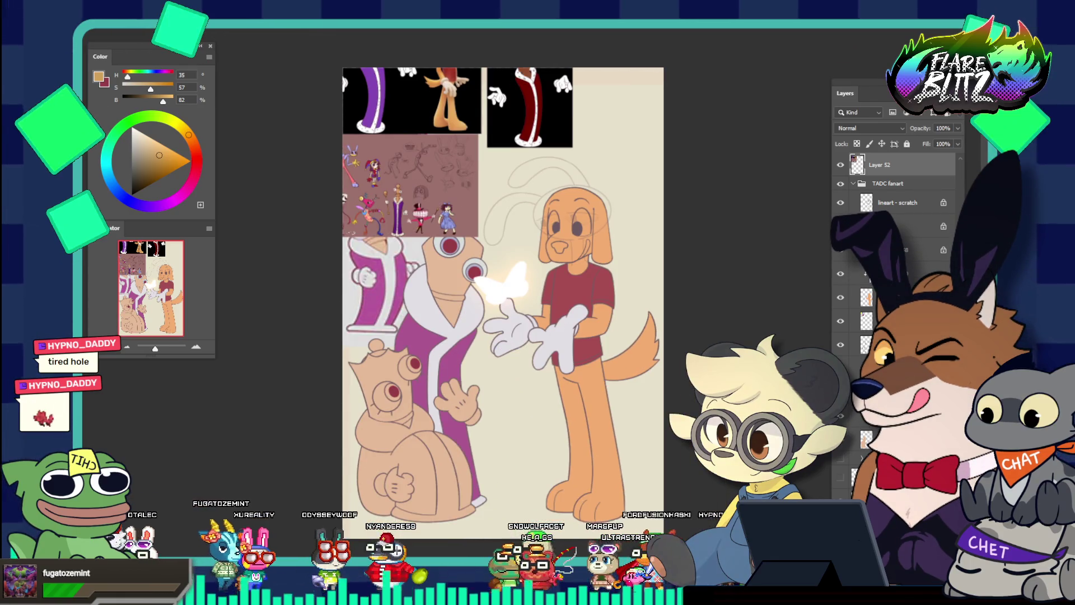
Step: Move the reference images down and right and zoom in on orange dog #3's head
drag(400, 136, 502, 244)
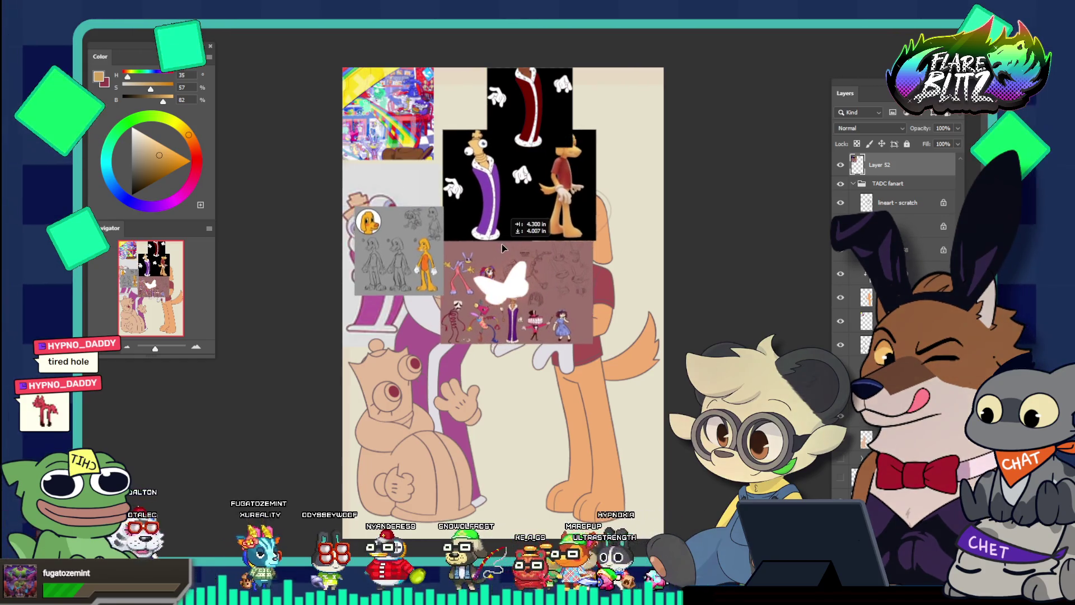
click(372, 240)
click(355, 112)
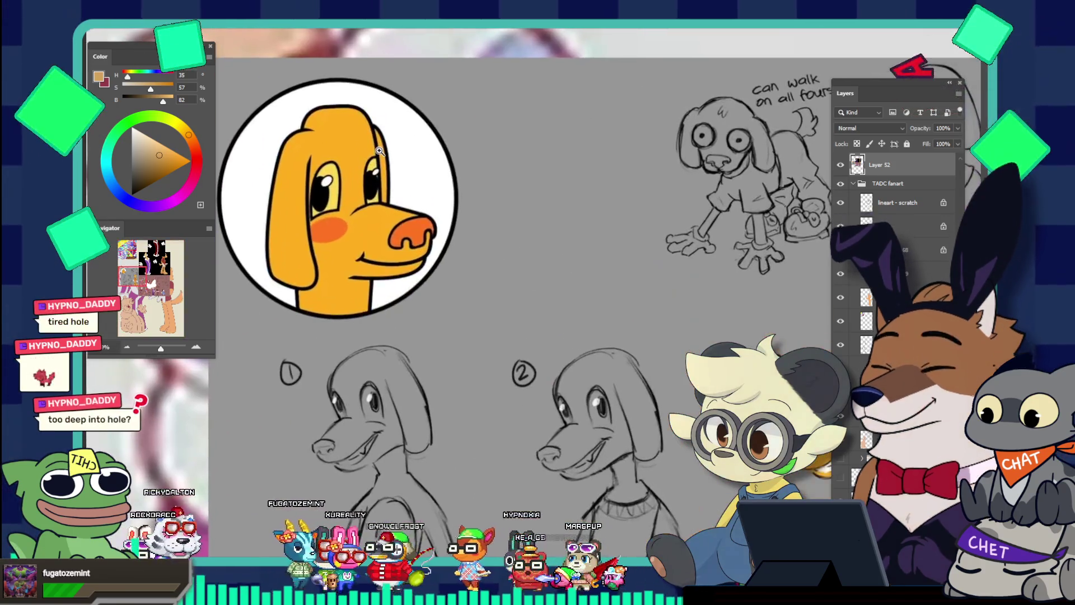
alt+click(356, 129)
click(678, 306)
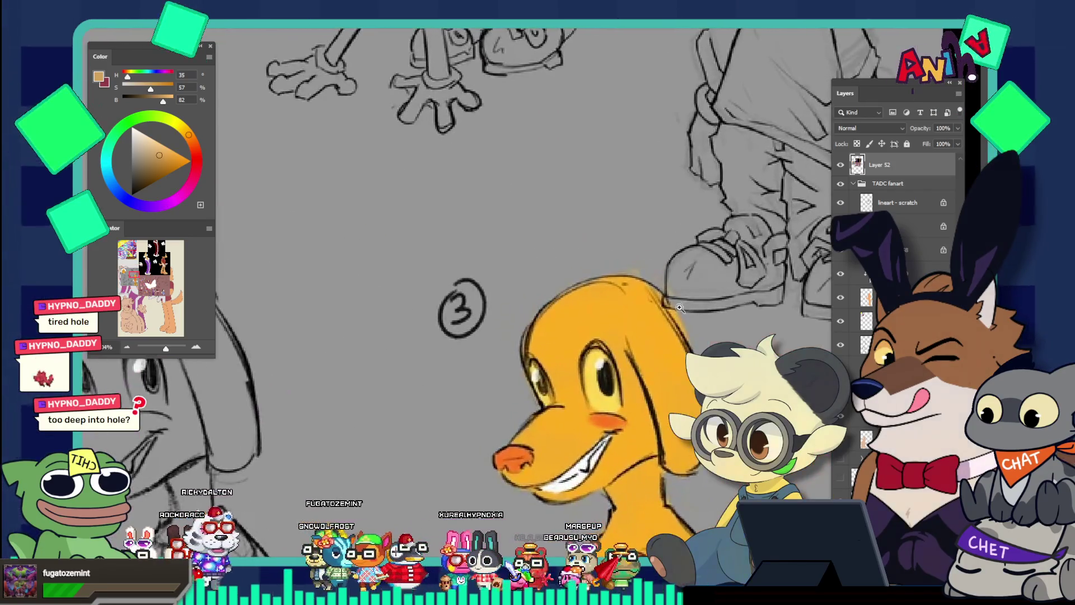
Step: Sample the reference dog's yellow, shift its hue toward orange and lower saturation slightly
click(597, 386)
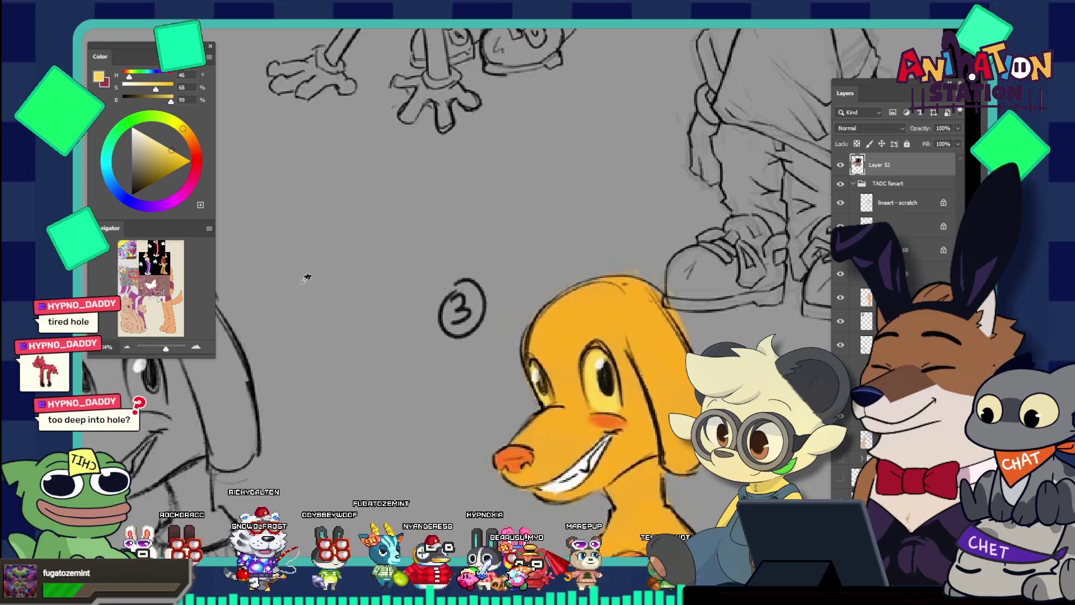
click(187, 132)
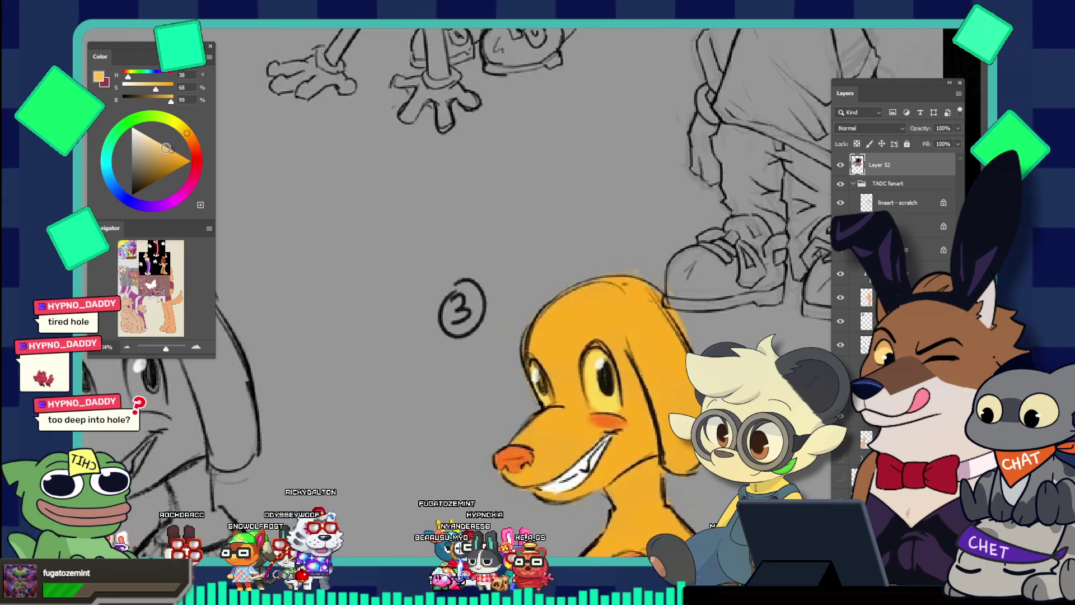
click(166, 147)
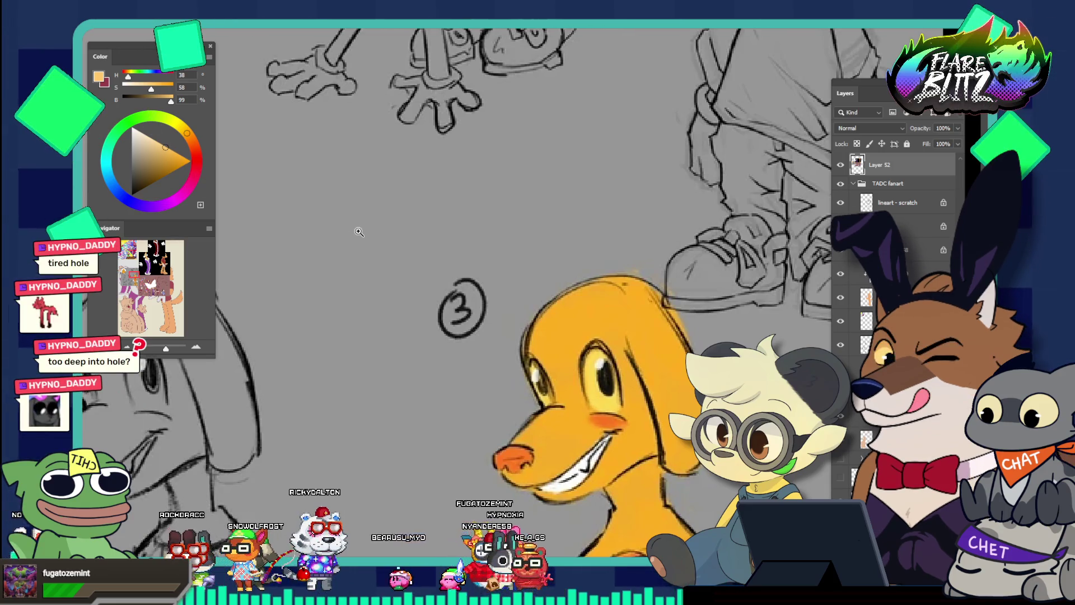
key(ctrl+0)
drag(358, 229, 577, 316)
key(ctrl+0)
drag(644, 305, 728, 314)
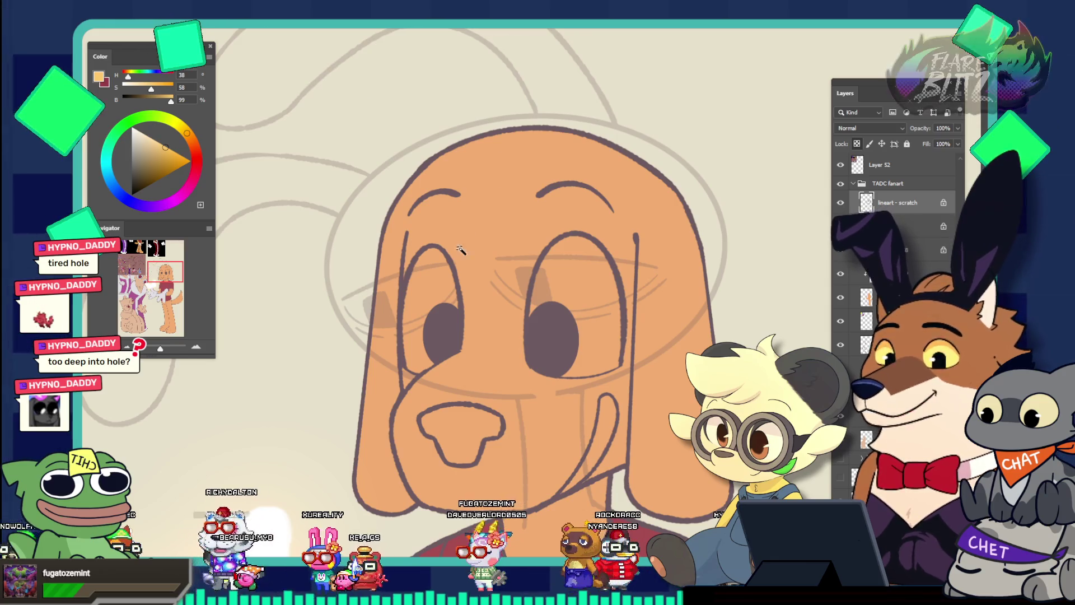
Step: Select both eye whites, add a clipped layer, expand 3 px and fill with yellow-orange
click(448, 289)
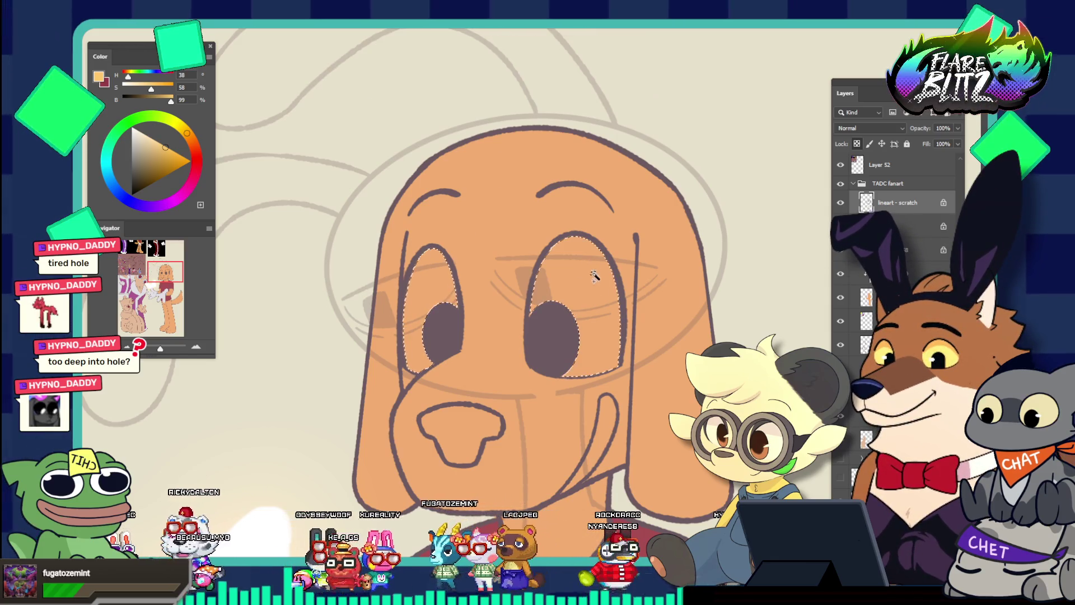
shift+click(600, 314)
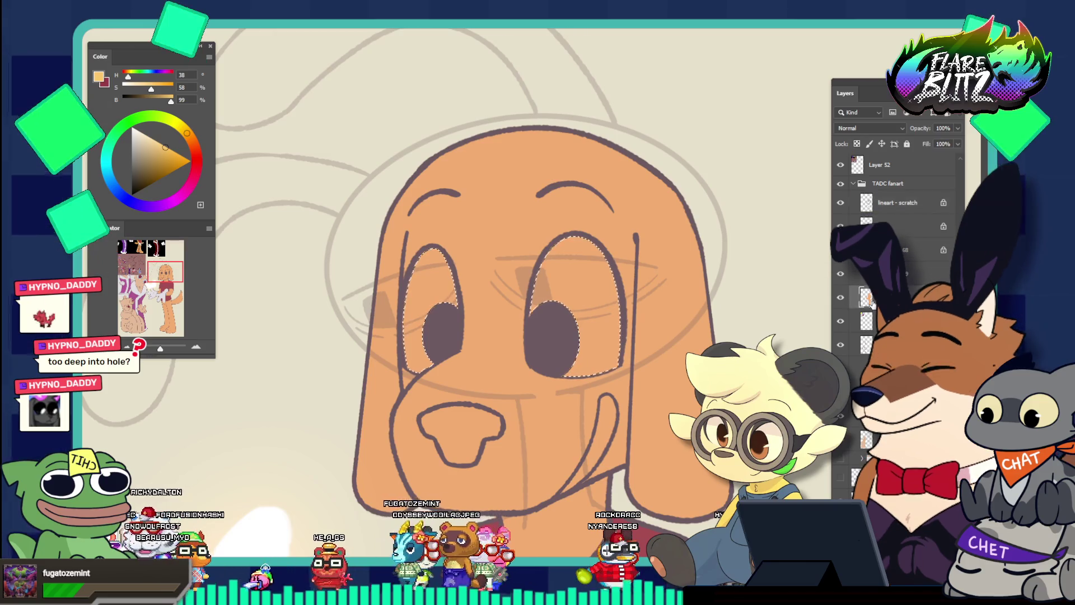
key(ctrl+shift+alt+n)
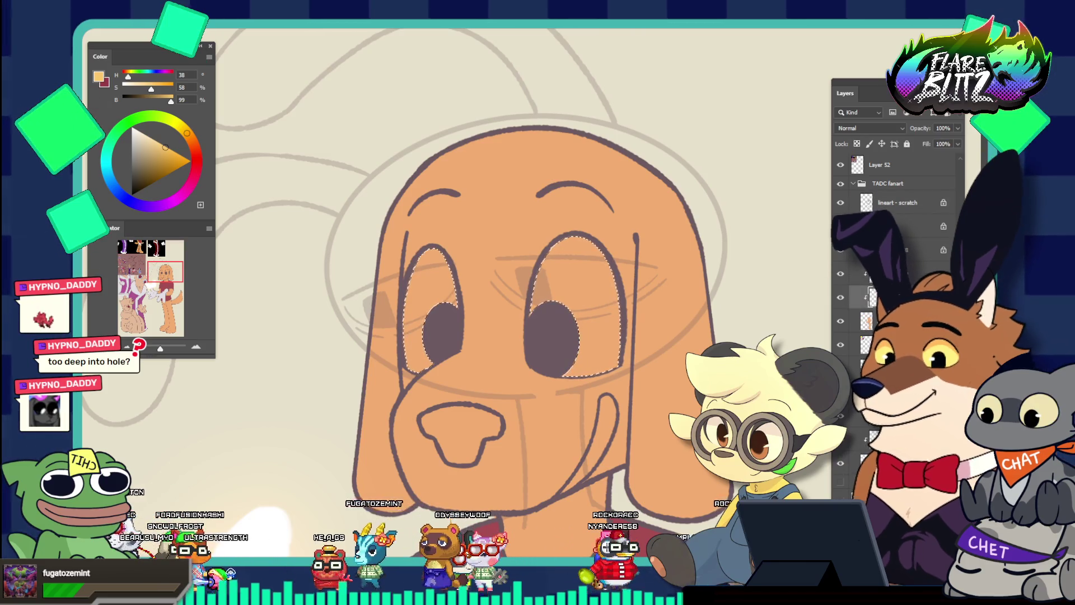
key(alt+s)
key(m)
key(e)
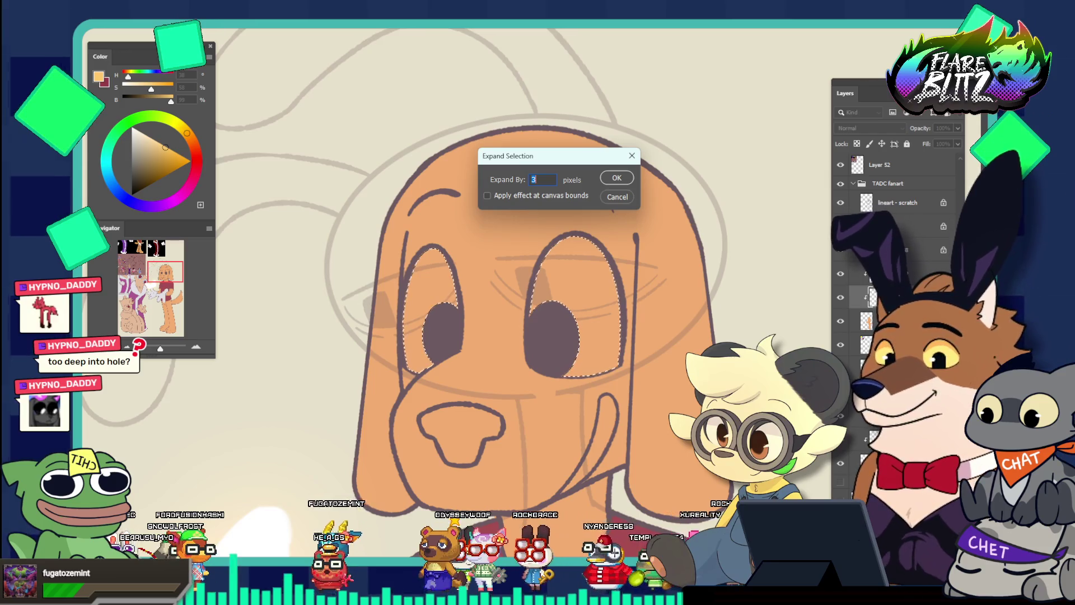
key(Return)
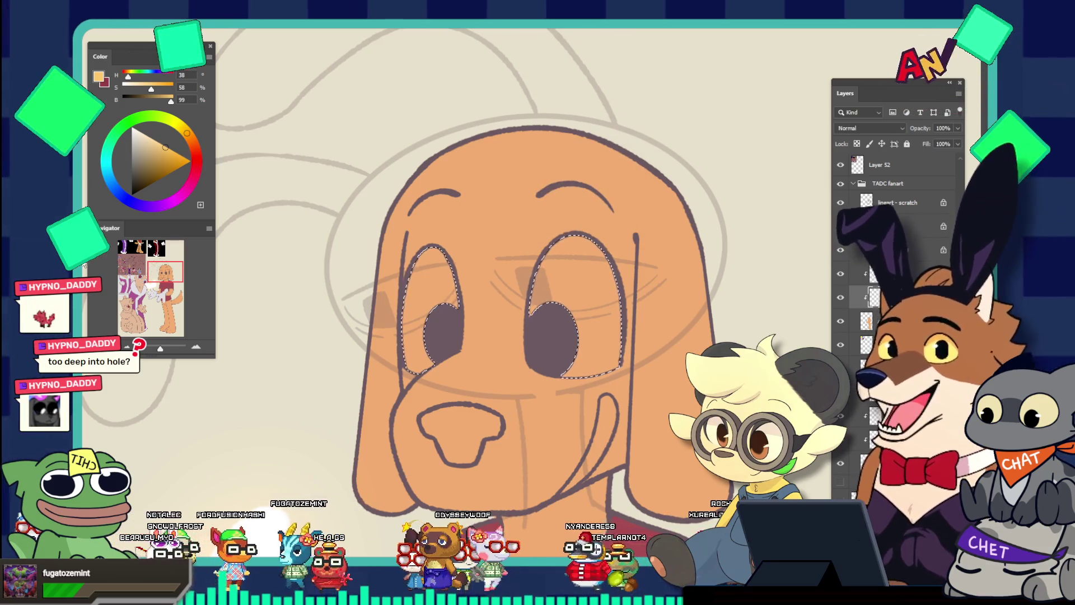
click(430, 304)
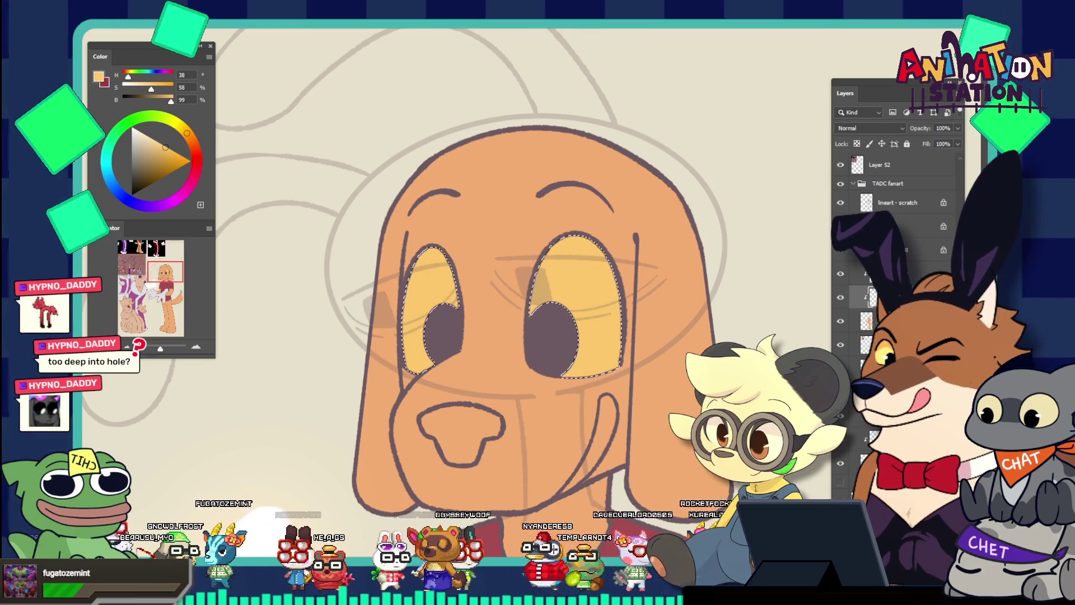
drag(551, 253, 360, 200)
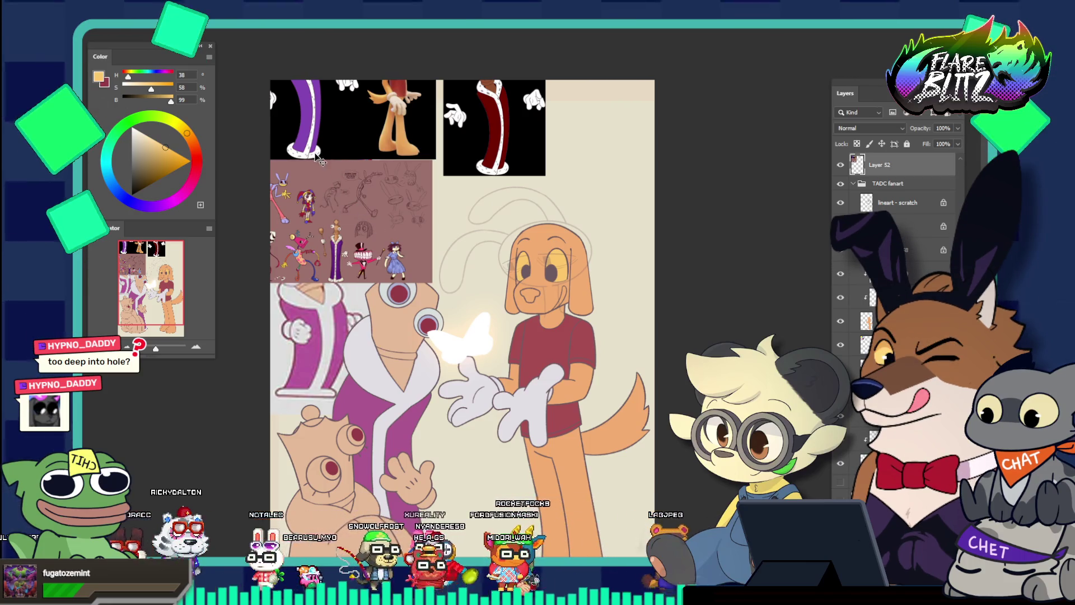
Step: Shift the references right and sample the reference dog's nose orange (H24 S69 B97)
drag(316, 156, 448, 167)
click(344, 205)
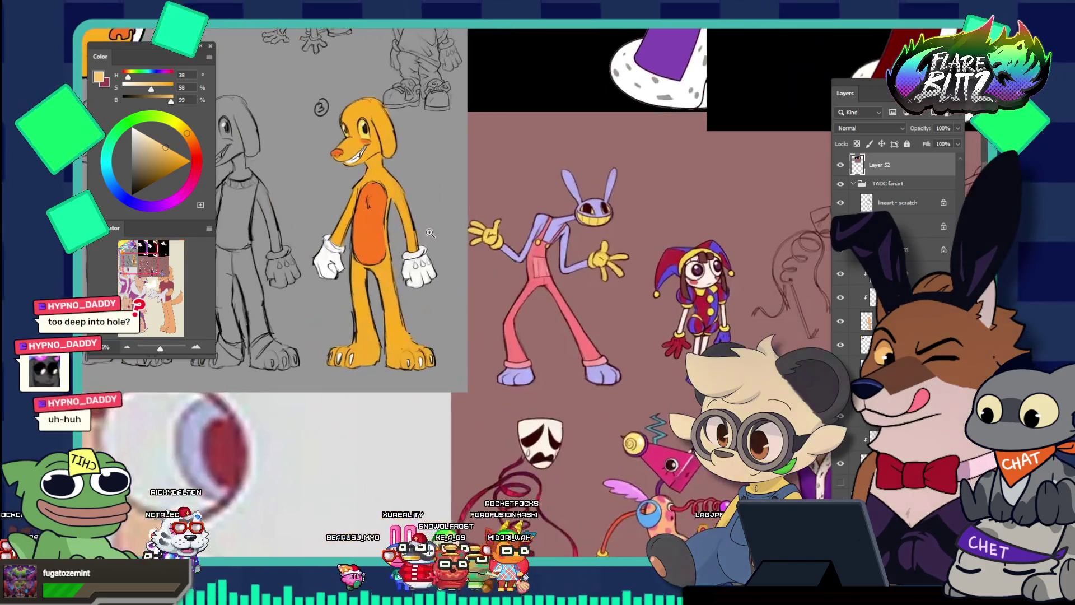
click(359, 182)
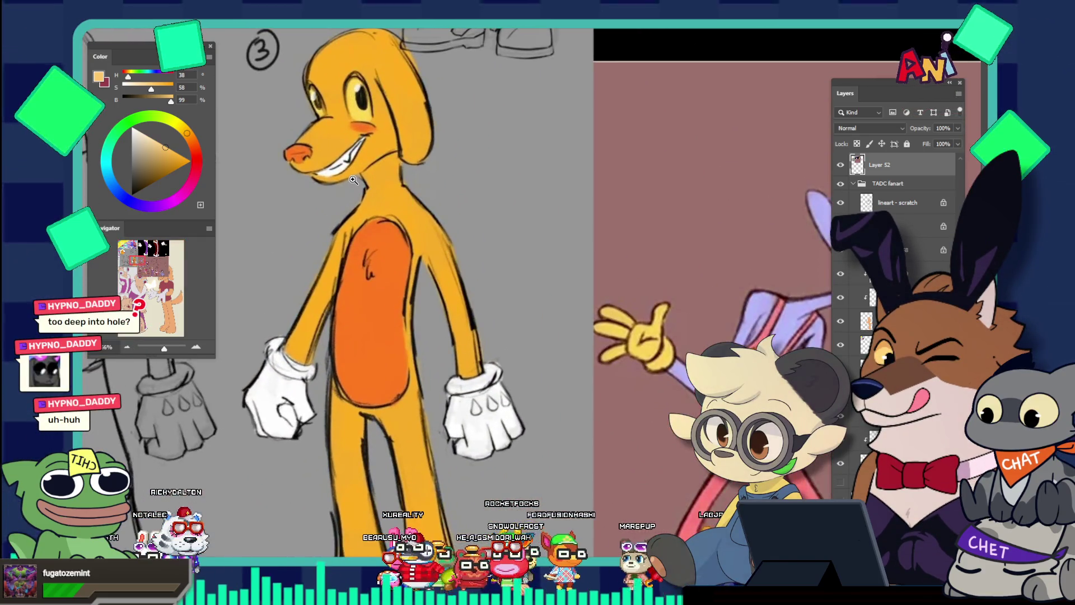
click(294, 153)
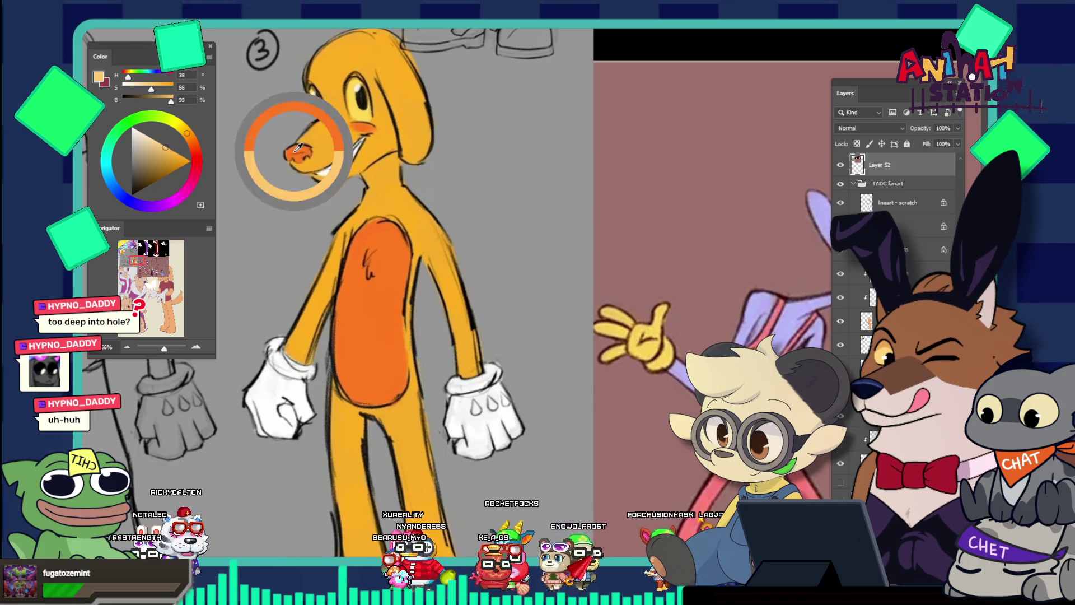
scroll(388, 191, down, 5)
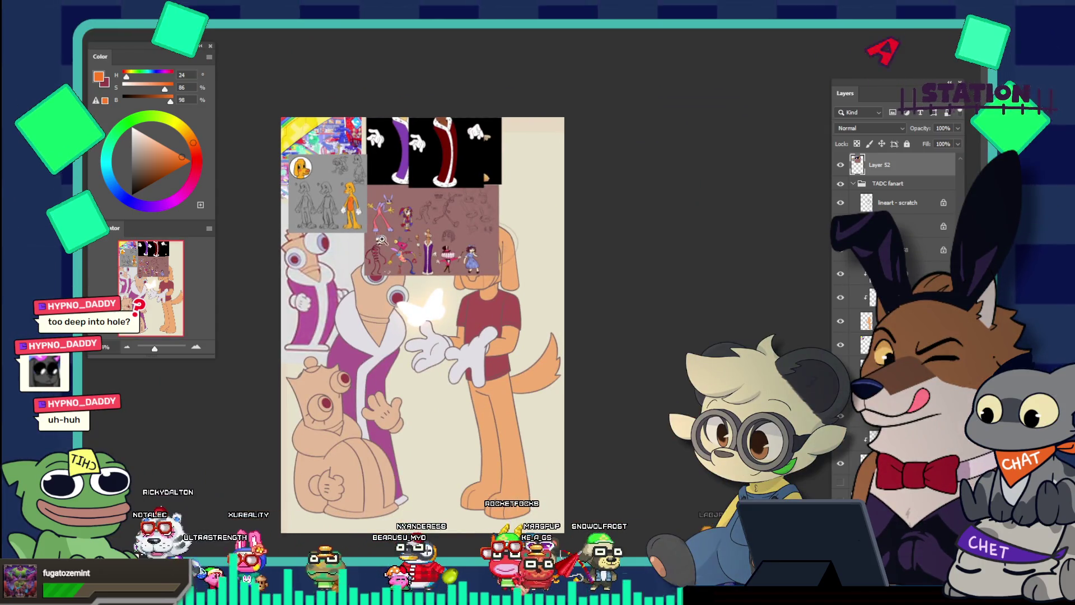
scroll(412, 218, up, 5)
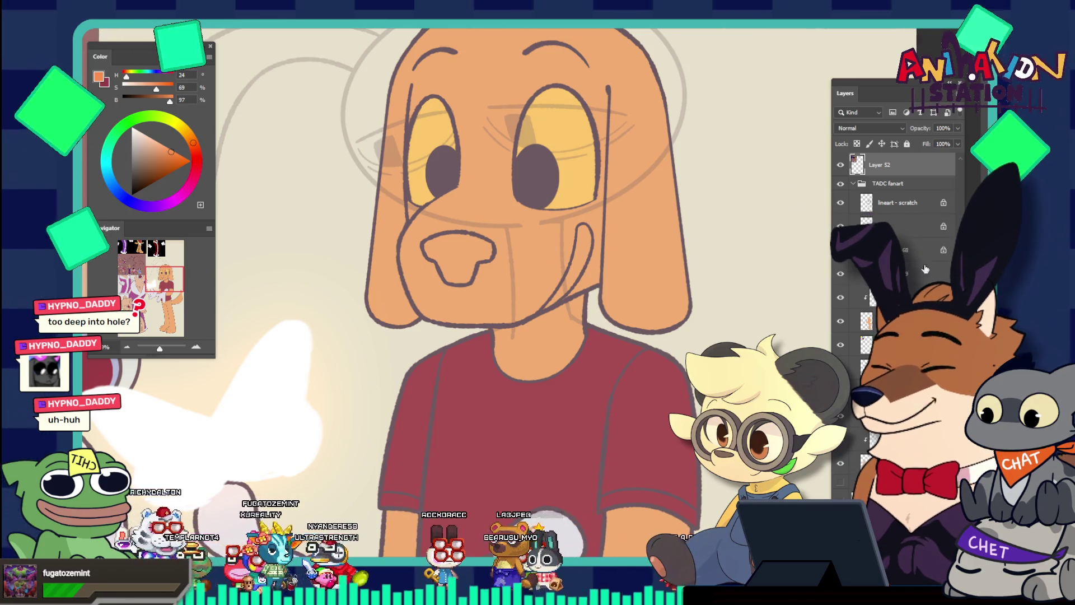
Step: Select the inside of the dog's nose, expand it by 3 px, and pick a lower layer
click(896, 225)
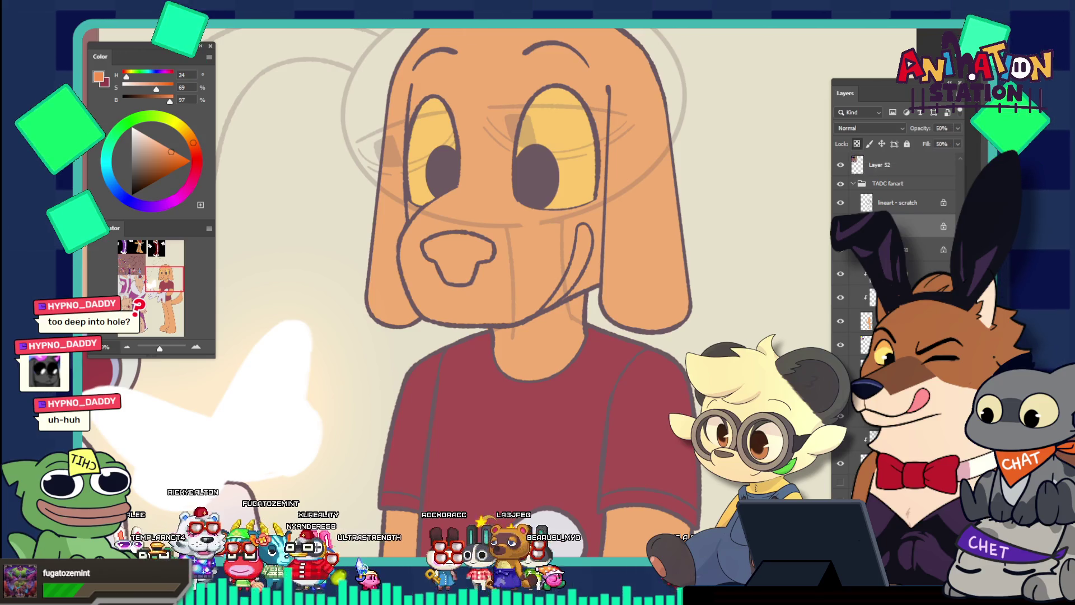
click(896, 202)
click(495, 254)
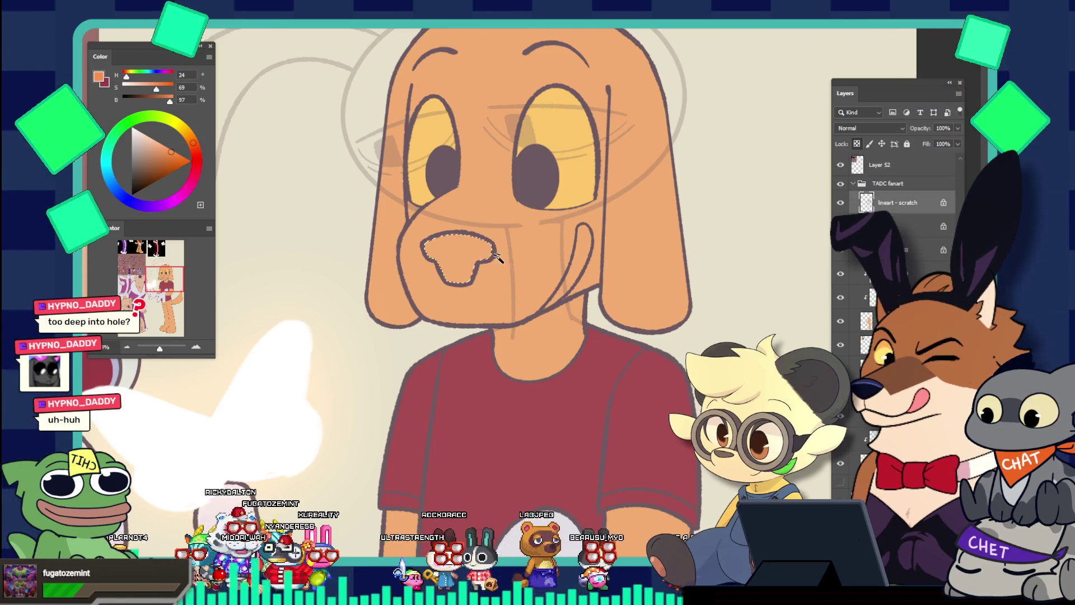
key(alt+s)
key(m)
key(e)
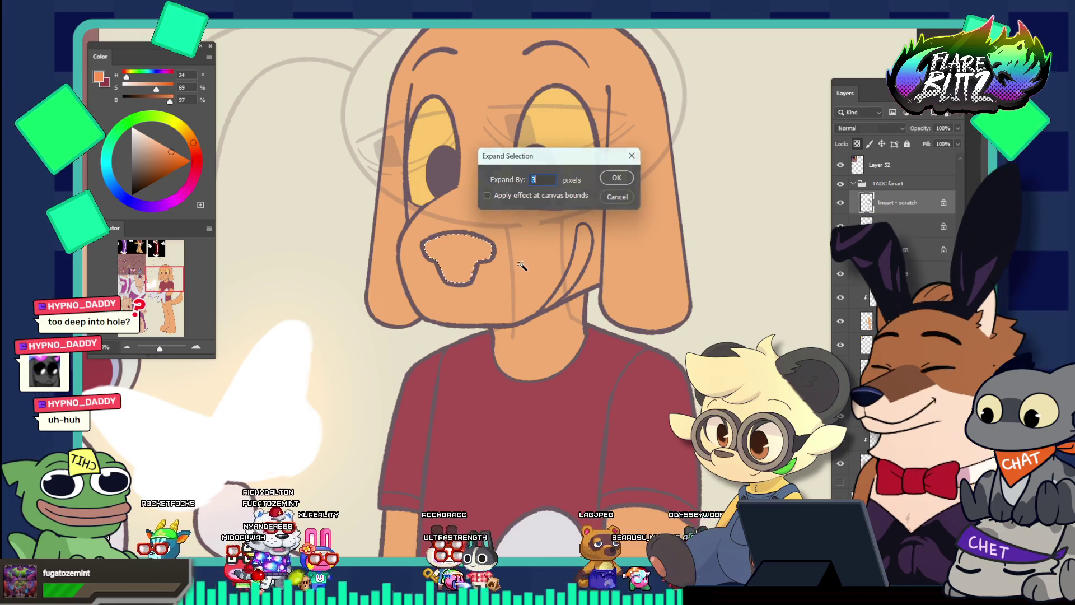
key(Return)
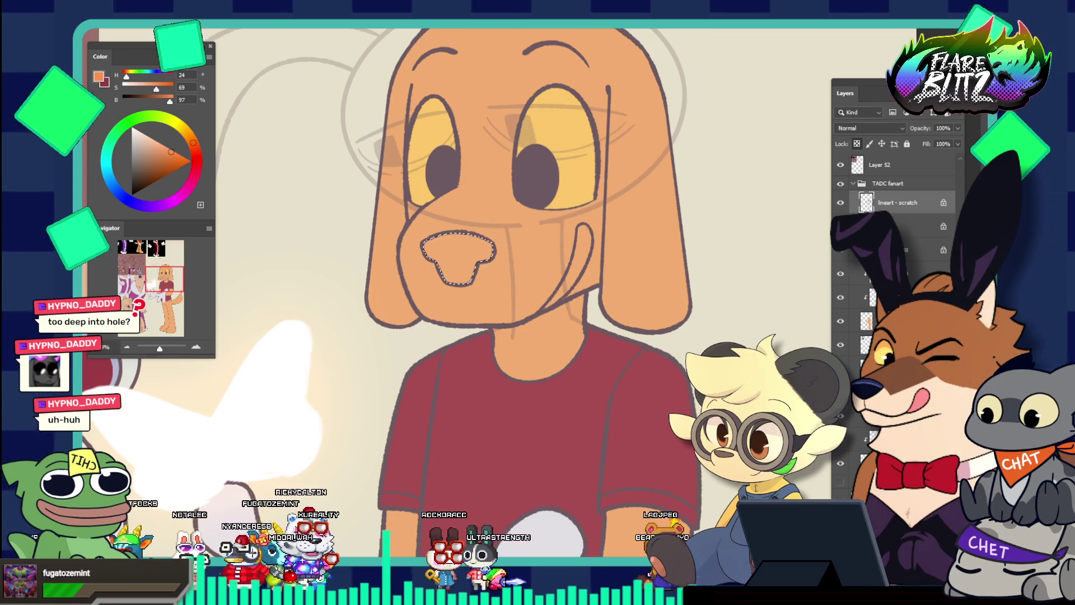
click(902, 297)
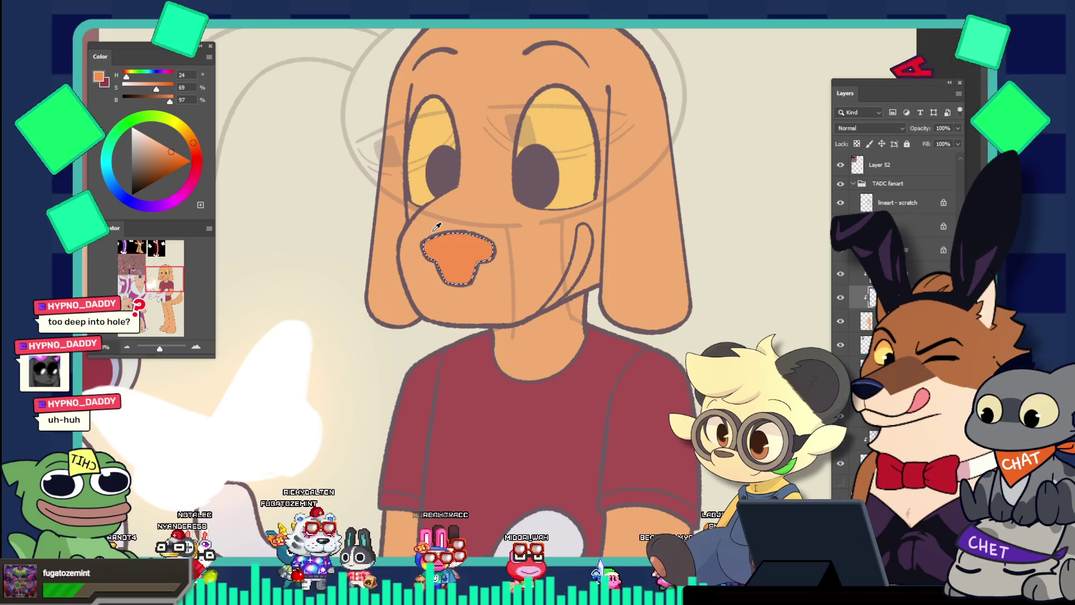
Step: Fill the nose with a slightly lighter orange and check its value in grayscale
click(166, 149)
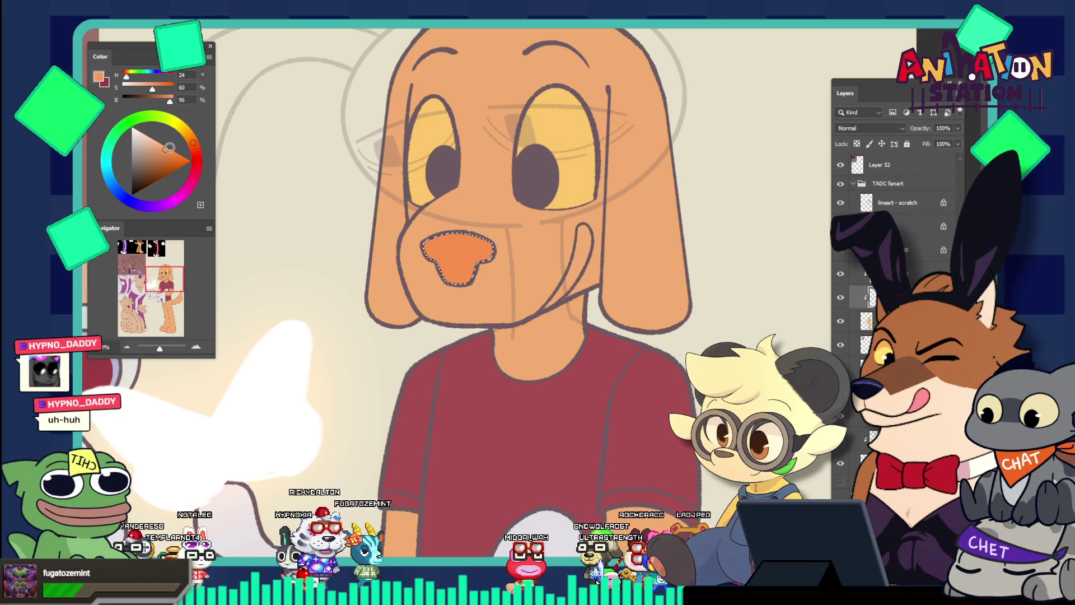
click(486, 253)
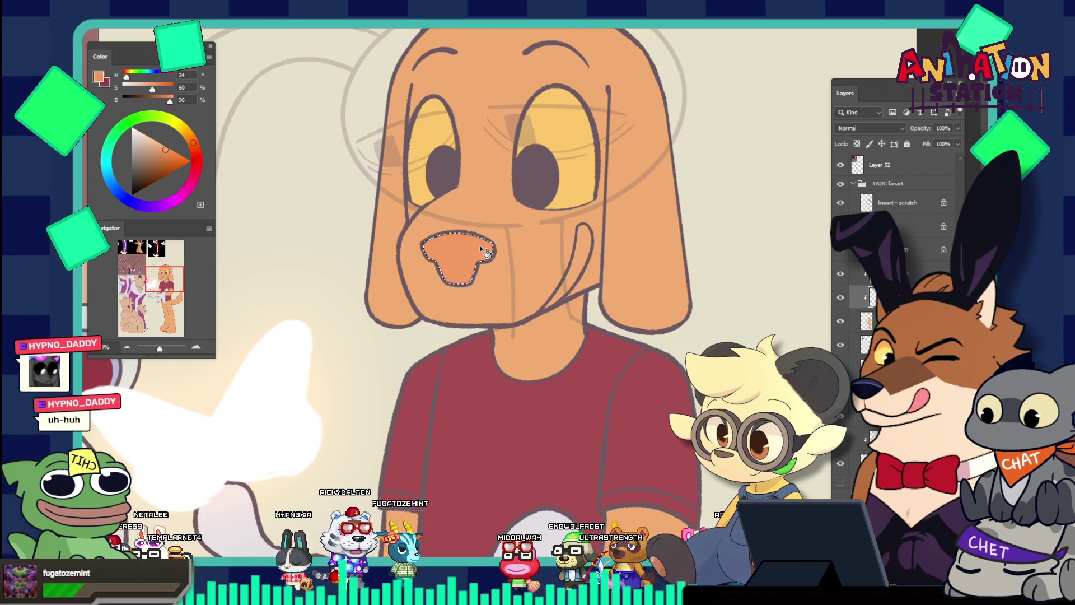
click(169, 151)
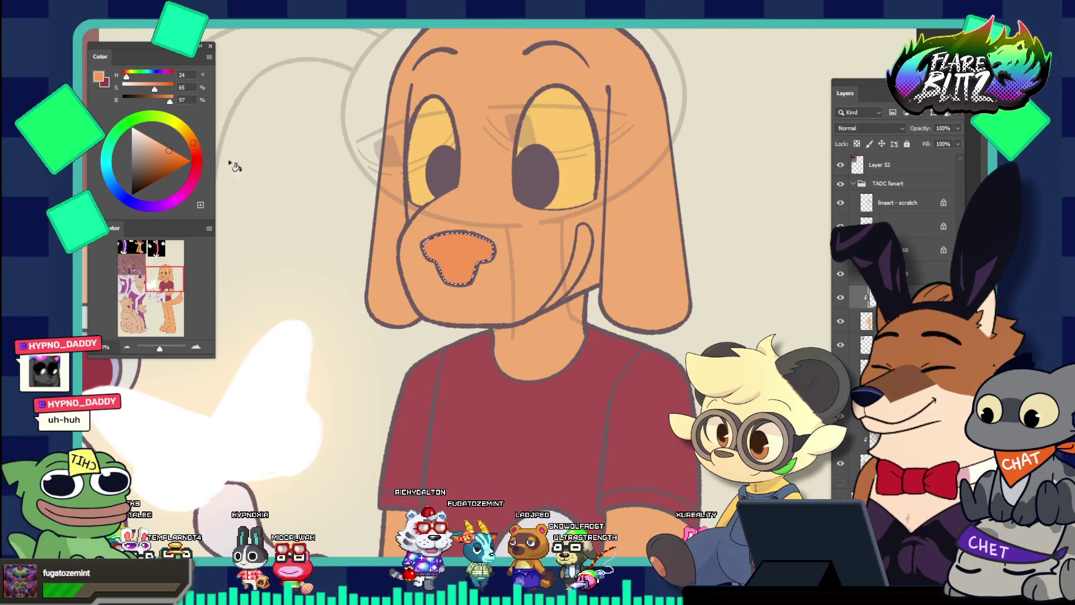
key(ctrl+y)
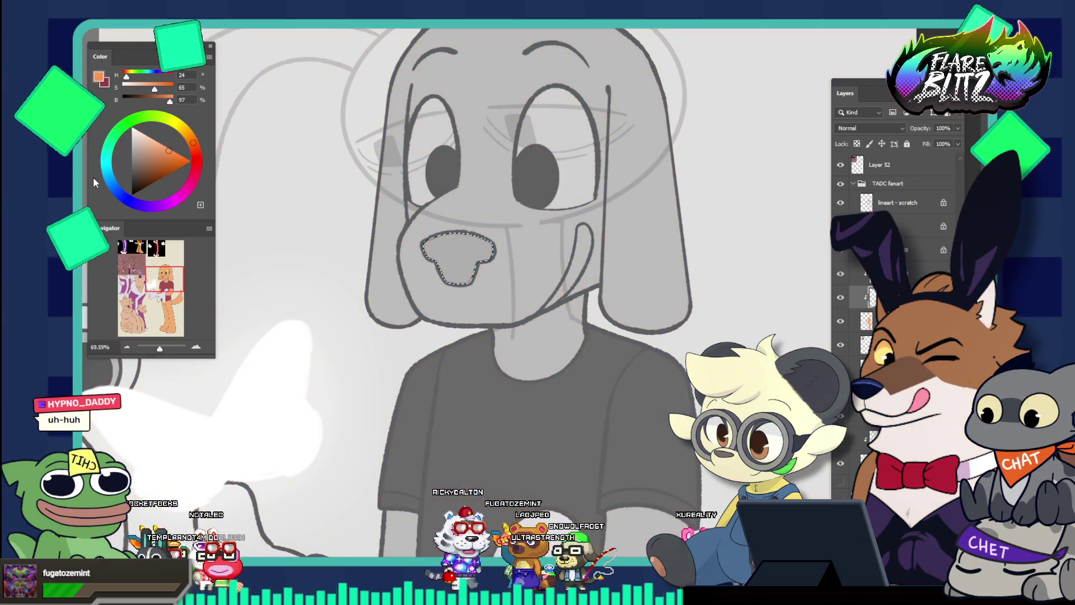
key(ctrl+y)
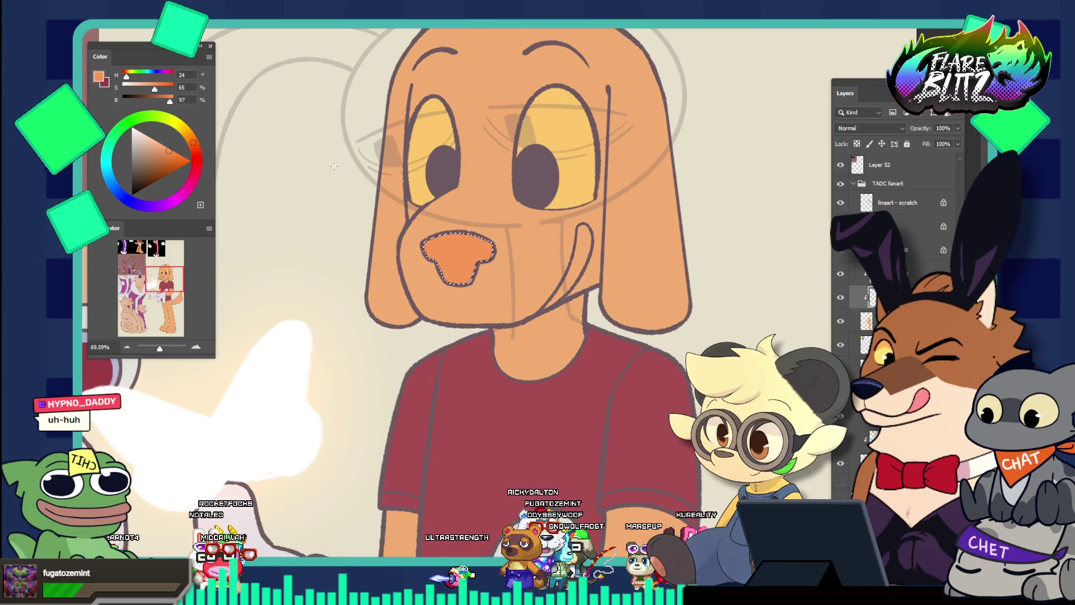
Step: Sample the dog's near-white glove colour (H276 S2 B89) as the paint colour
scroll(529, 271, down, 5)
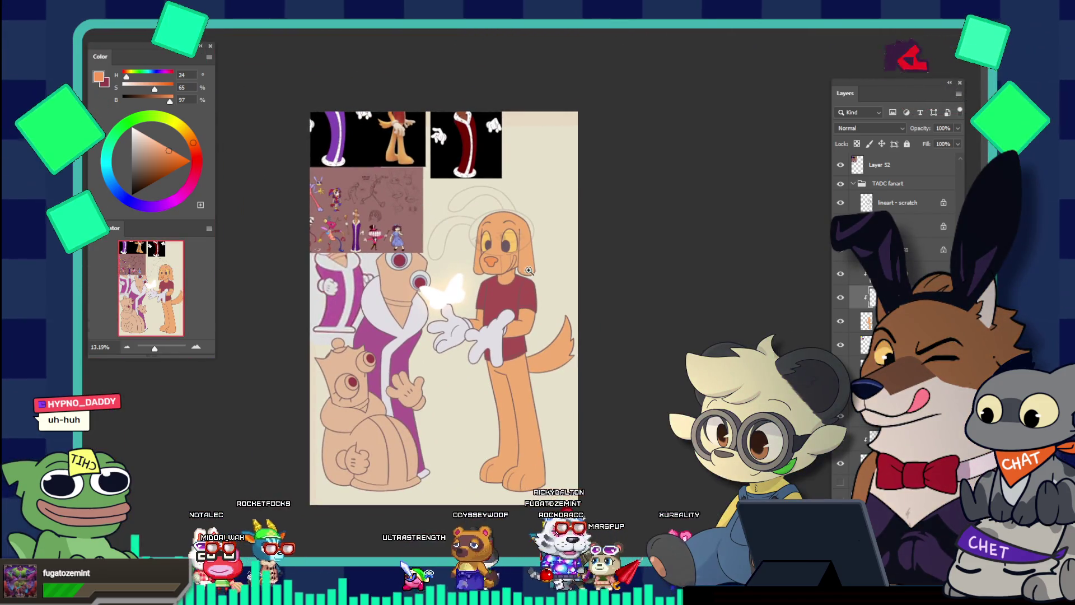
scroll(501, 365, up, 2)
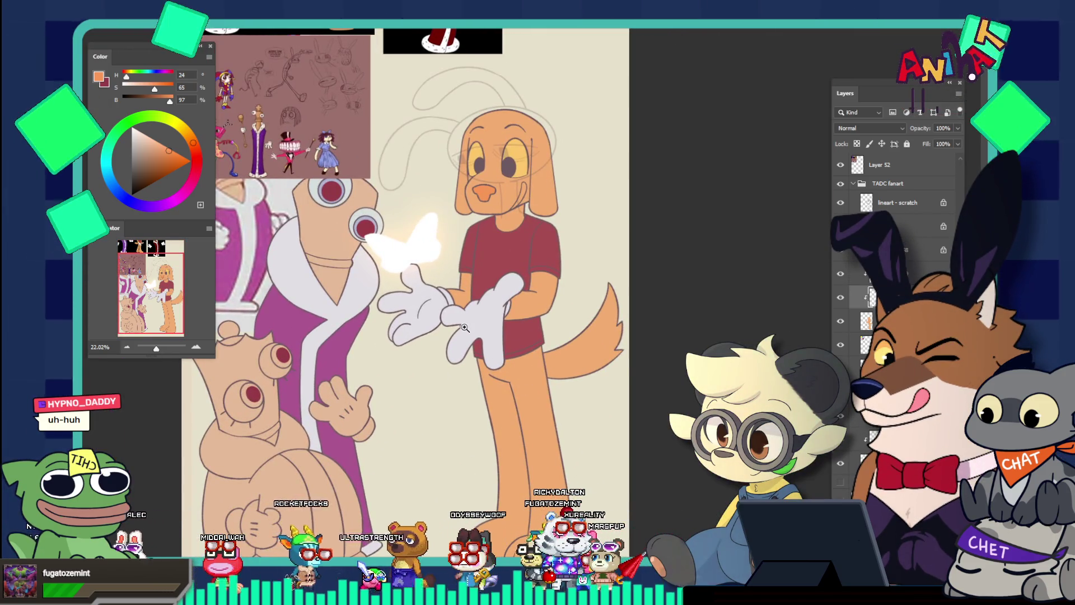
scroll(418, 275, up, 3)
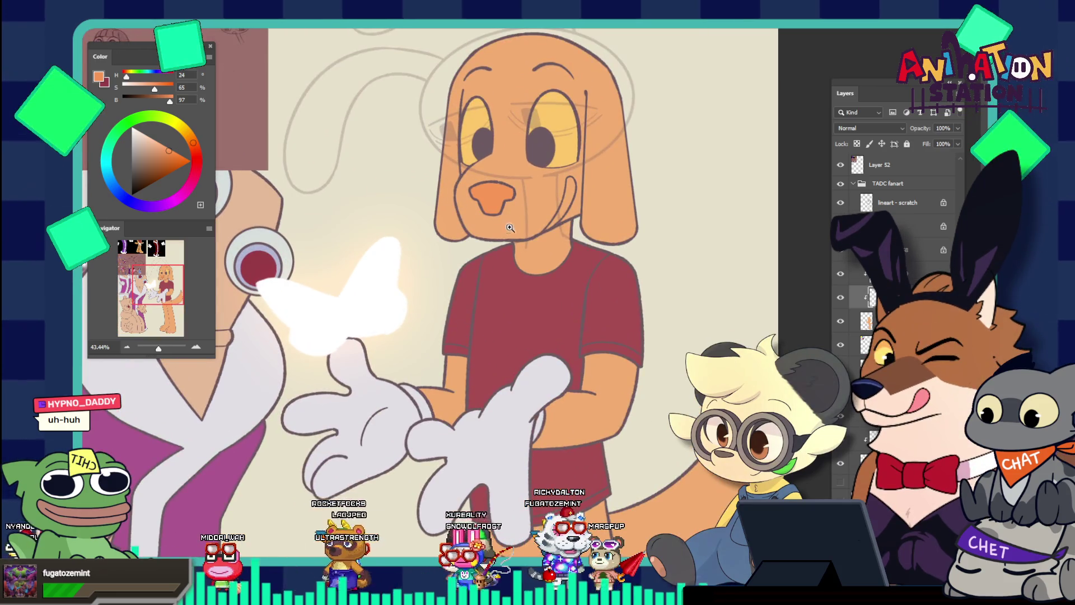
alt+click(547, 403)
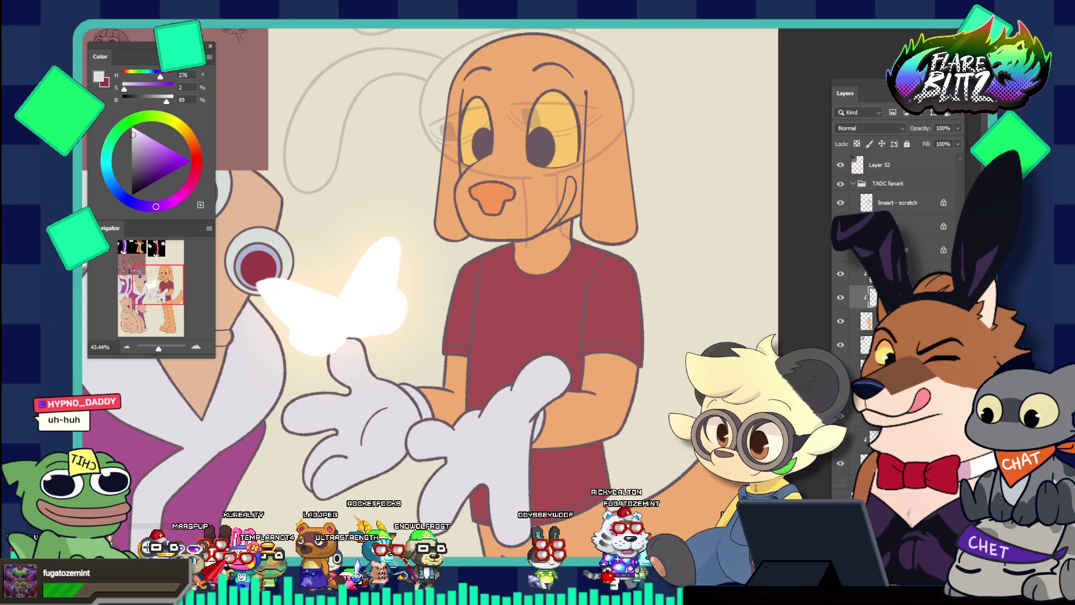
Step: On the lineart - scratch layer, lasso a crescent along the dog's right cheek and expand the selection
click(868, 206)
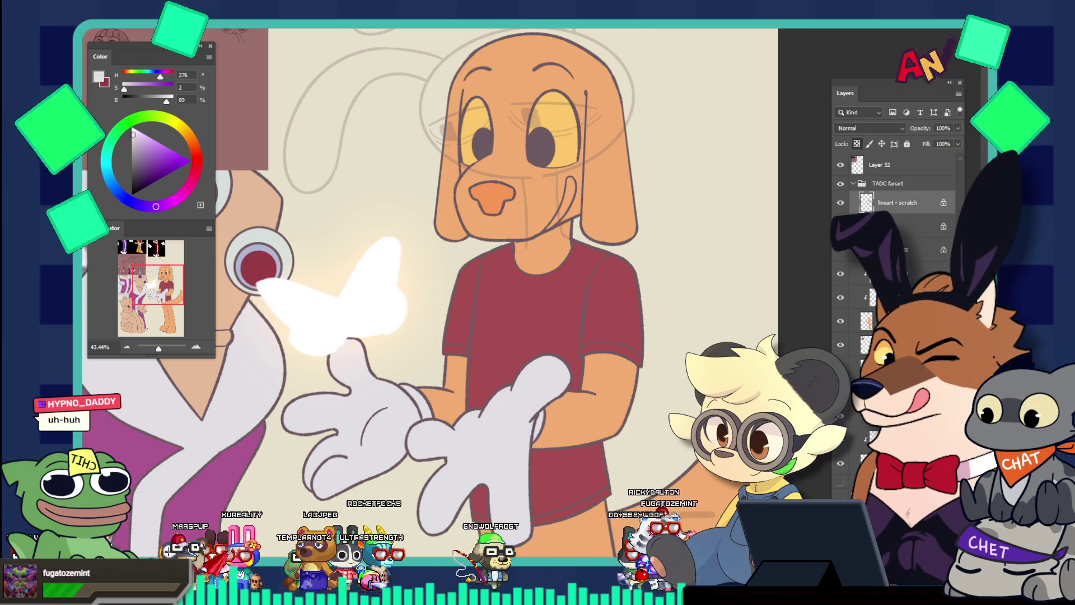
click(841, 202)
click(841, 202)
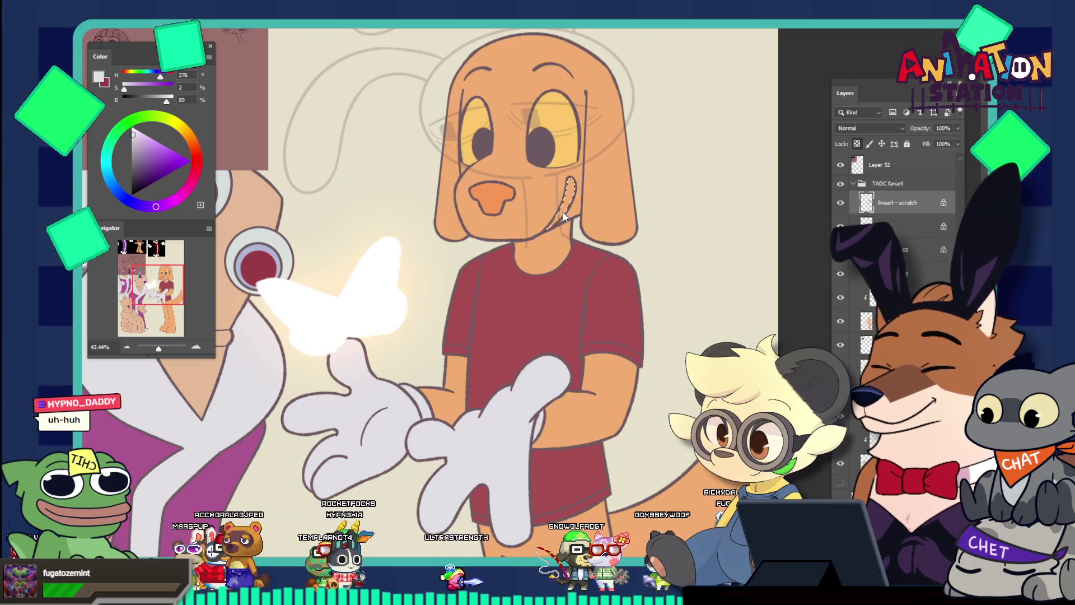
drag(570, 179, 564, 216)
key(alt+s)
key(m)
key(e)
key(Return)
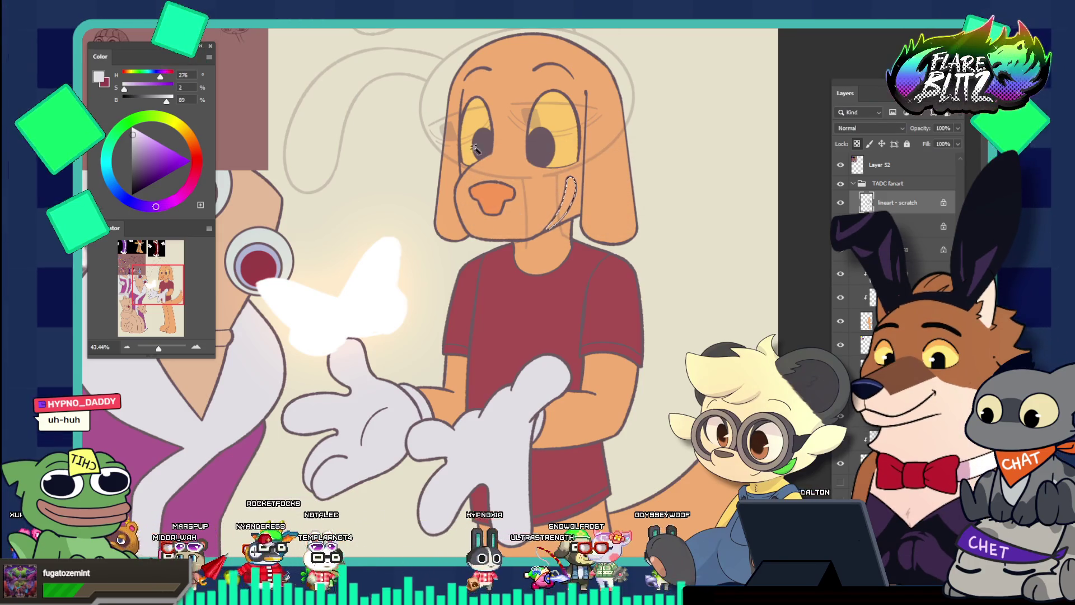
Step: Fill the cheek crescent with pale grey and deselect
drag(564, 216, 590, 229)
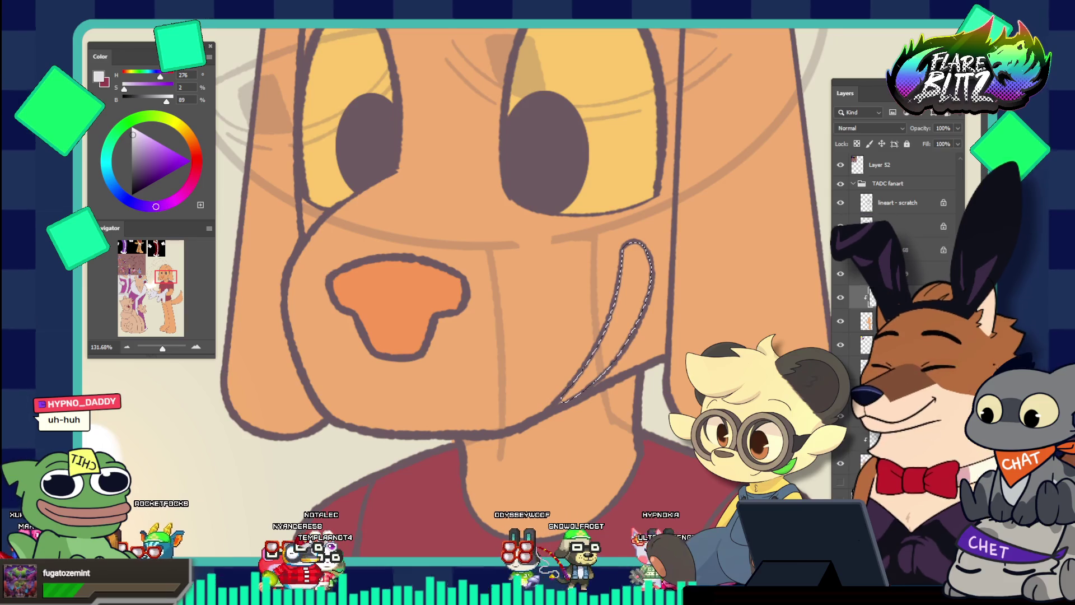
key(alt+BackSpace)
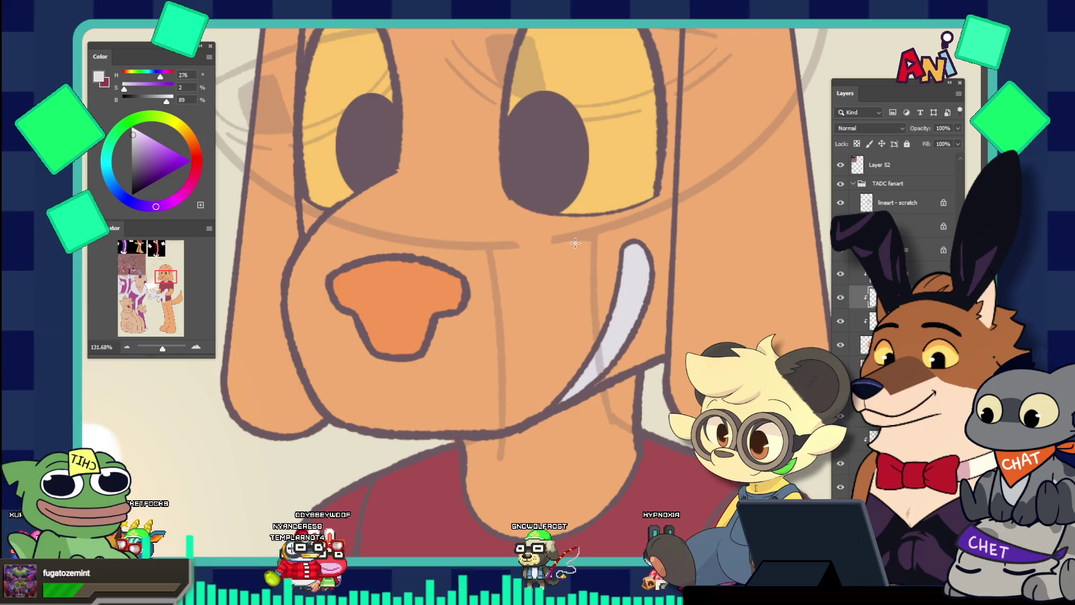
key(ctrl+d)
click(597, 265)
key(b)
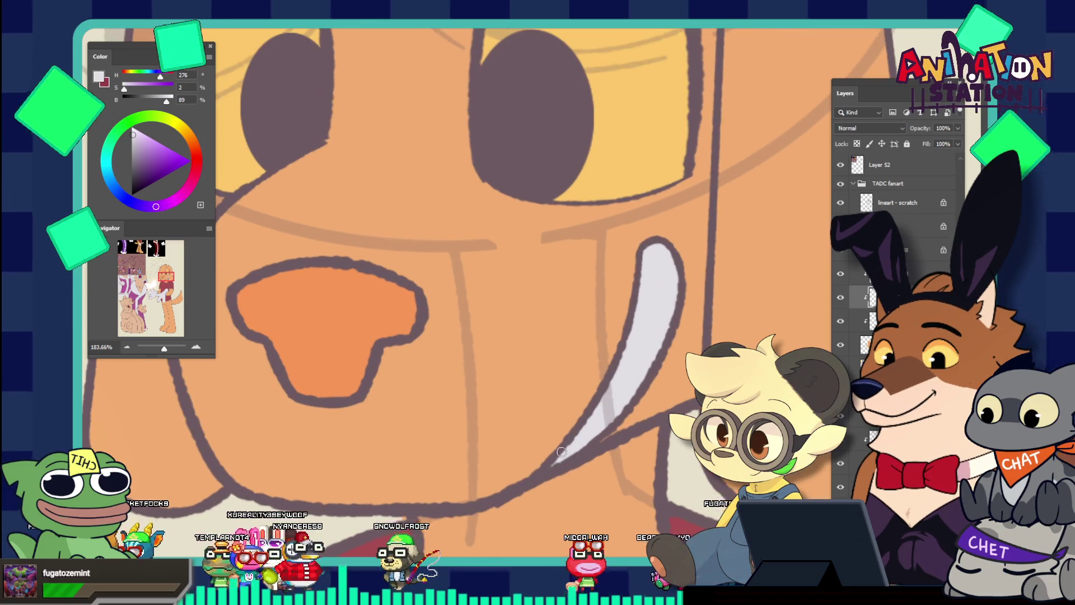
key(ctrl+0)
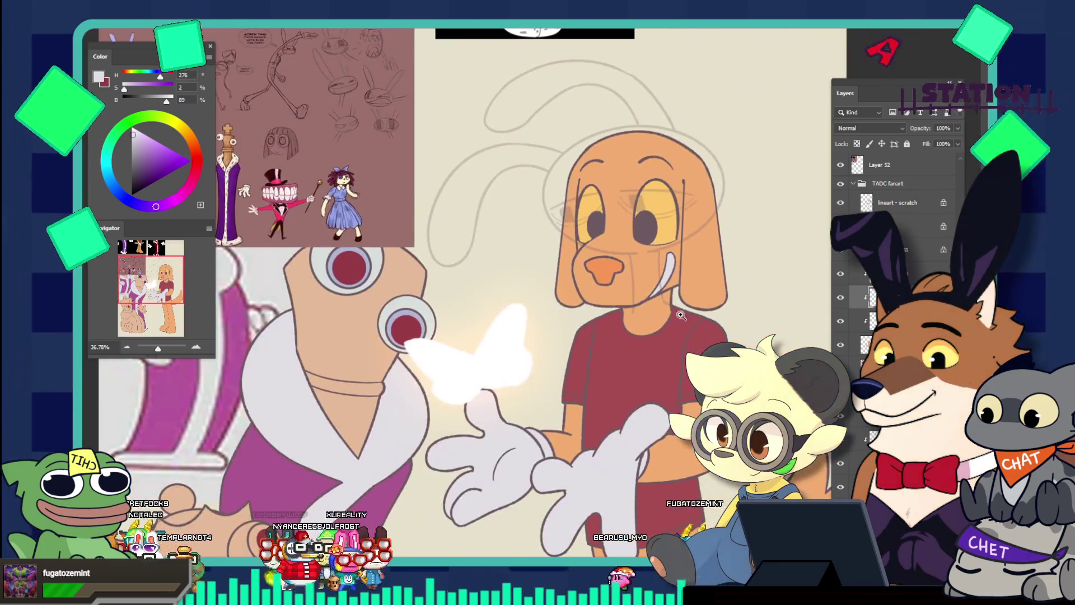
Step: Move the reference sheet (Layer 52) up and to the right
drag(630, 333, 589, 312)
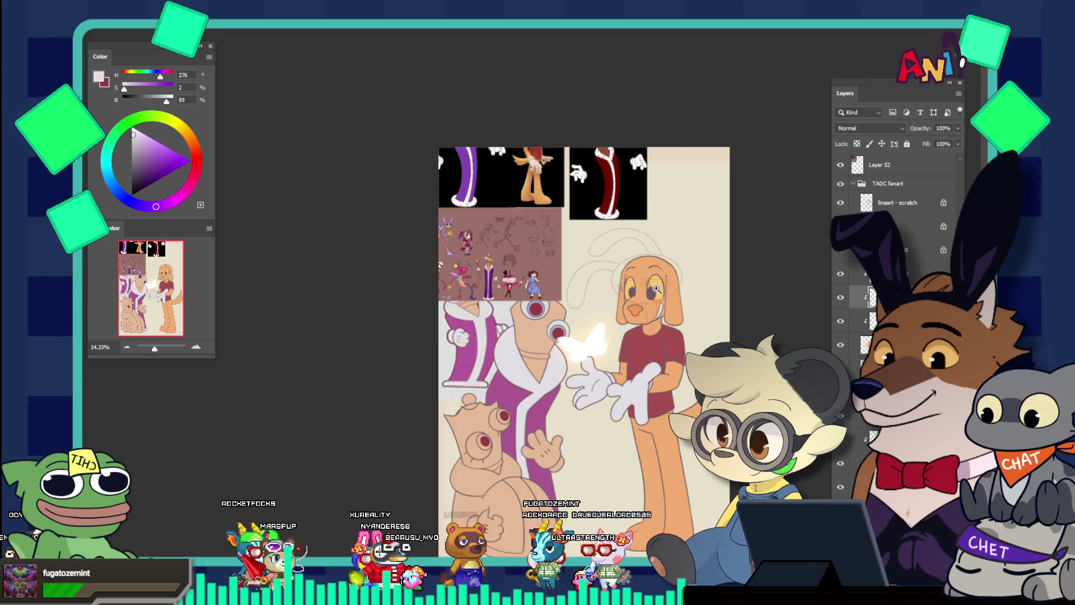
mouse_move(656, 288)
mouse_down()
mouse_move(711, 331)
mouse_move(666, 305)
mouse_up()
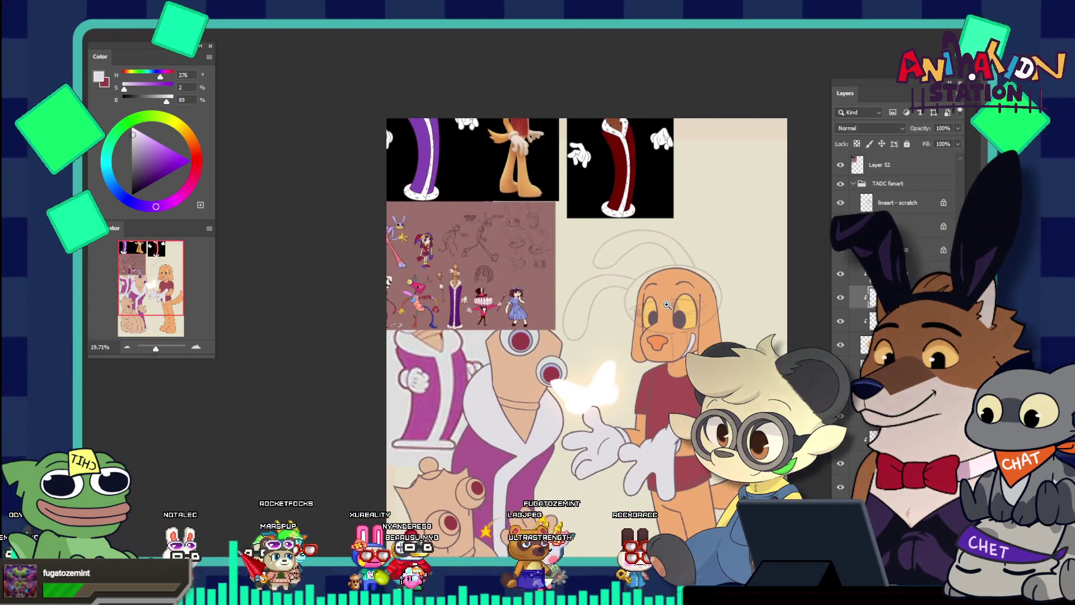
scroll(666, 304, down, 2)
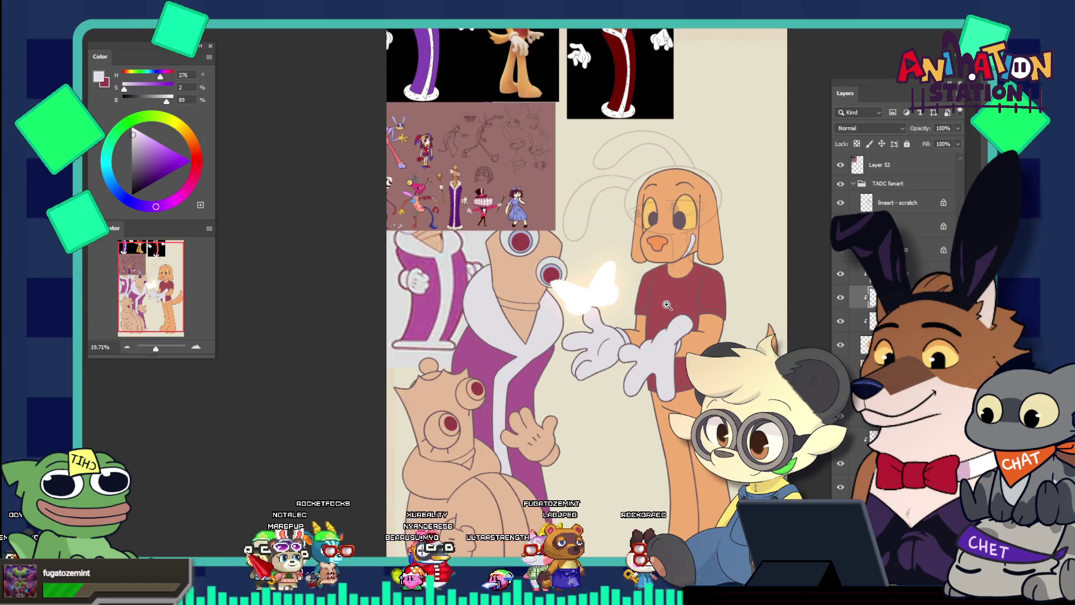
scroll(627, 298, down, 1)
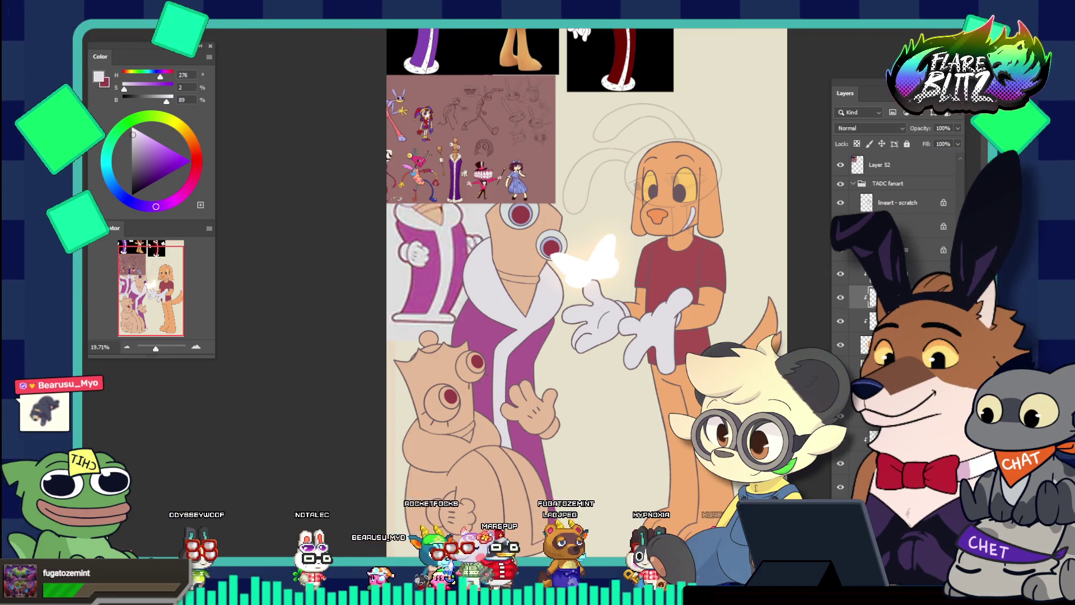
drag(444, 157, 591, 75)
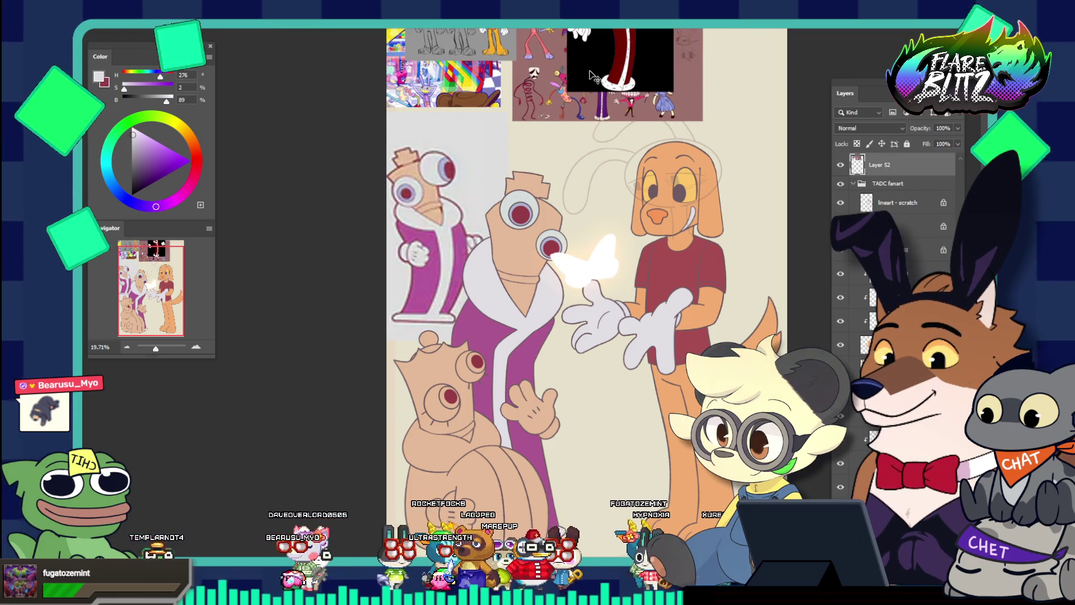
Step: Place the dark red robe reference (Layer 43) over the left figure and sample its purple
scroll(454, 317, down, 2)
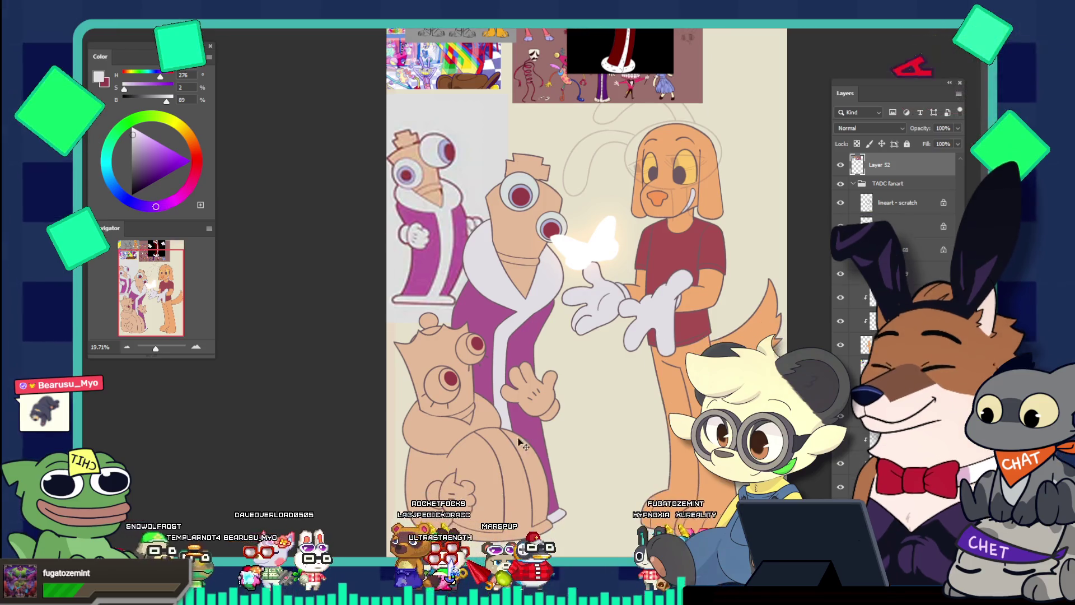
mouse_move(602, 65)
mouse_down()
mouse_move(594, 196)
mouse_move(531, 394)
mouse_move(459, 290)
mouse_up()
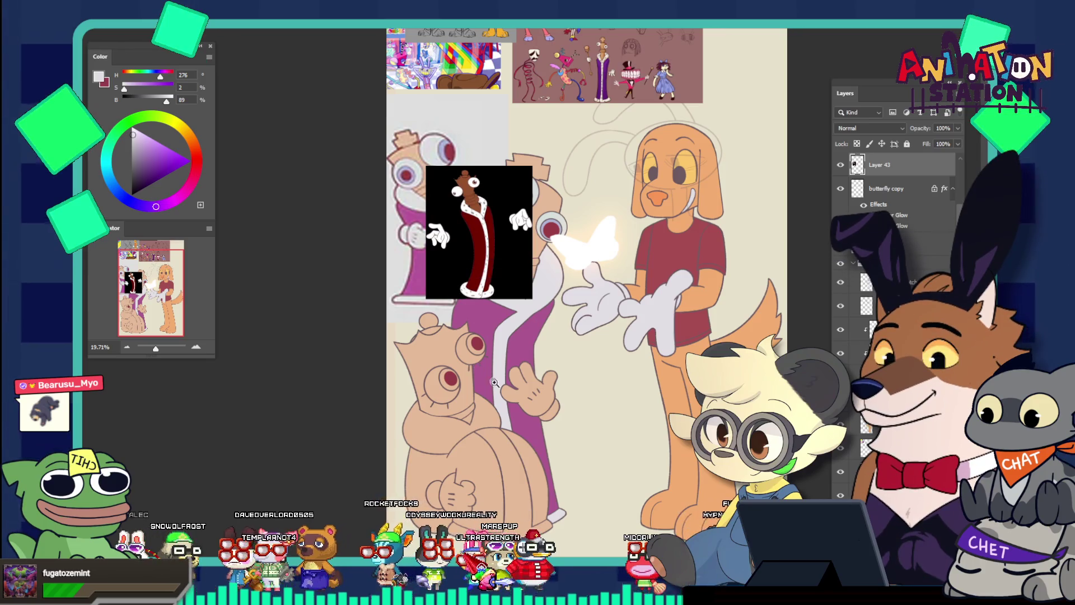
drag(476, 365, 558, 384)
click(594, 288)
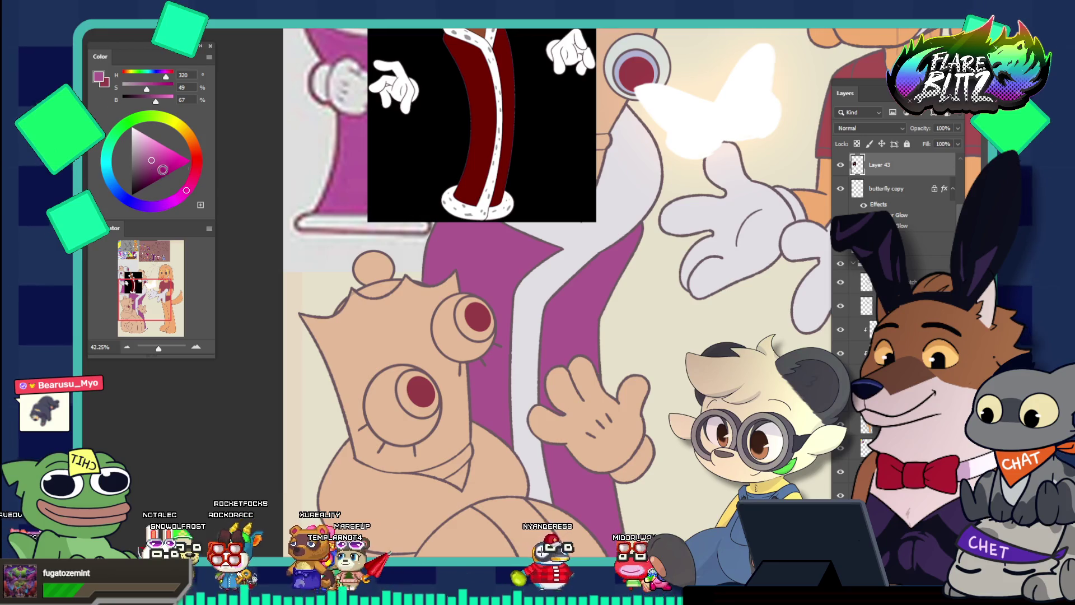
Step: Shift the colour toward red and select only the left character's head shape
drag(198, 187, 198, 163)
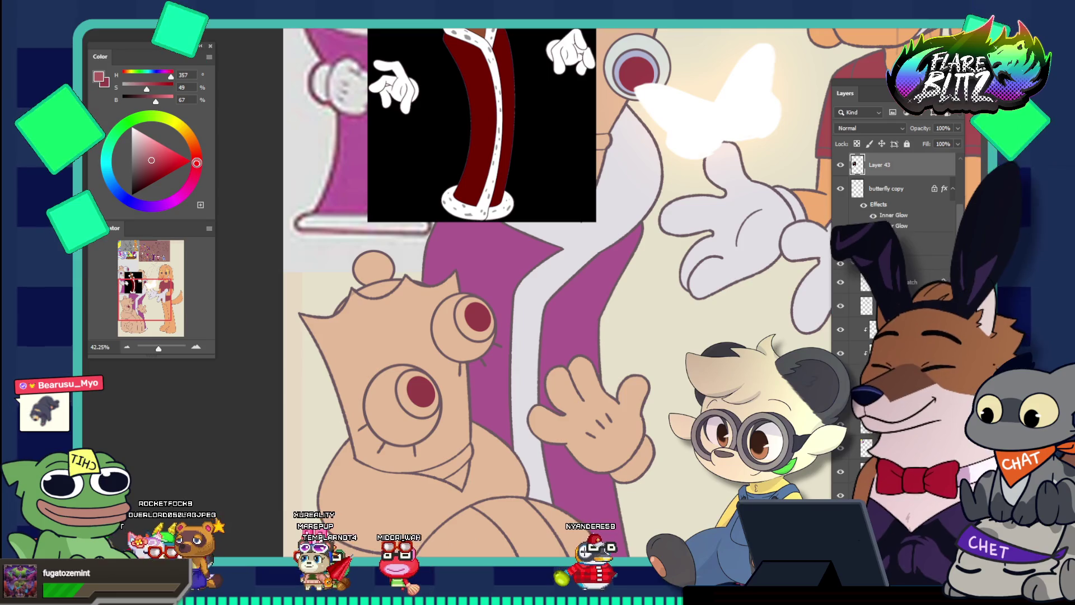
scroll(557, 291, down, 5)
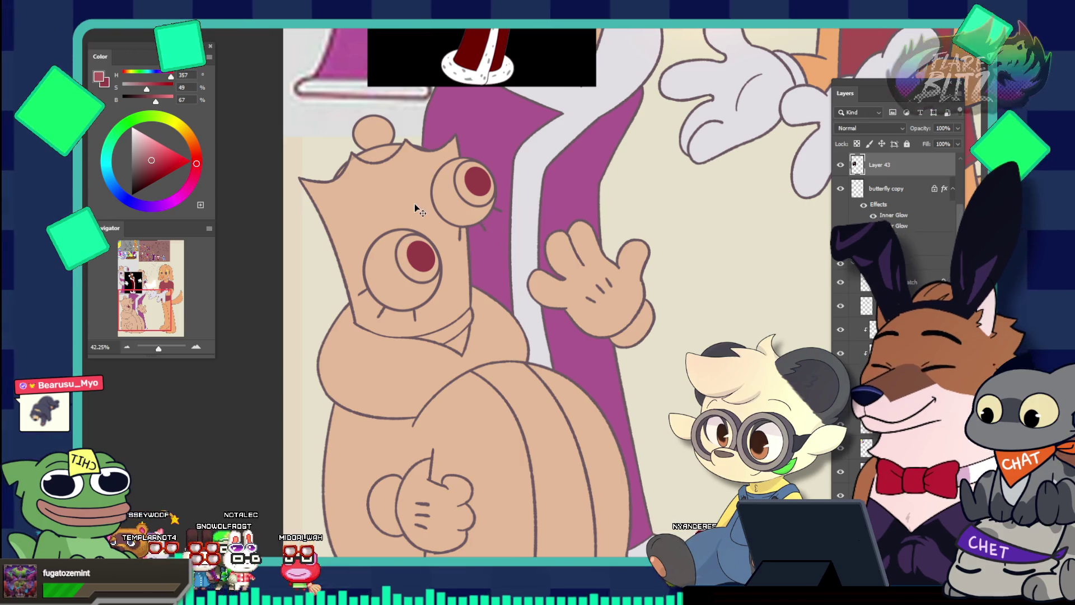
ctrl+click(473, 201)
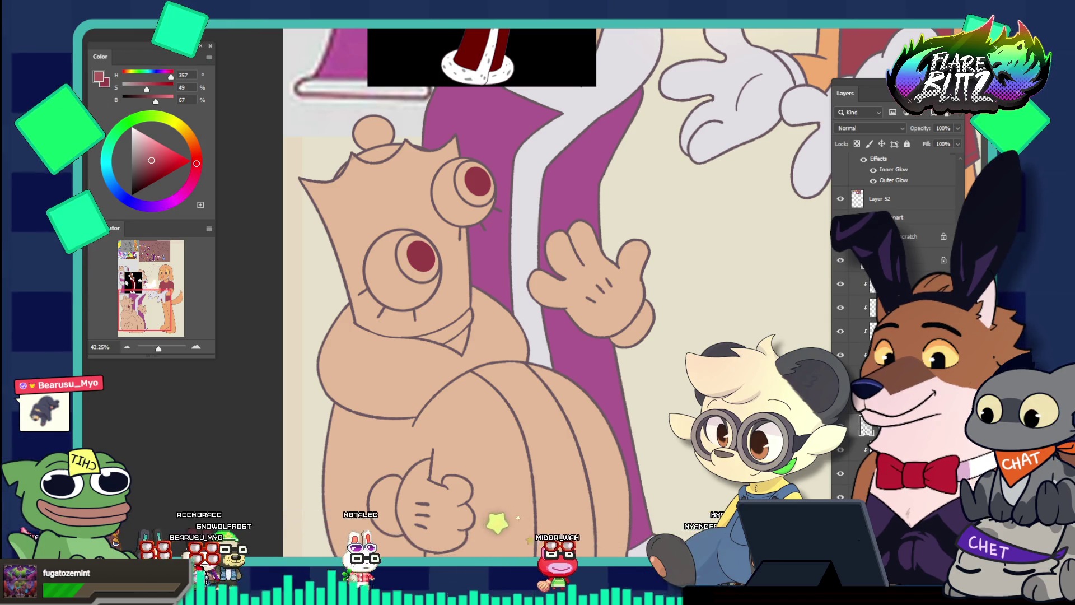
click(392, 263)
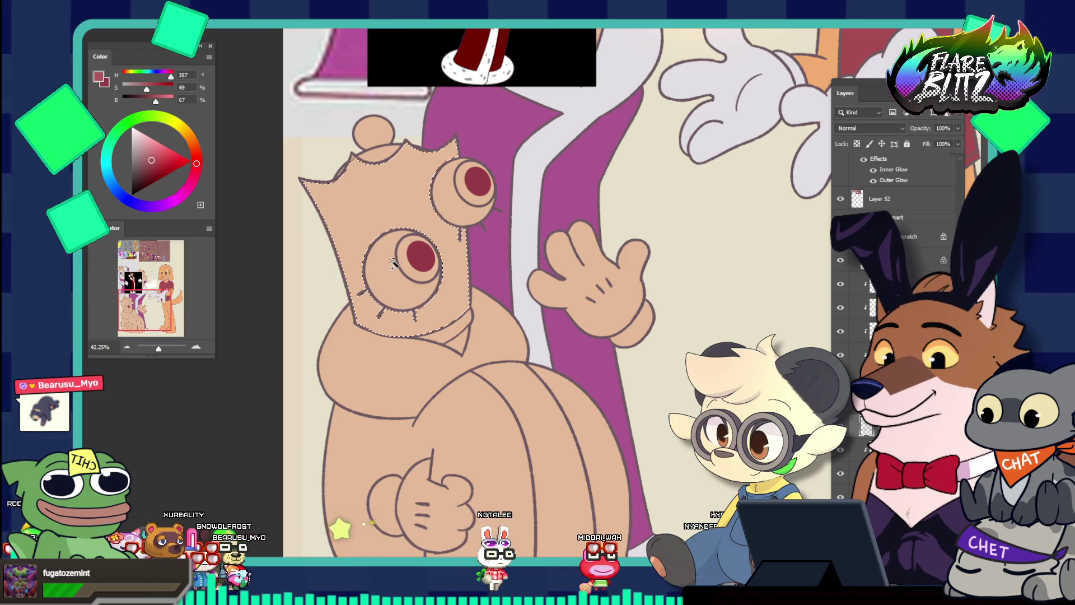
shift+click(342, 172)
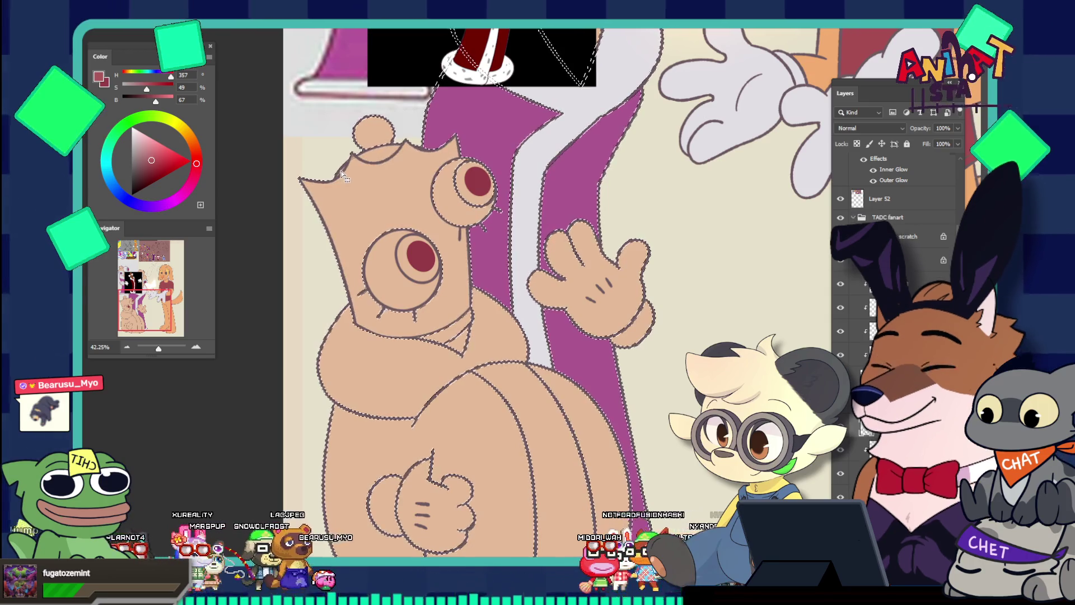
key(ctrl+z)
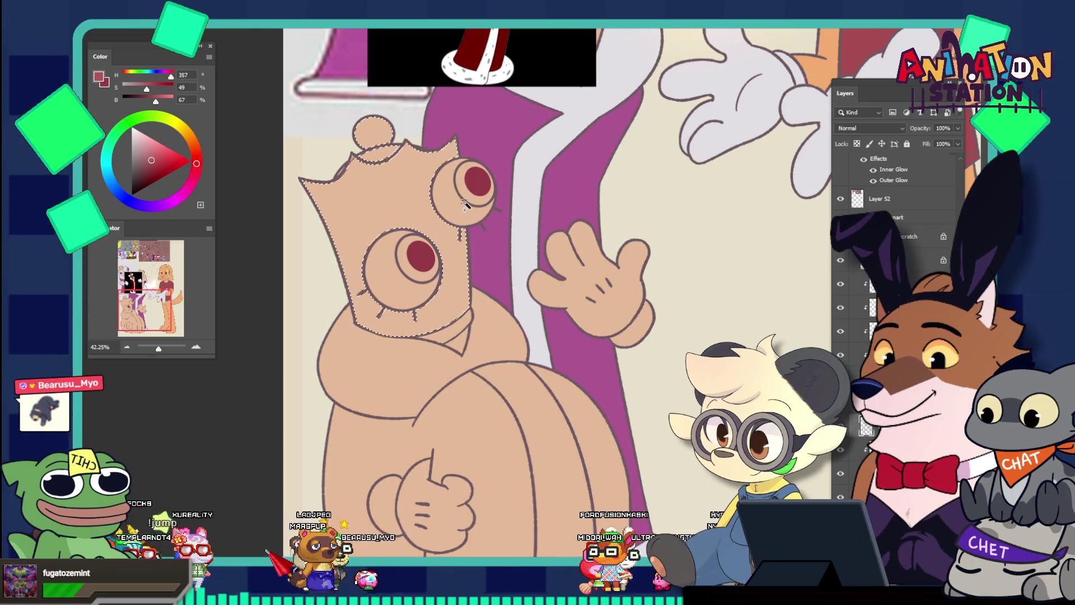
shift+click(455, 213)
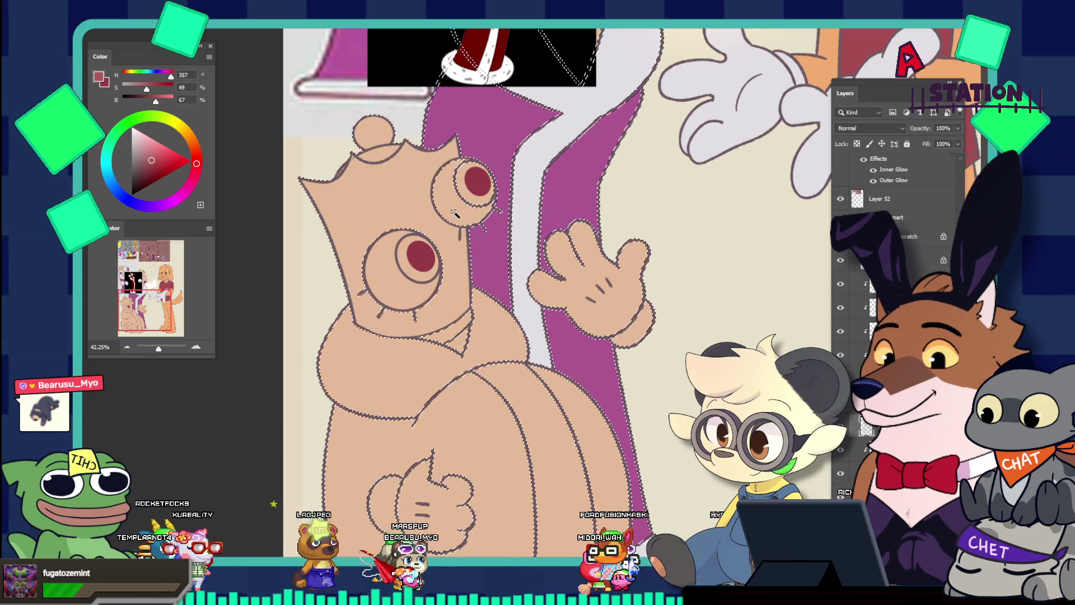
key(ctrl+z)
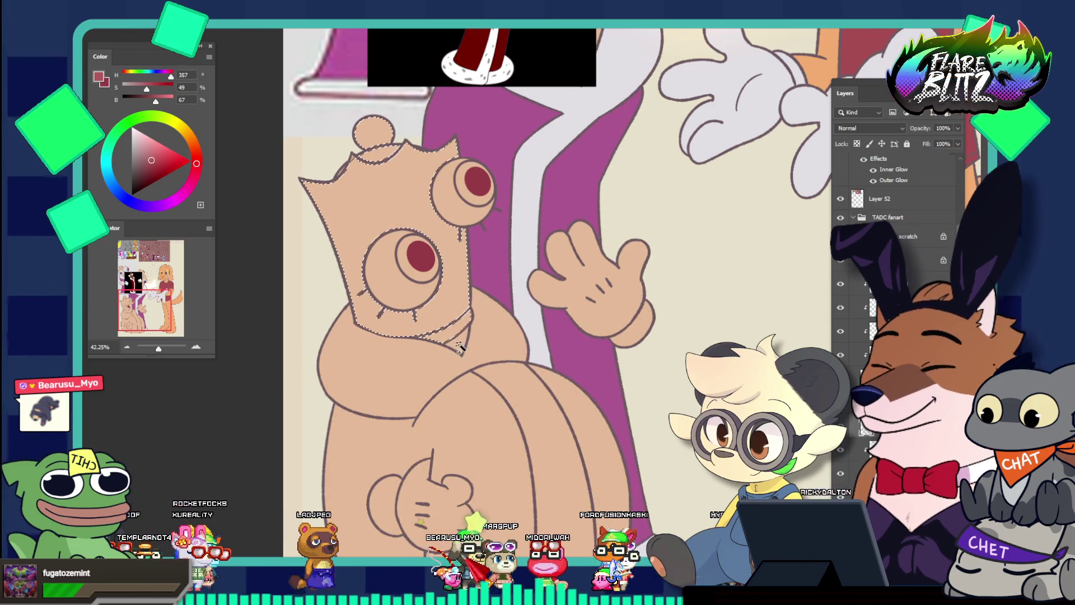
scroll(485, 394, down, 2)
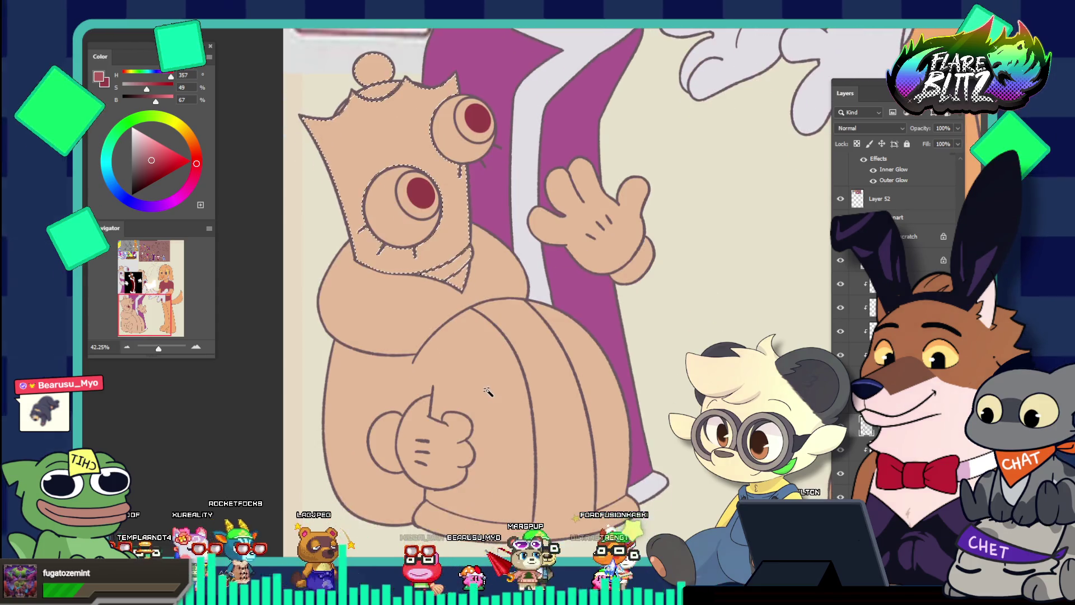
scroll(486, 395, up, 2)
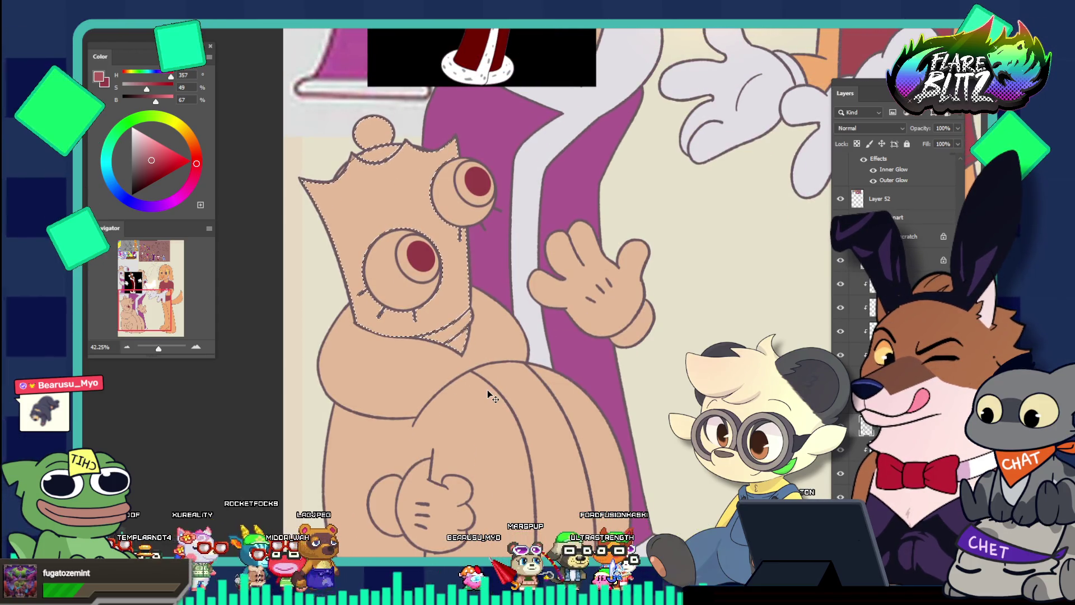
Step: Expand the head selection by 3 px and fill it with the dark red
key(alt+s)
key(m)
key(e)
key(Return)
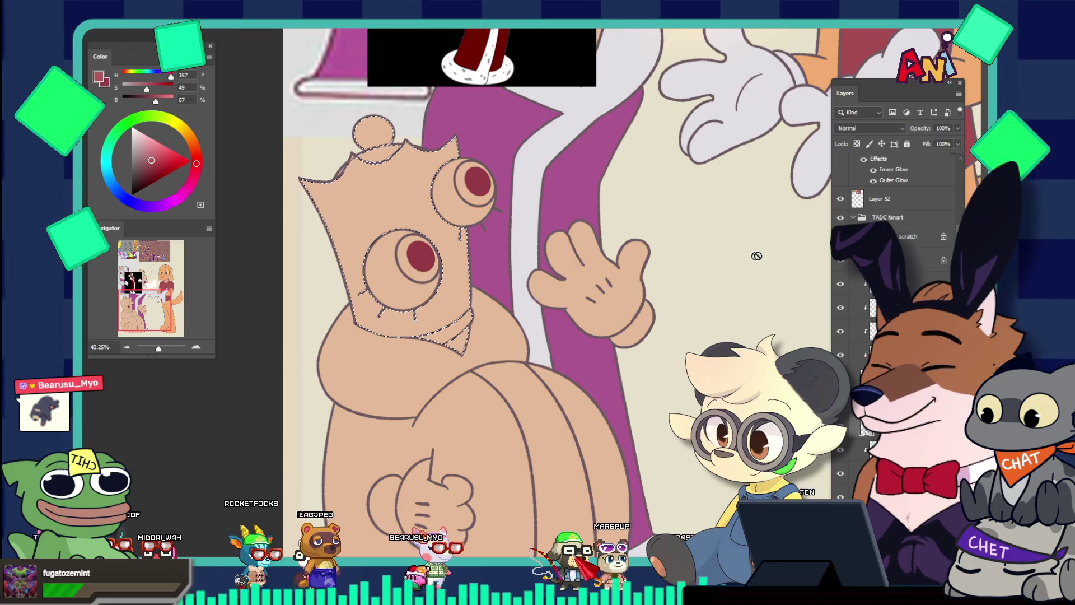
scroll(896, 252, down, 3)
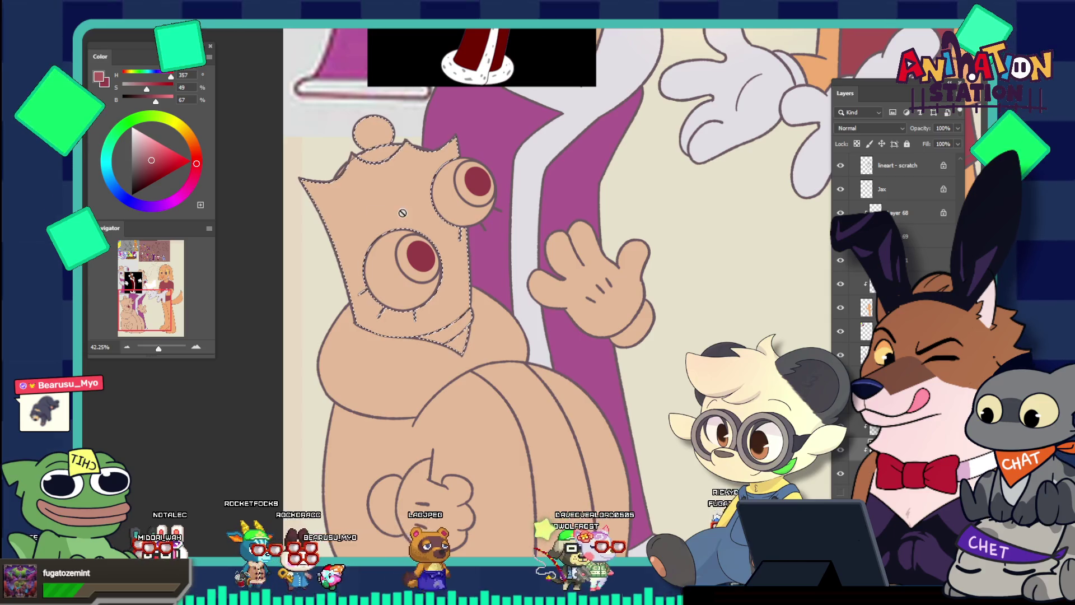
click(588, 223)
click(588, 220)
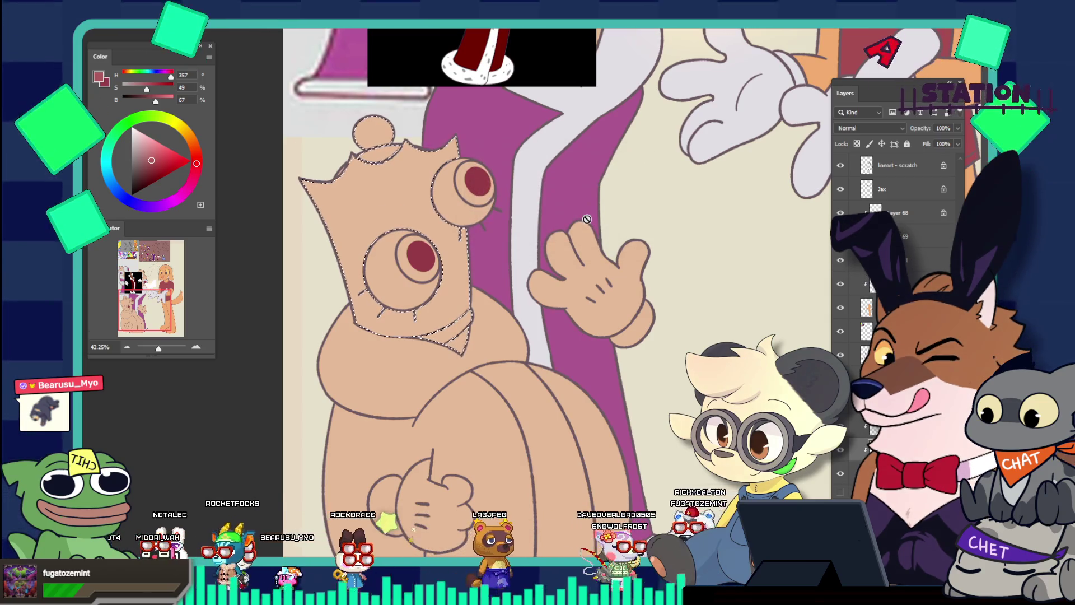
key(alt+BackSpace)
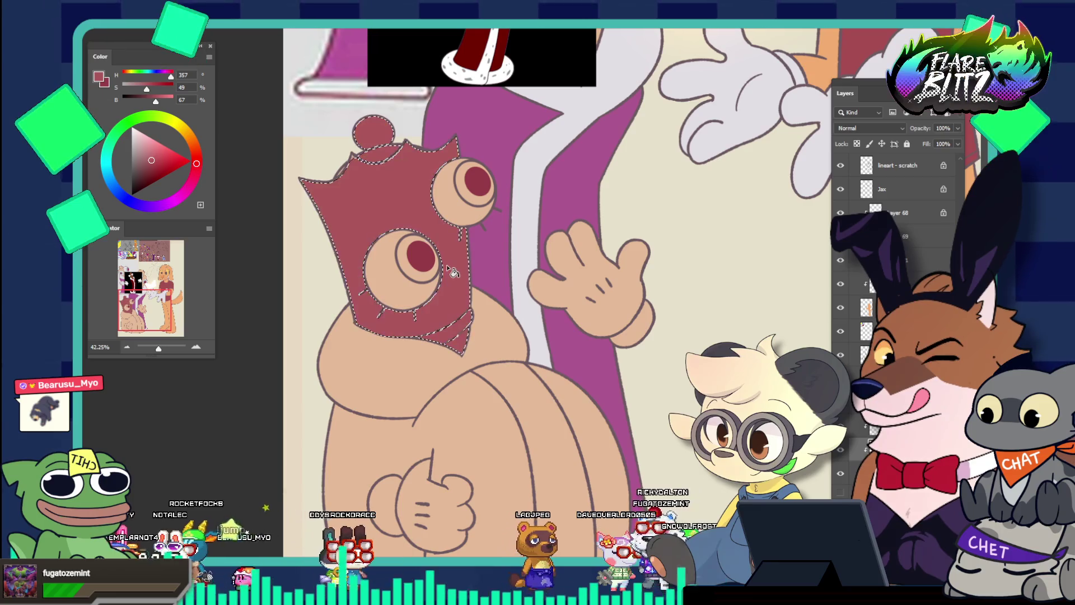
Step: Sample a warm brown (hue 21, saturation 59, brightness 80) from the reference figure
scroll(350, 188, up, 5)
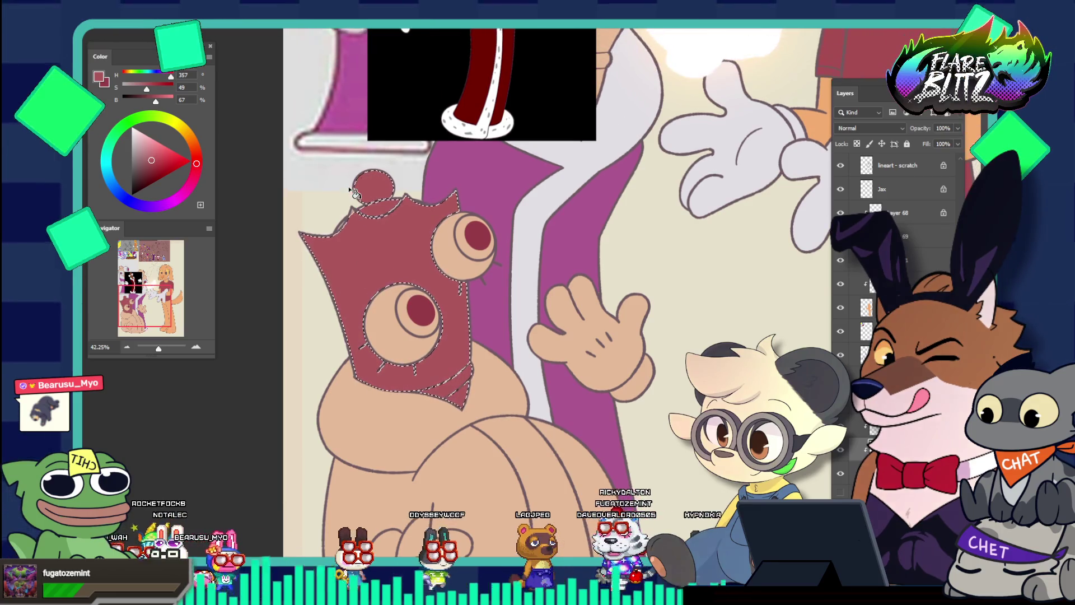
scroll(348, 186, up, 1)
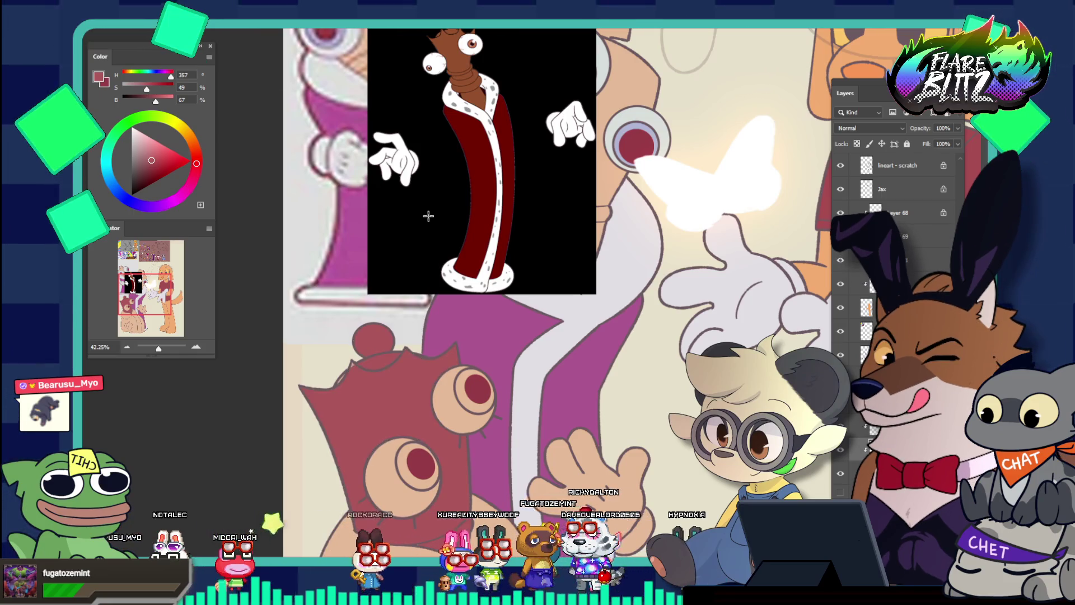
scroll(428, 215, up, 1)
scroll(448, 168, up, 1)
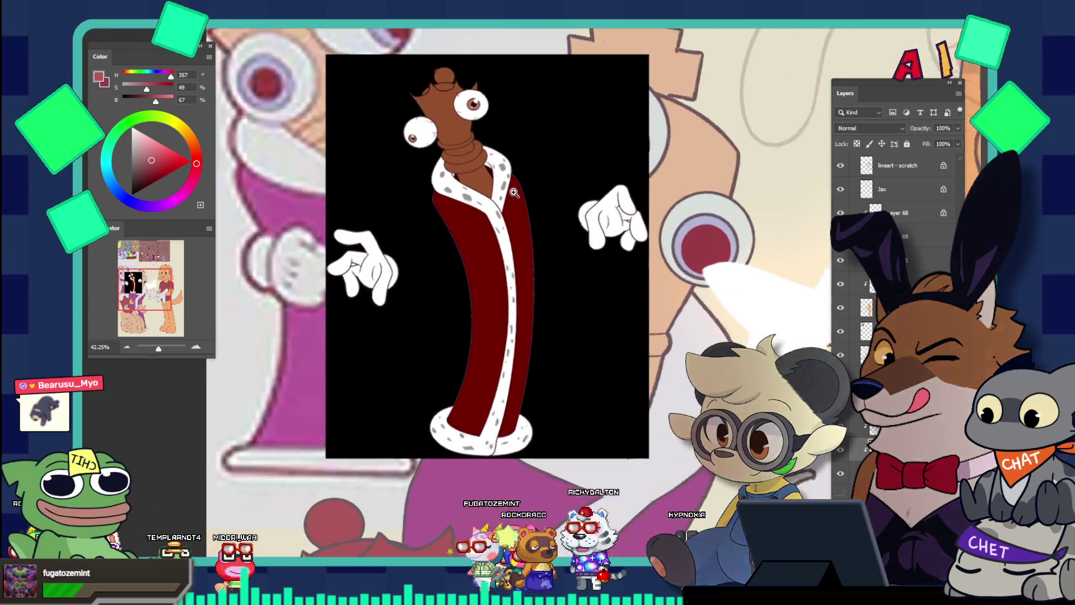
mouse_move(469, 114)
mouse_down()
mouse_move(532, 173)
mouse_move(523, 213)
mouse_move(553, 239)
mouse_up()
key(i)
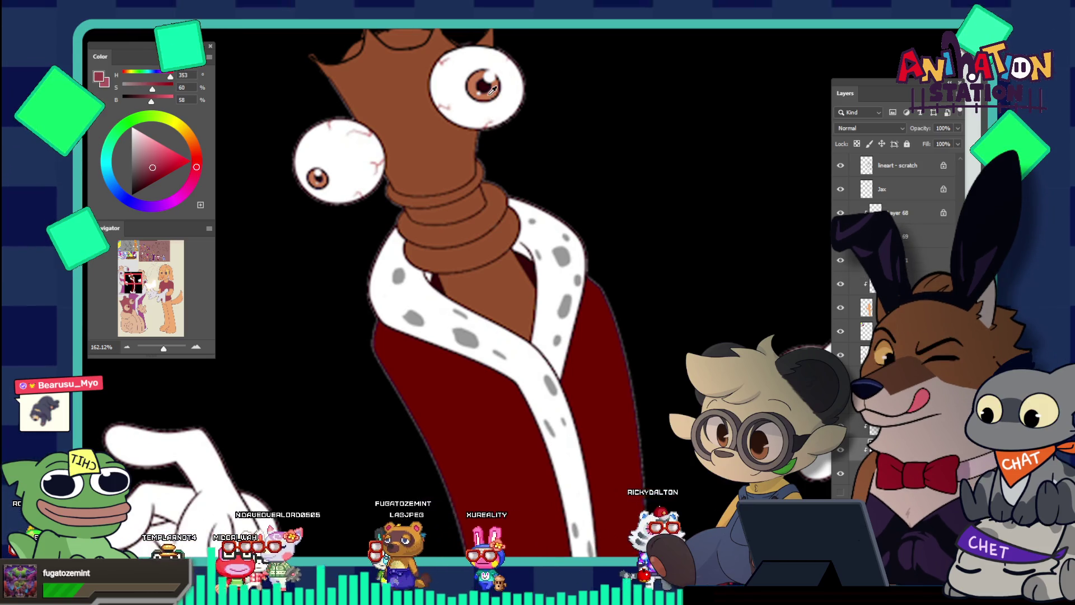
click(480, 80)
key(z)
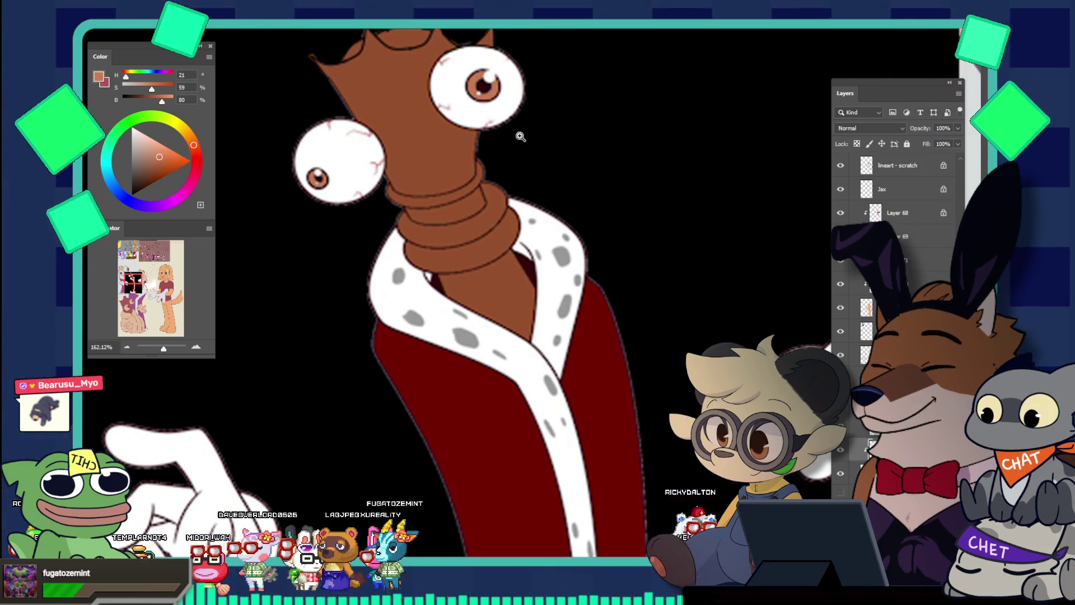
mouse_move(519, 137)
mouse_down()
mouse_move(426, 242)
mouse_move(386, 241)
mouse_up()
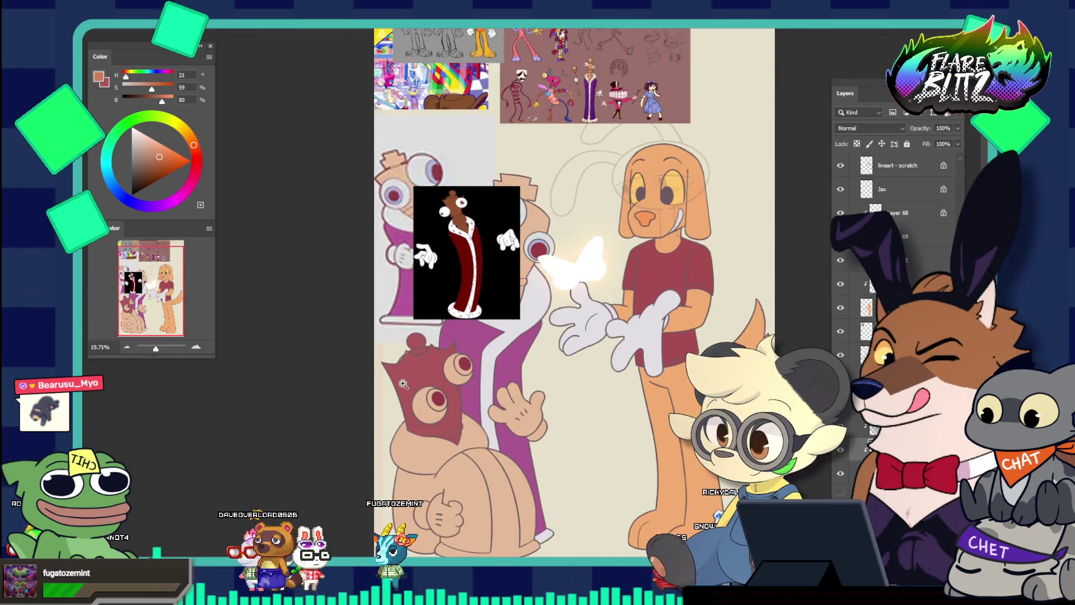
Step: Zoom in on the red mask's ear and spiky top edge and size the brush
mouse_move(408, 381)
mouse_down()
mouse_move(483, 407)
mouse_move(425, 297)
mouse_up()
key(b)
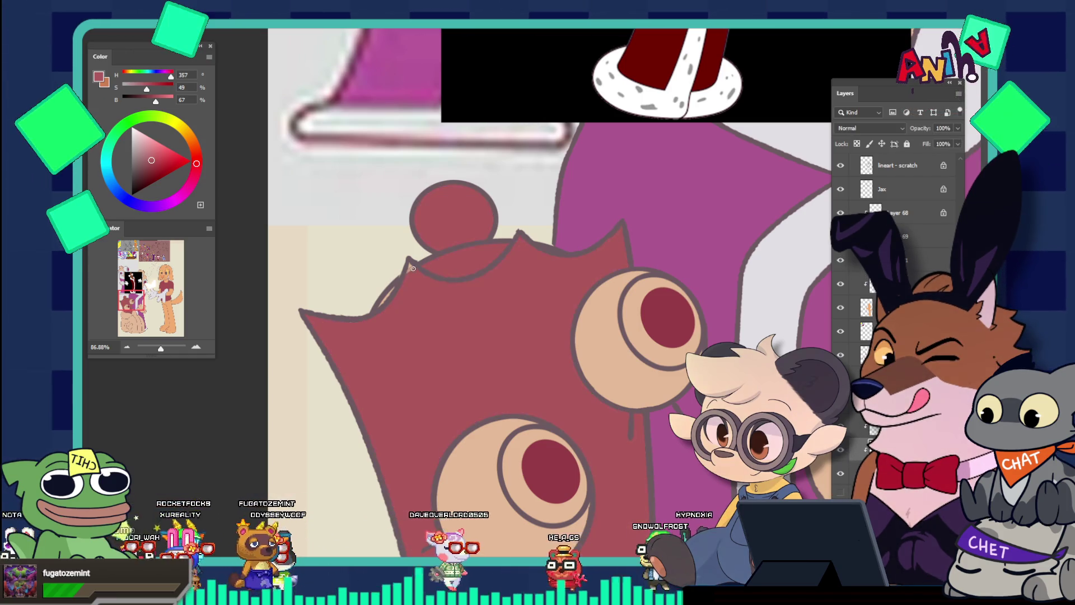
drag(411, 264, 438, 226)
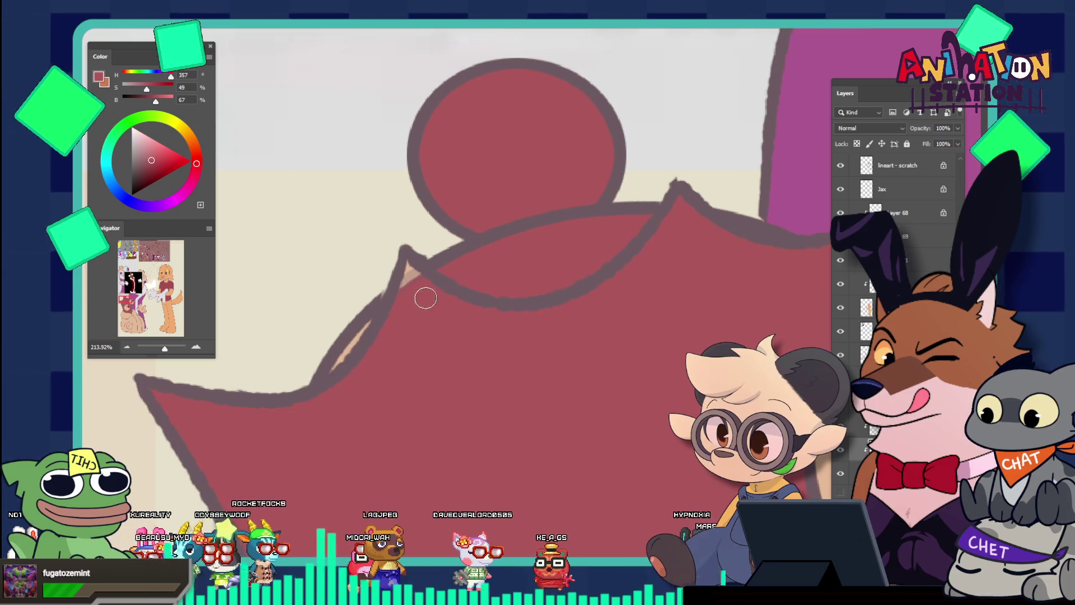
key(bracketright)
key(bracketright)
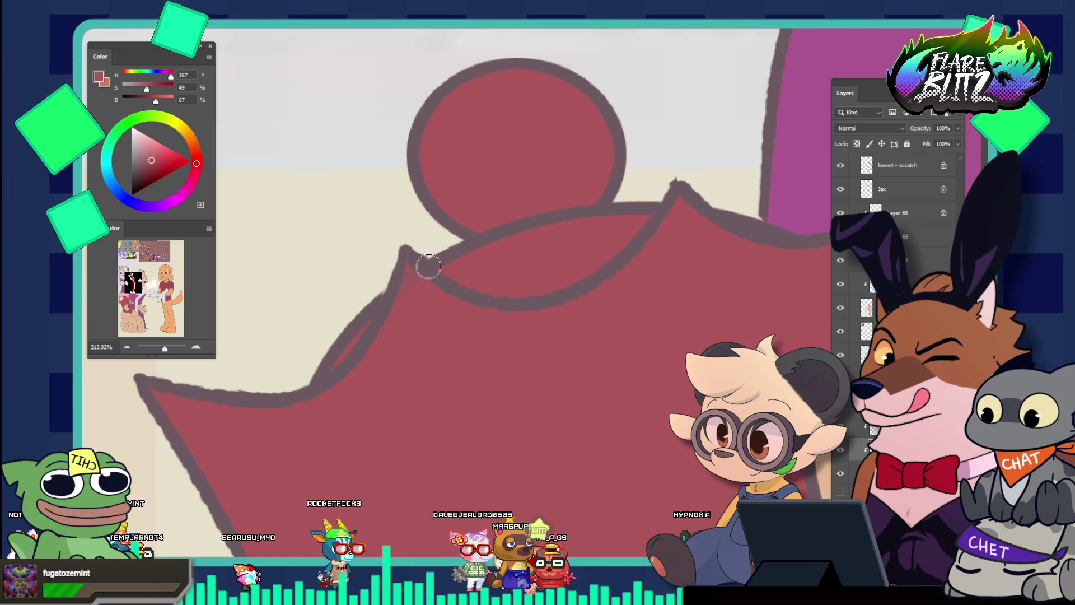
drag(428, 267, 374, 253)
drag(555, 247, 560, 271)
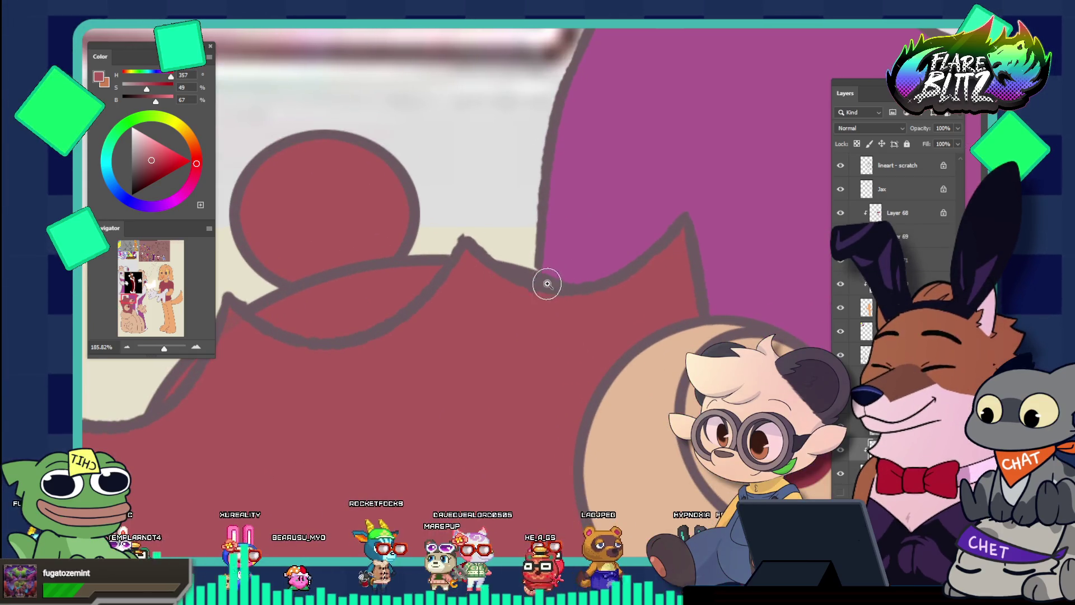
mouse_move(547, 284)
mouse_down()
mouse_move(439, 288)
mouse_move(443, 328)
mouse_move(401, 294)
mouse_up()
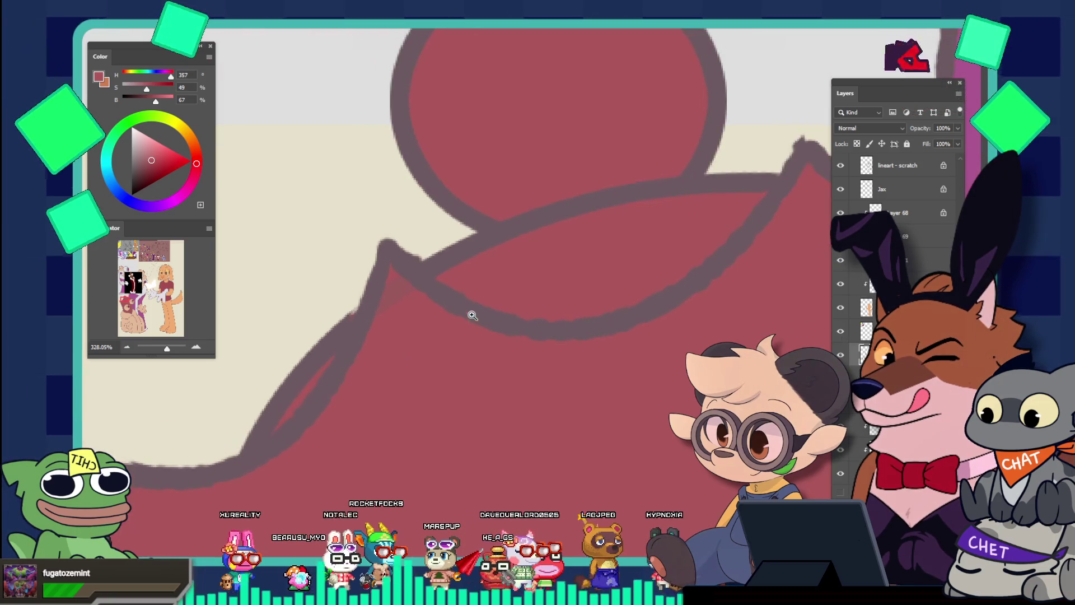
key(bracketleft)
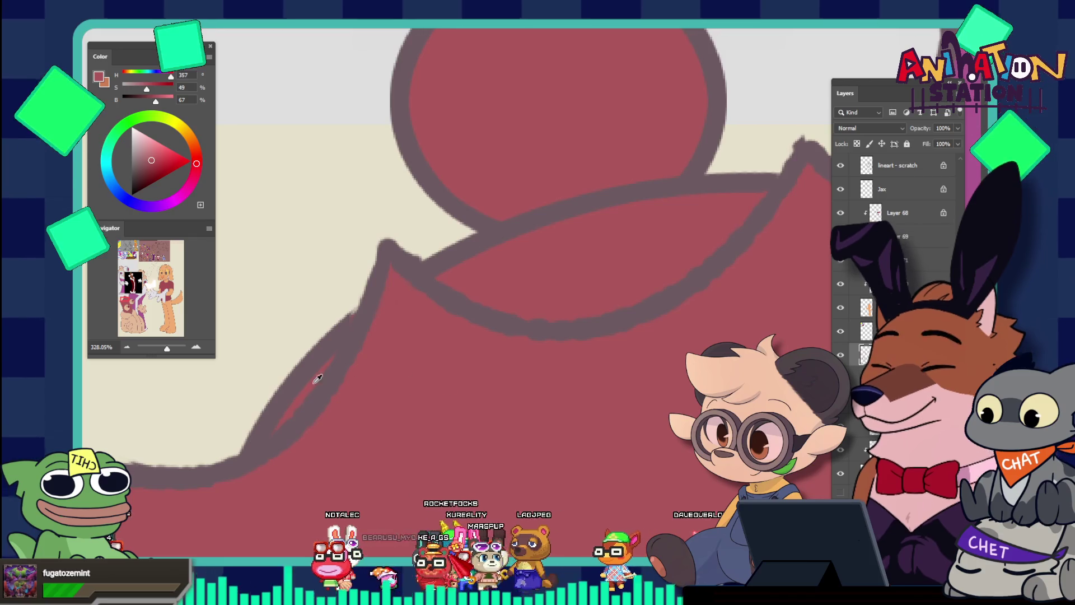
Step: Sample the grey-purple outline colour and touch up the mask's top edge
alt+click(314, 365)
key(bracketright)
key(bracketright)
key(bracketright)
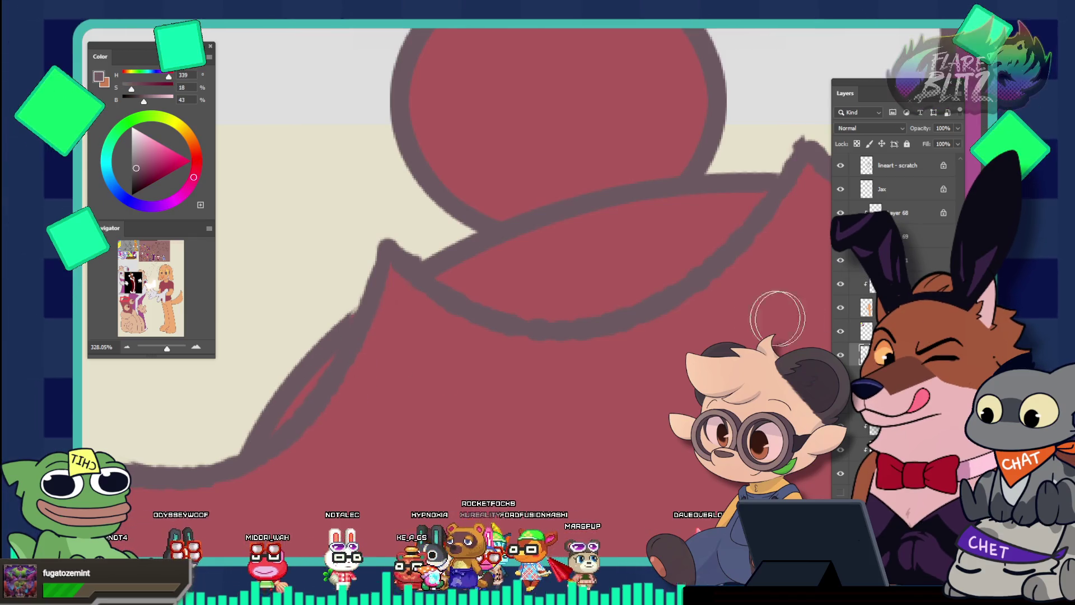
key(bracketleft)
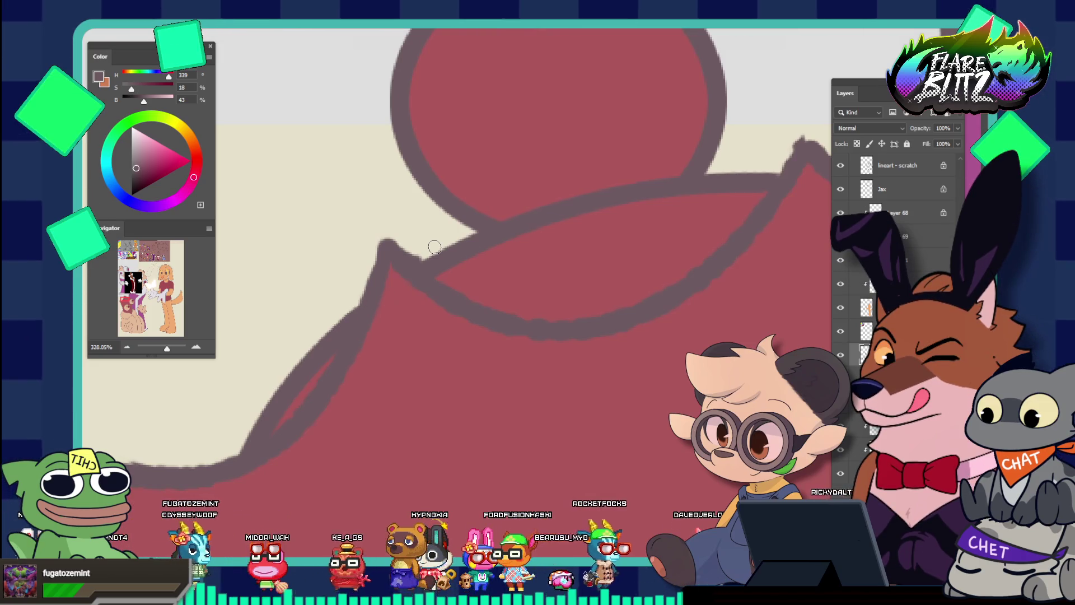
drag(562, 211, 476, 217)
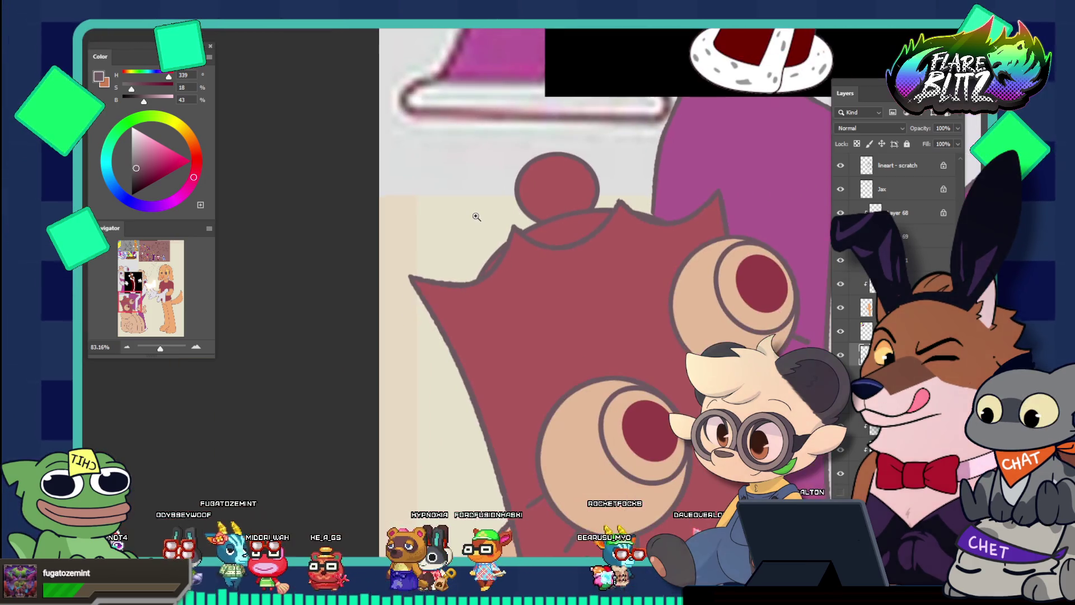
drag(655, 210, 689, 233)
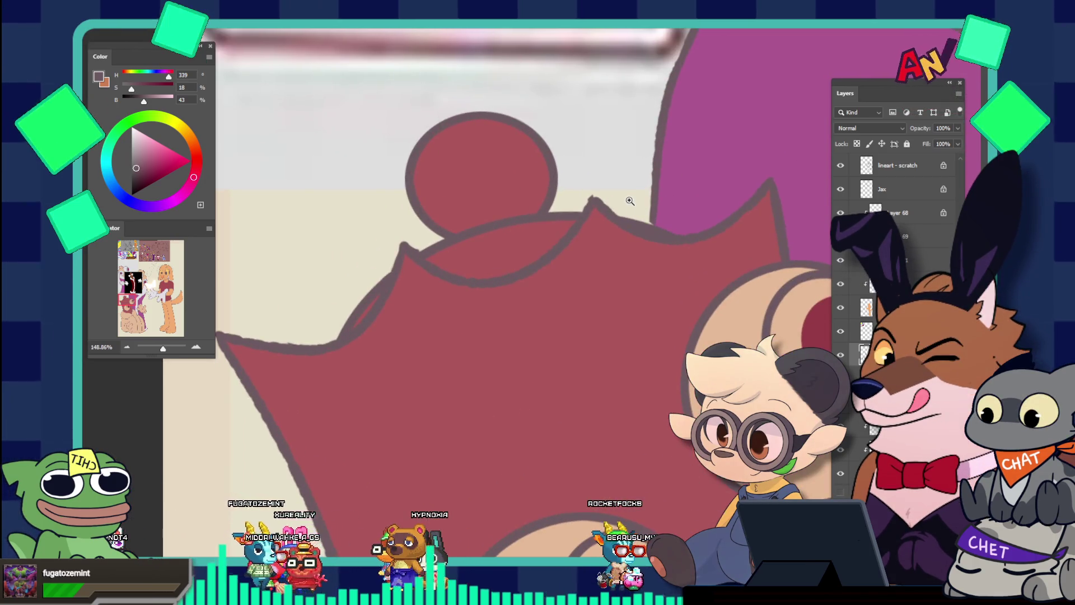
drag(628, 205, 555, 190)
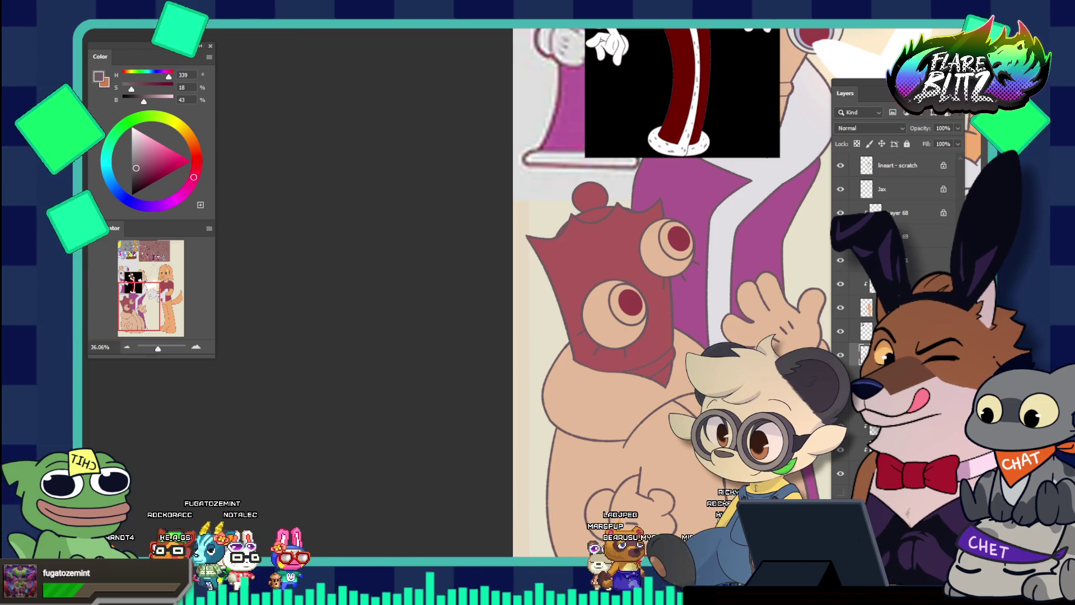
Step: Zoom in on the characters and toggle the red mask fill to compare
click(712, 326)
scroll(713, 326, down, 5)
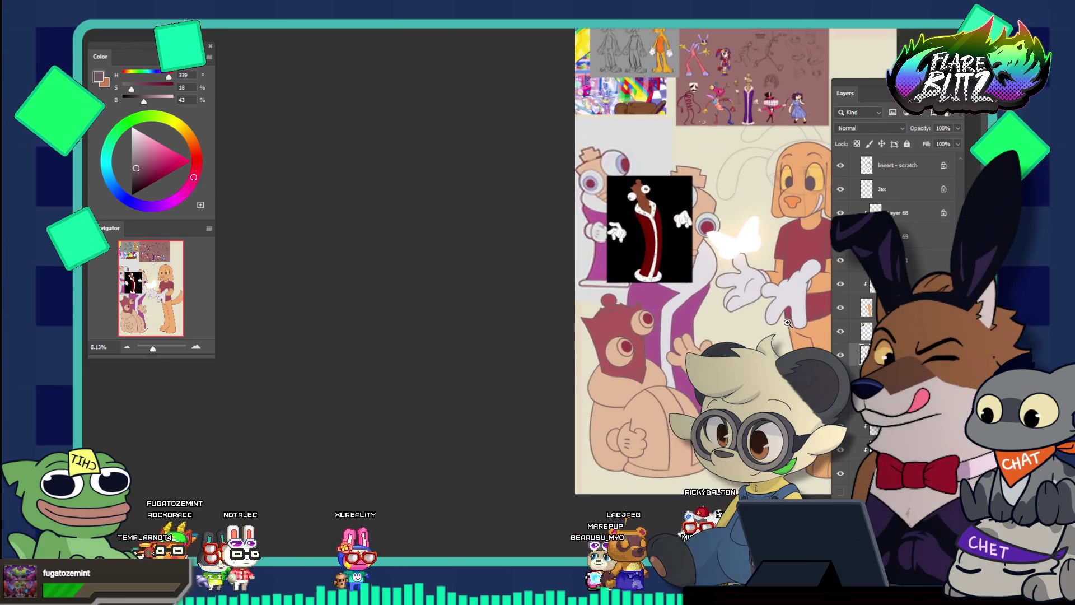
scroll(788, 323, down, 2)
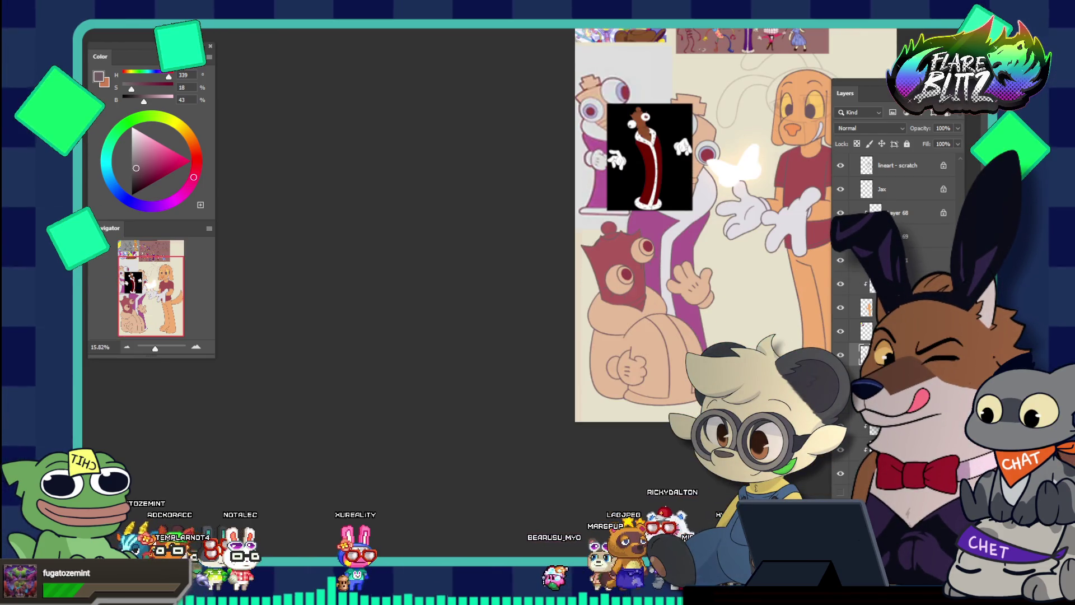
drag(678, 213, 724, 292)
scroll(724, 292, up, 2)
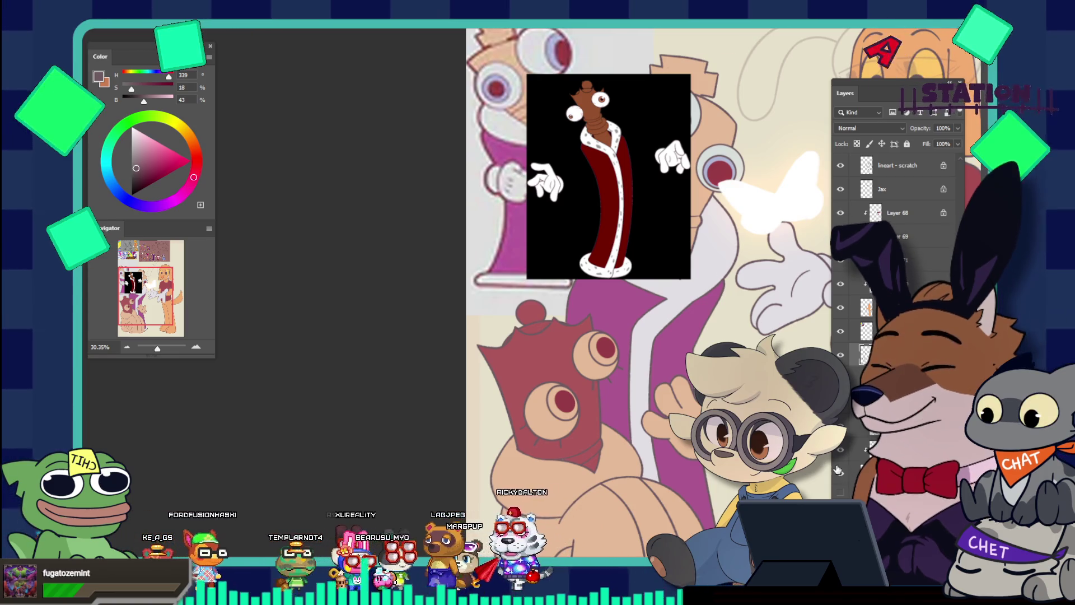
click(839, 449)
click(839, 450)
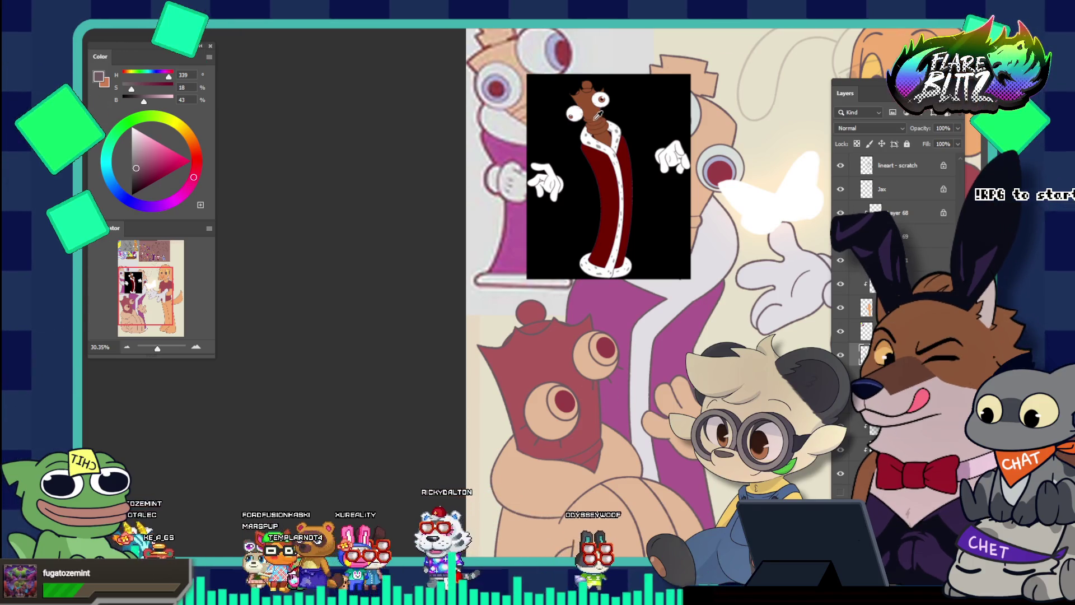
Step: Sample the reference head's brown, shift it toward red, then sample a lighter orange-brown
alt+click(591, 99)
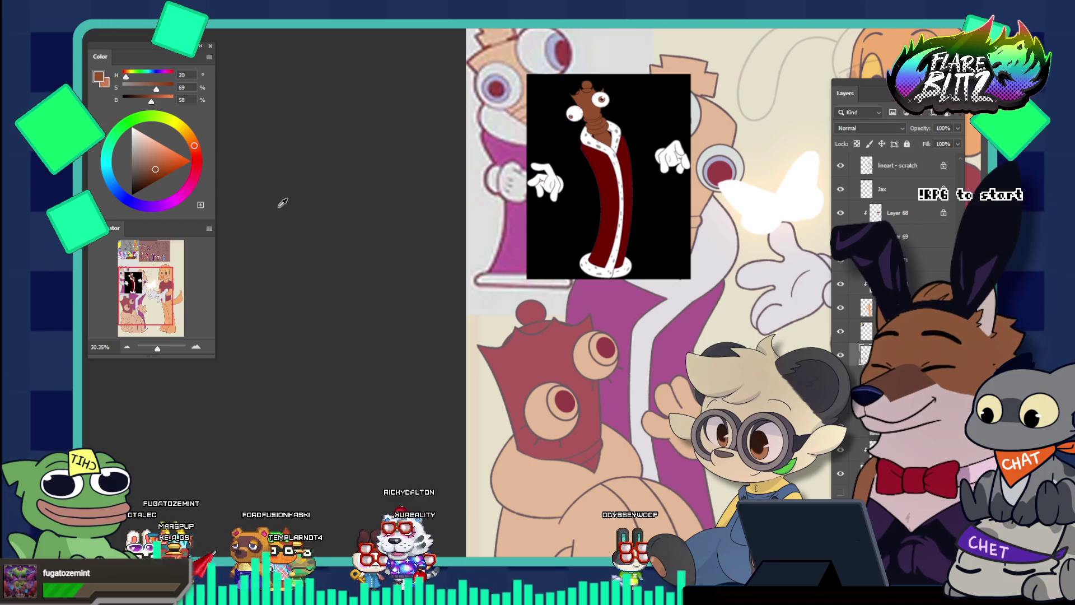
click(143, 168)
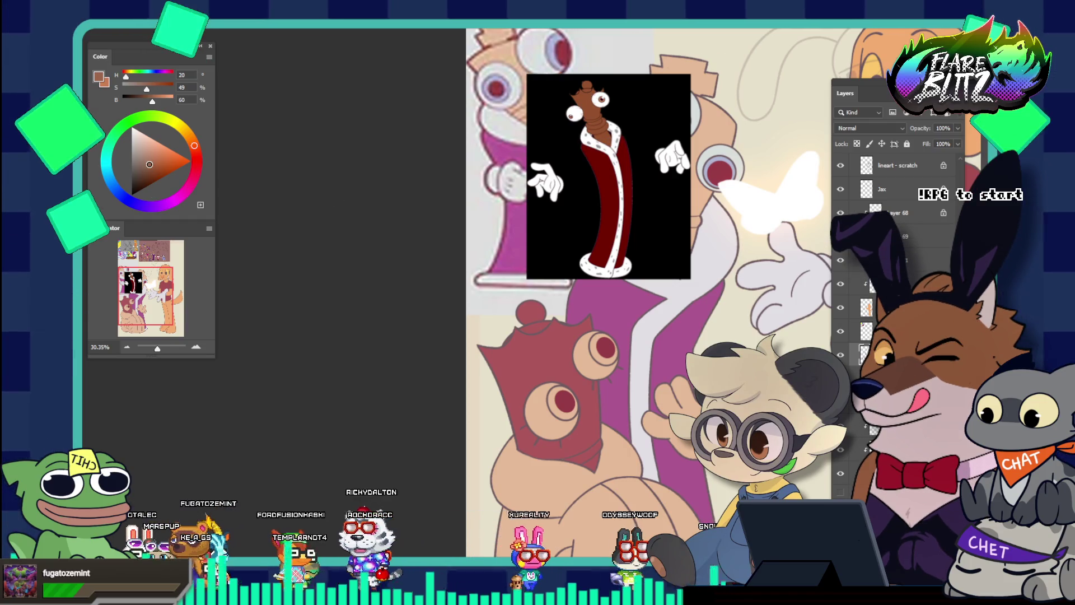
click(145, 170)
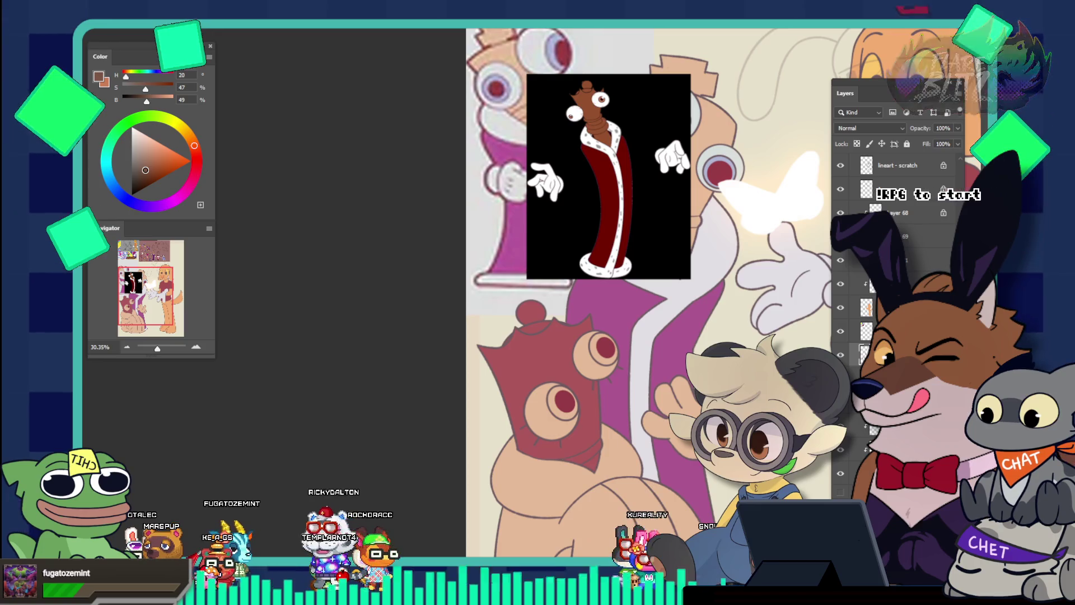
click(197, 153)
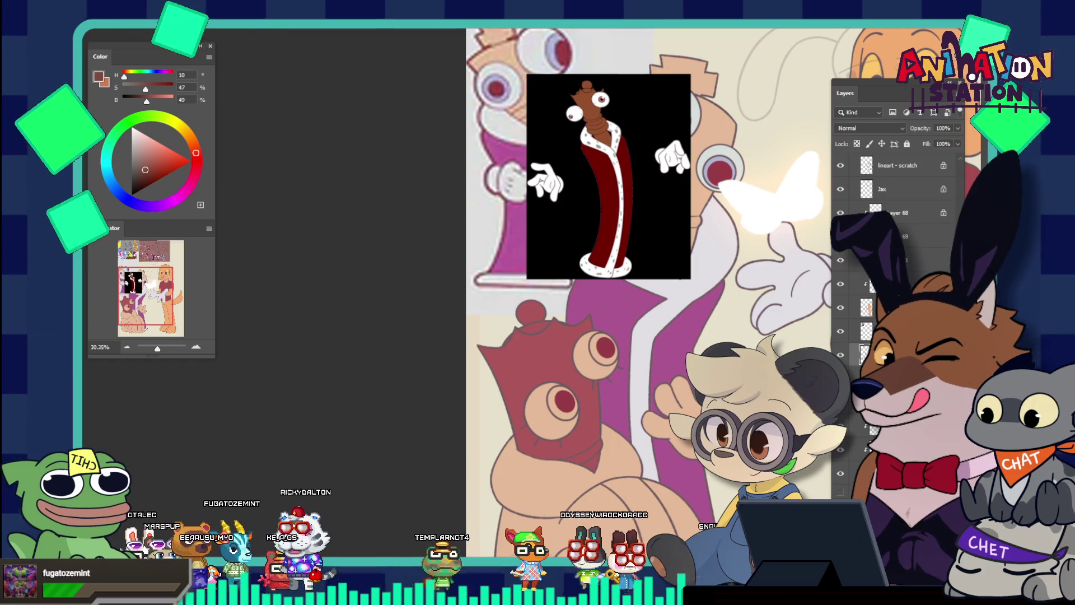
click(896, 331)
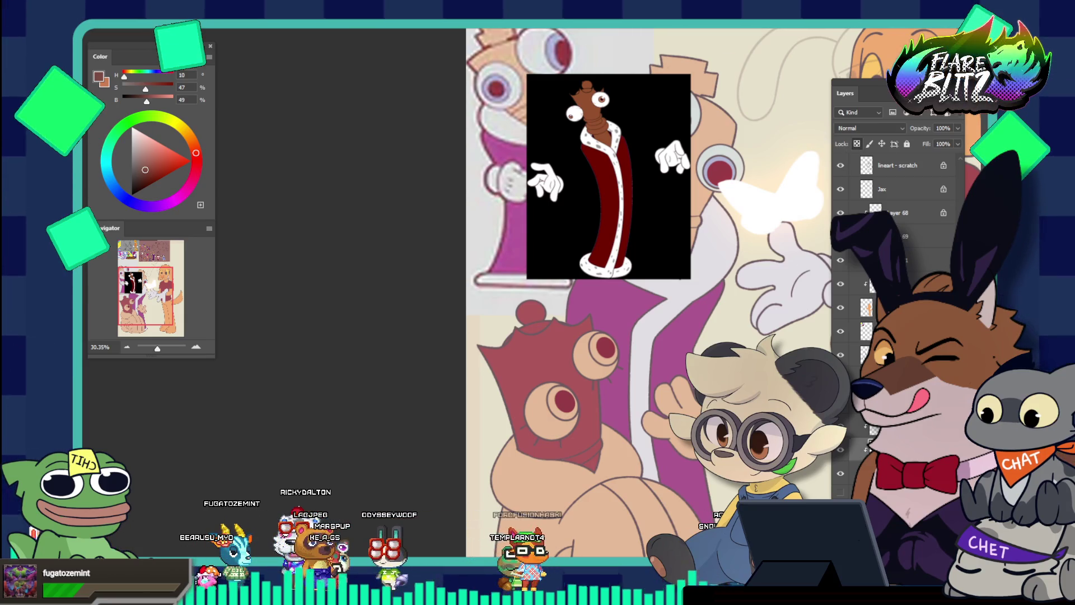
alt+click(576, 387)
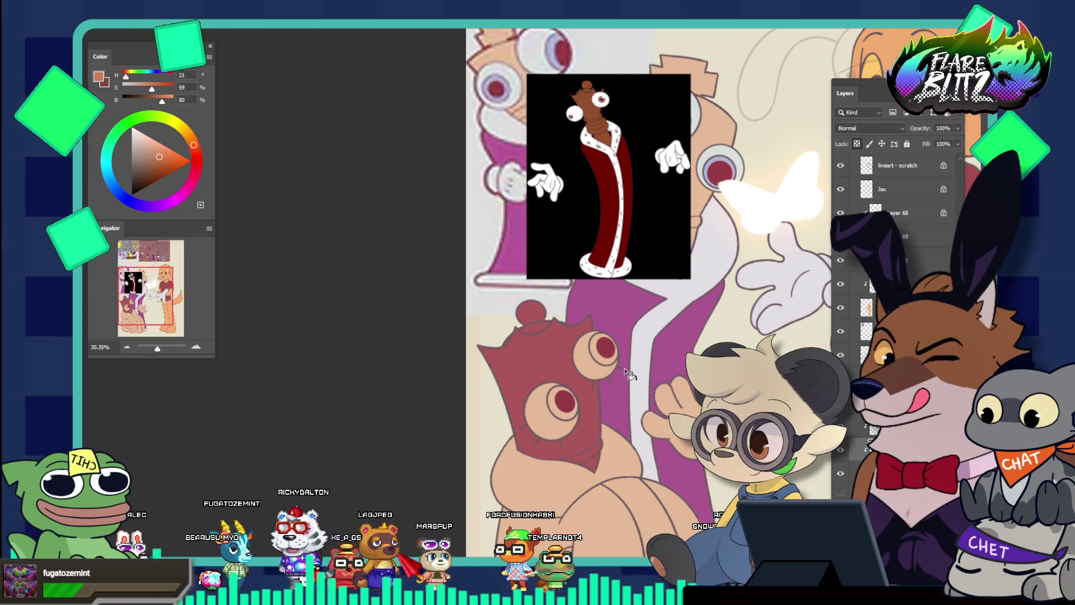
Step: Fill the bag mask with the sampled dark red-brown, adjusting the colour to hue 10, saturation 52, brightness 53
alt+click(548, 346)
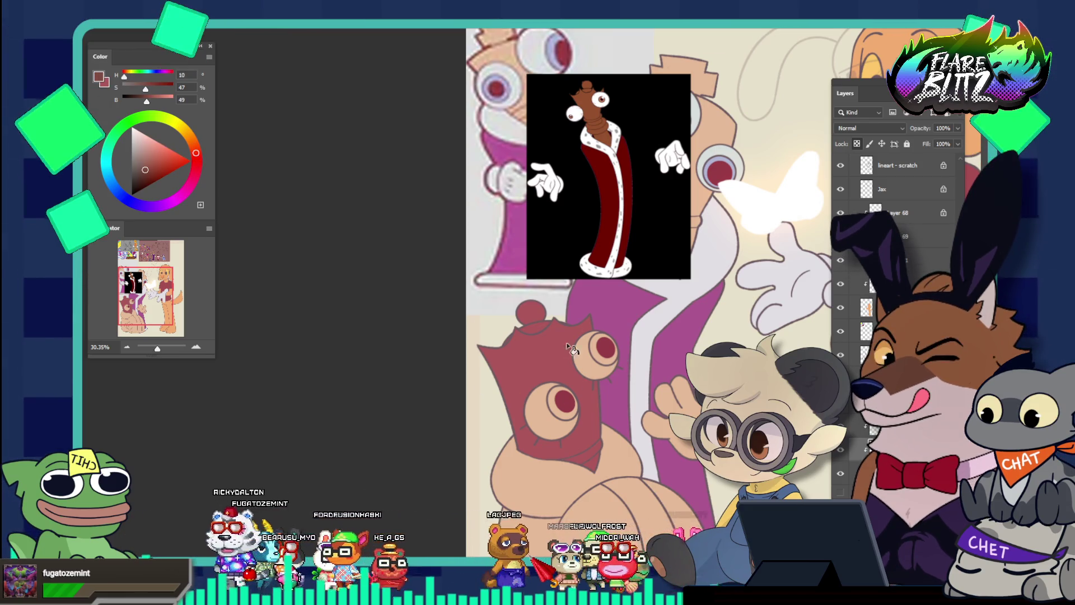
key(alt+BackSpace)
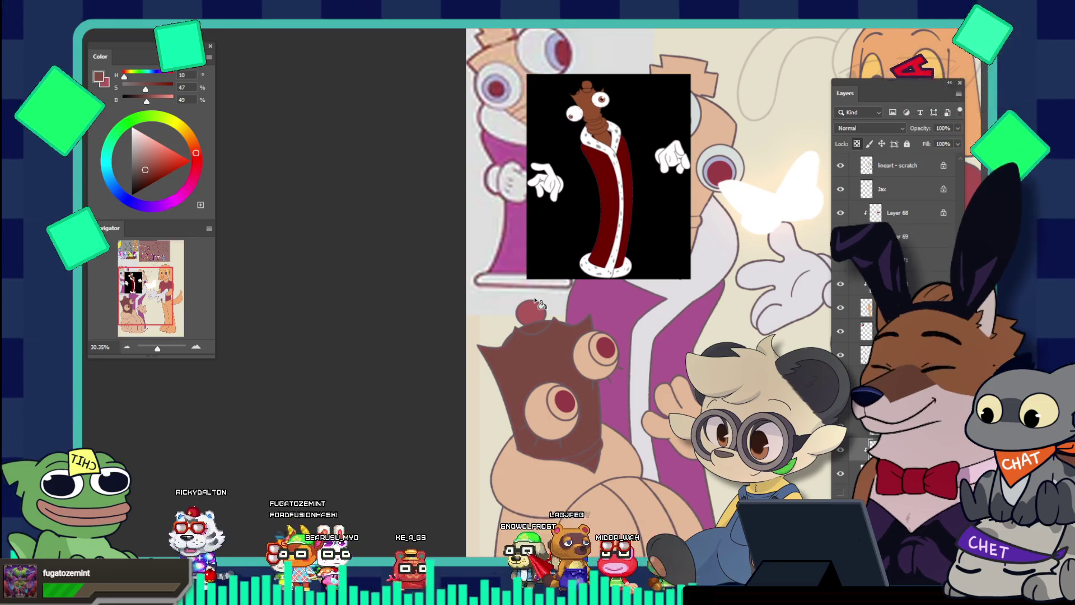
scroll(539, 318, down, 2)
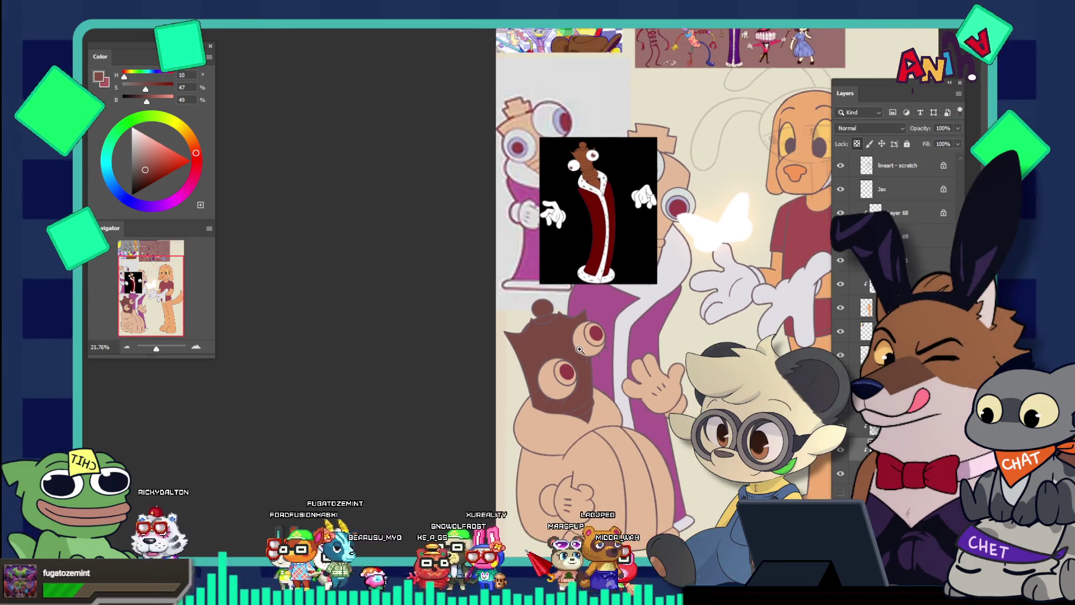
scroll(619, 392, up, 2)
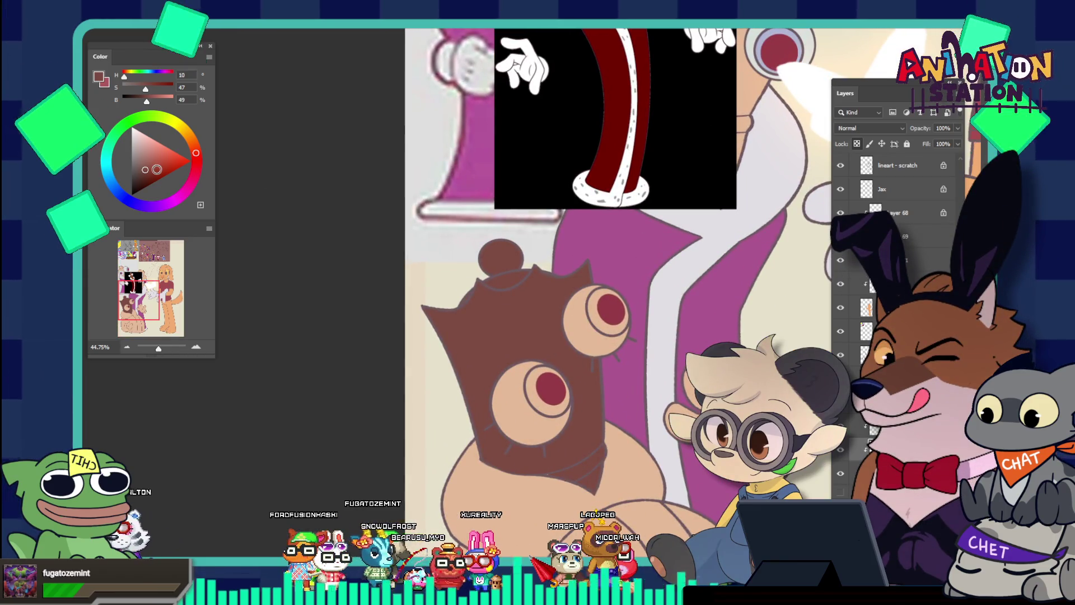
click(148, 168)
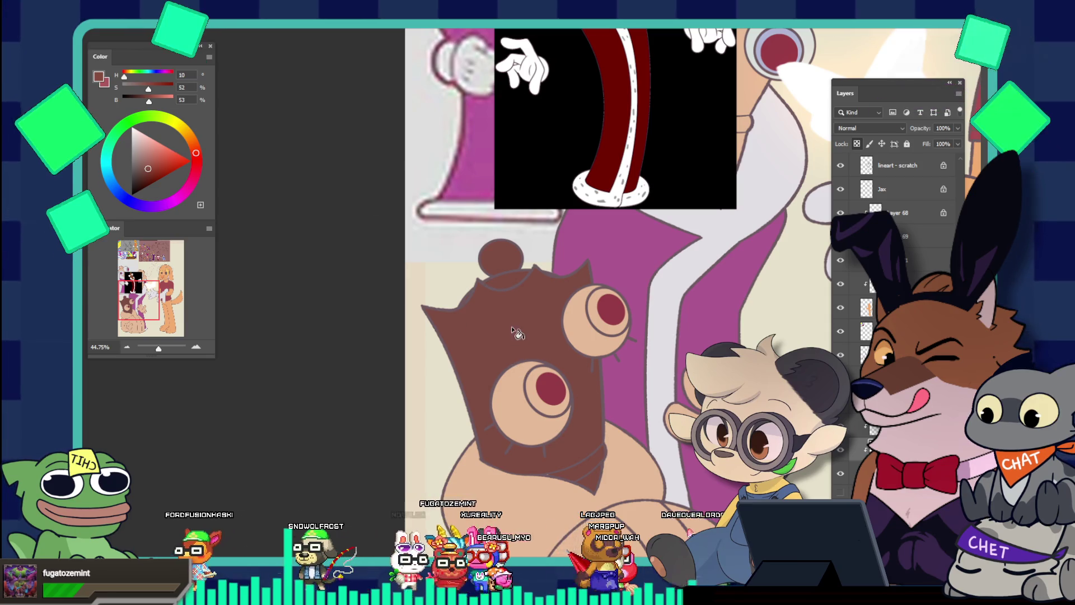
scroll(439, 185, down, 5)
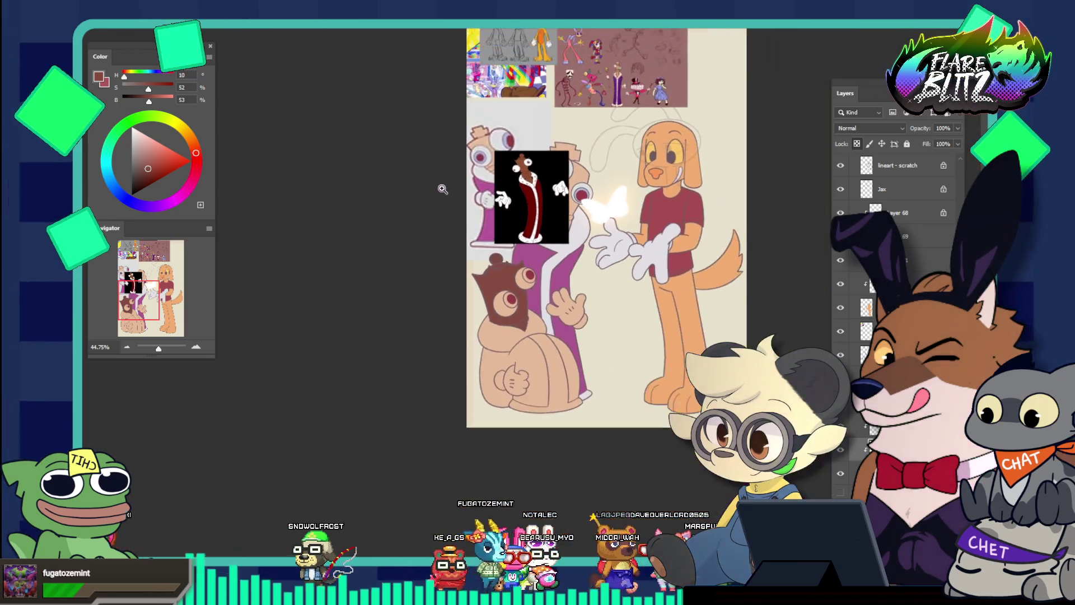
scroll(566, 270, up, 3)
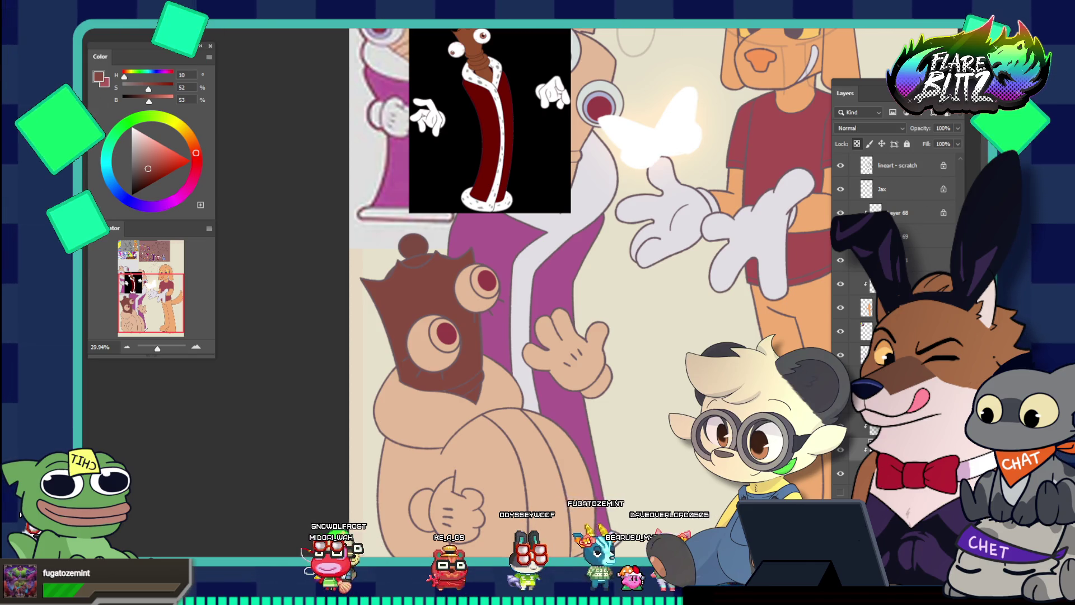
click(854, 128)
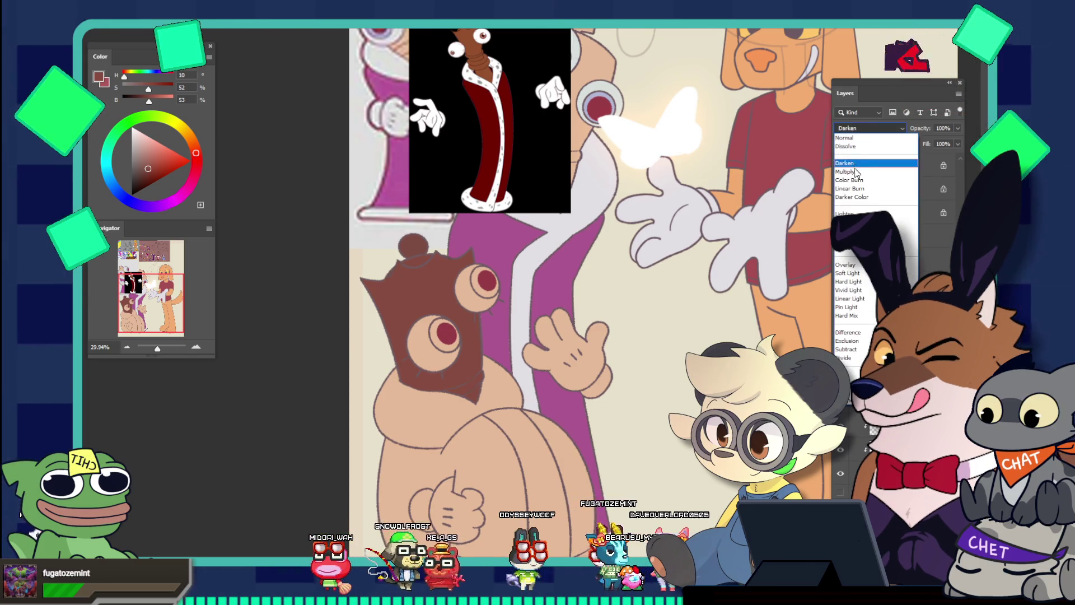
click(855, 174)
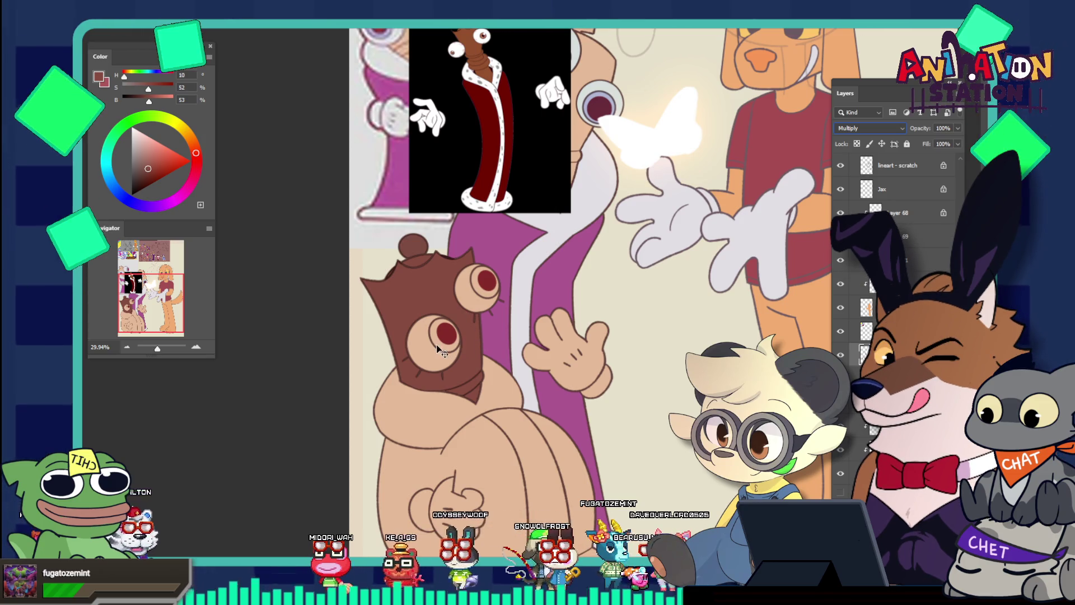
key(ctrl+z)
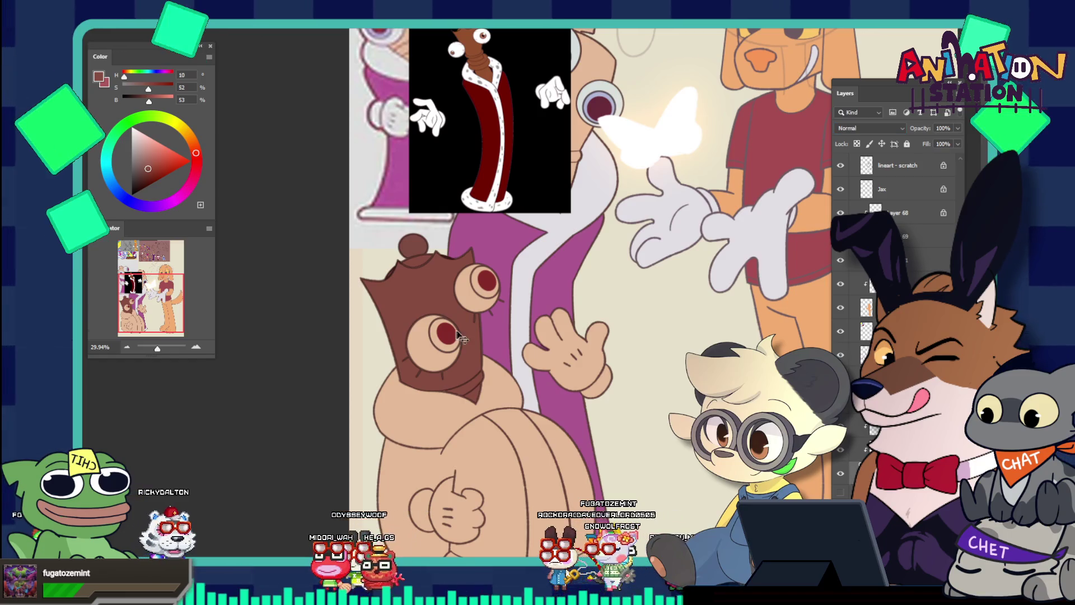
key(ctrl+shift+z)
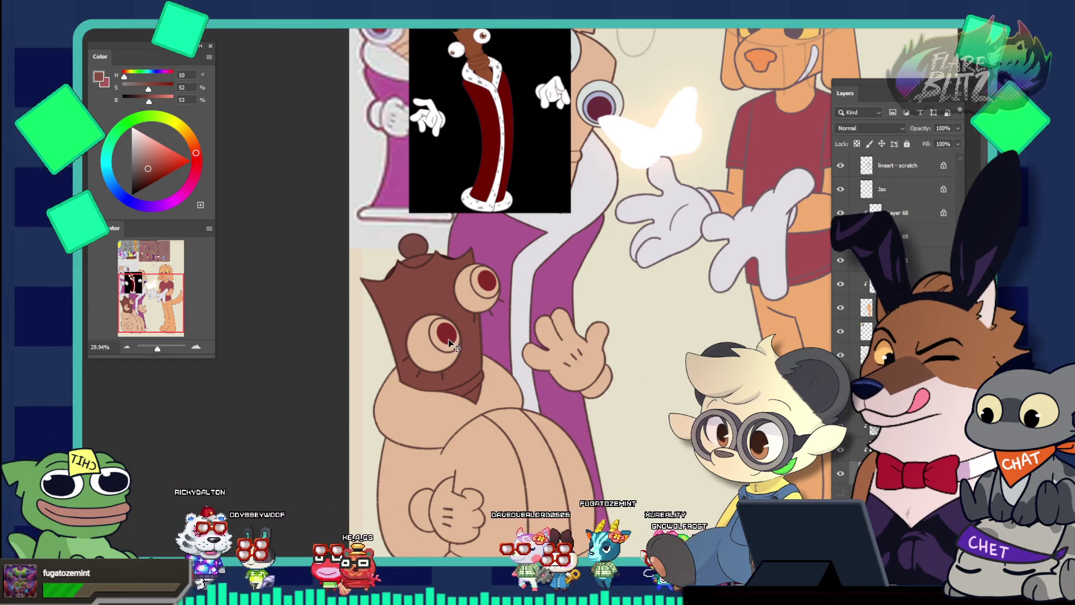
mouse_move(429, 330)
mouse_down()
mouse_move(439, 352)
mouse_move(465, 331)
mouse_move(475, 353)
mouse_move(454, 326)
mouse_up()
click(481, 361)
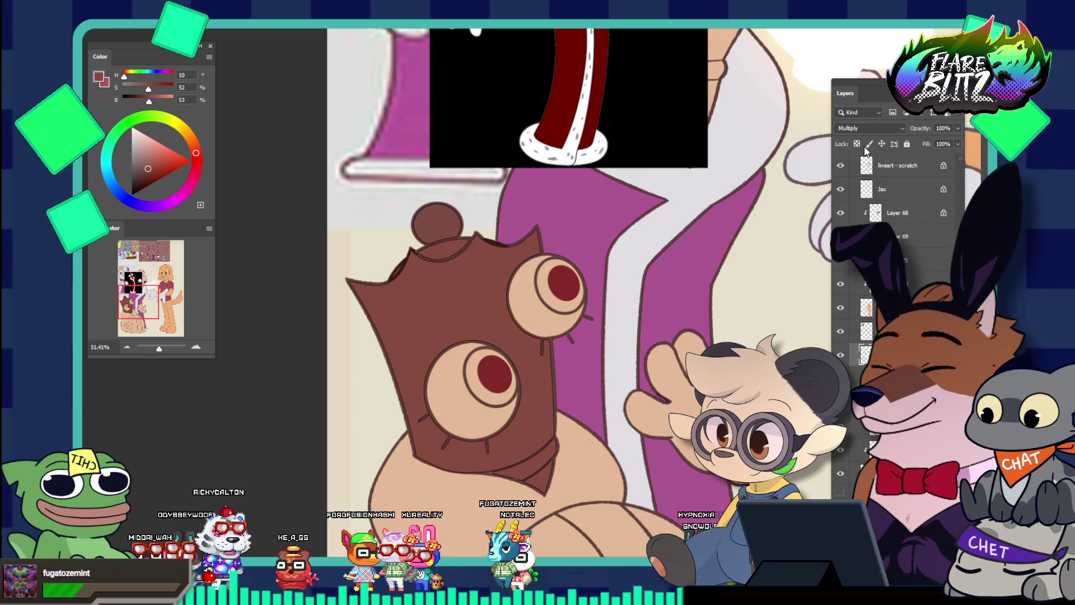
click(864, 128)
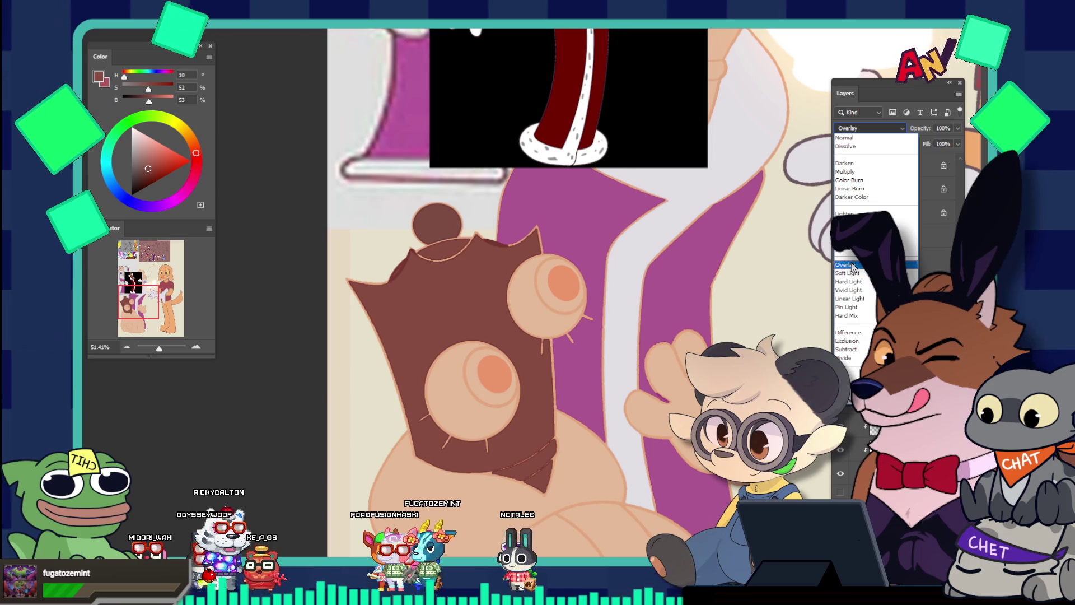
key(Down)
key(Down)
key(Down)
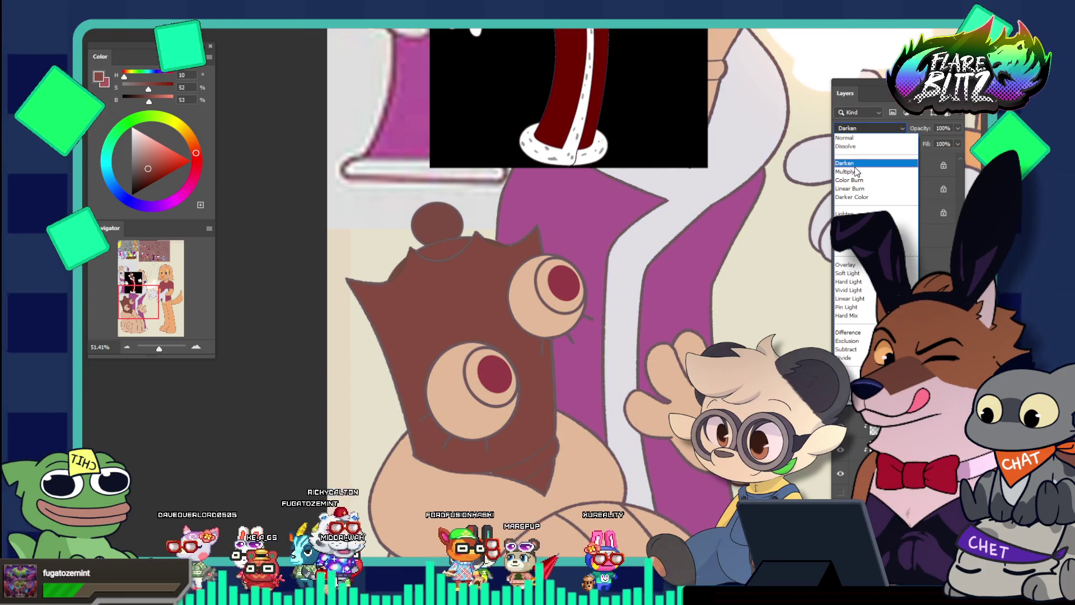
click(855, 166)
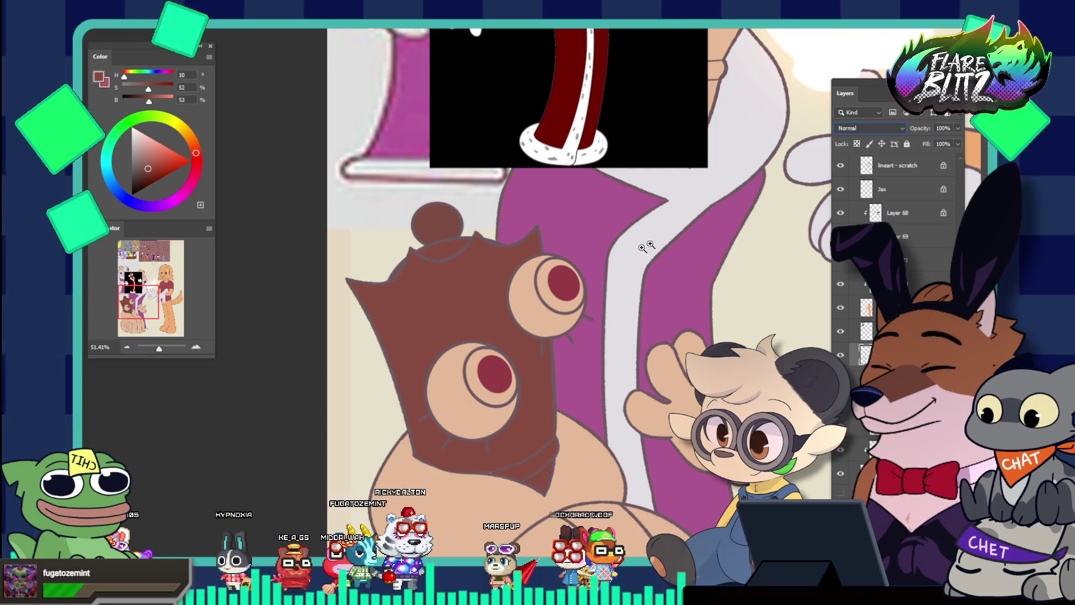
alt+click(436, 259)
alt+click(436, 259)
alt+click(431, 253)
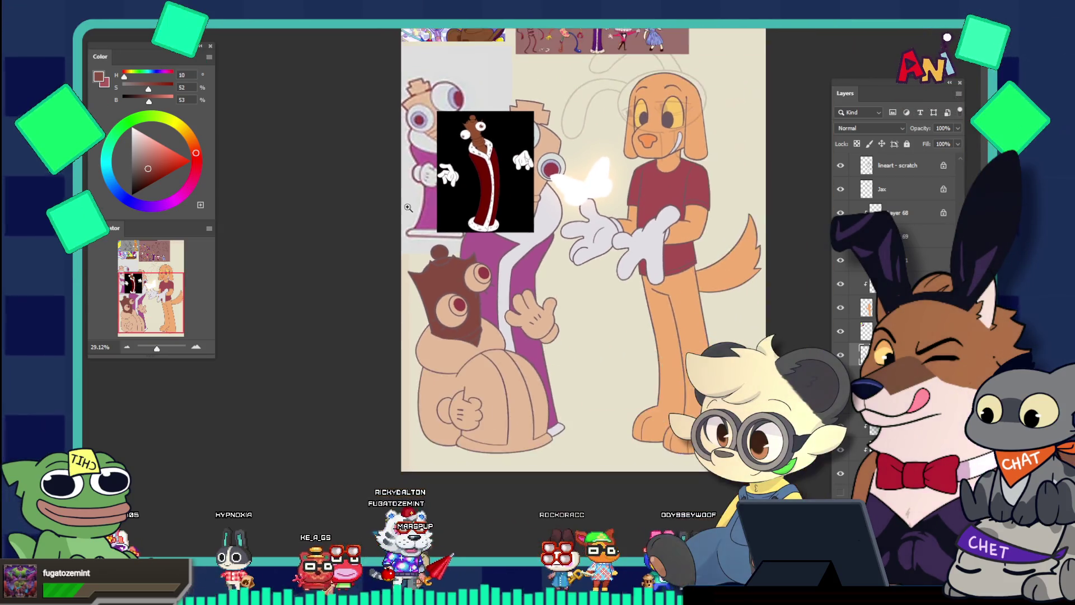
click(465, 139)
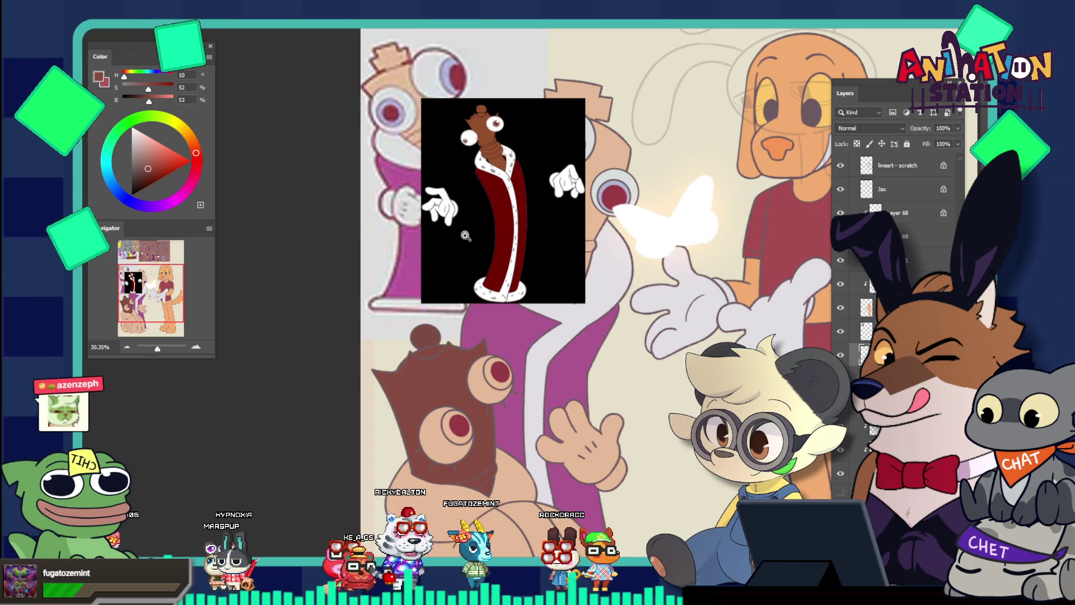
scroll(437, 396, down, 1)
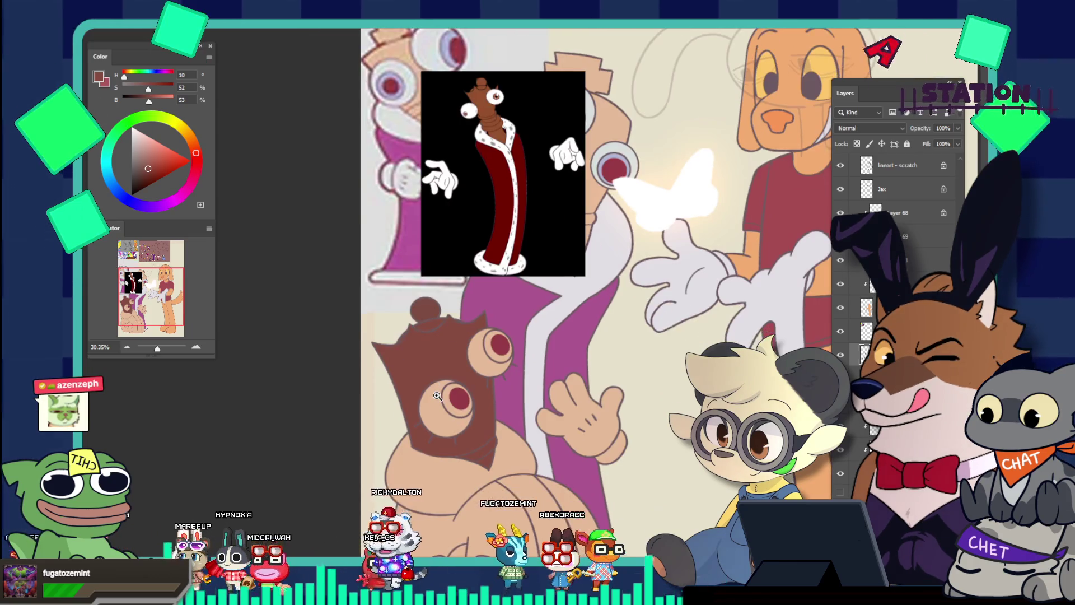
scroll(437, 395, down, 2)
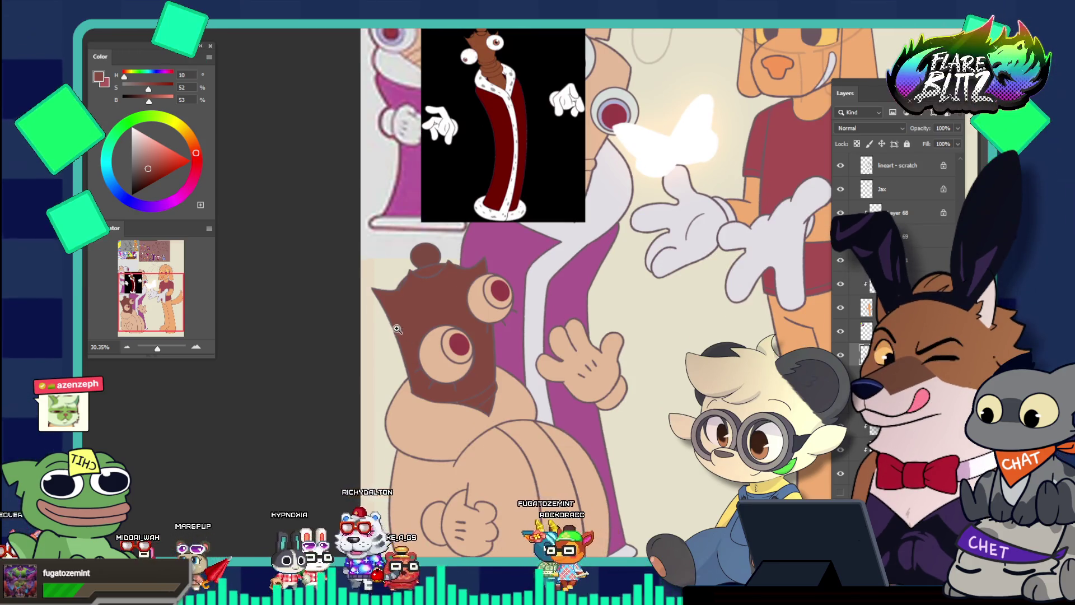
scroll(347, 271, up, 1)
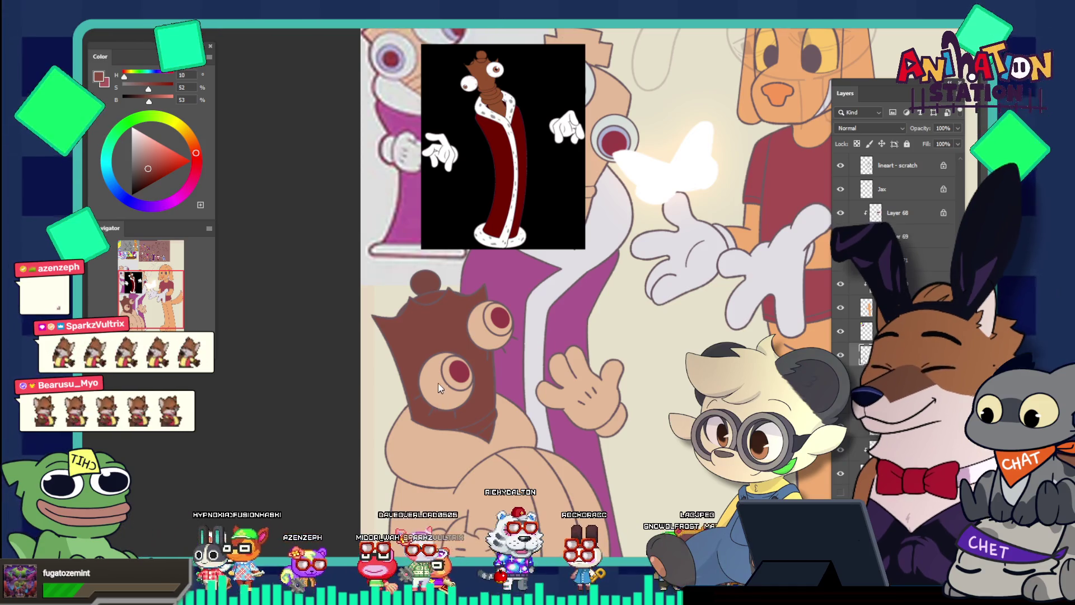
click(469, 386)
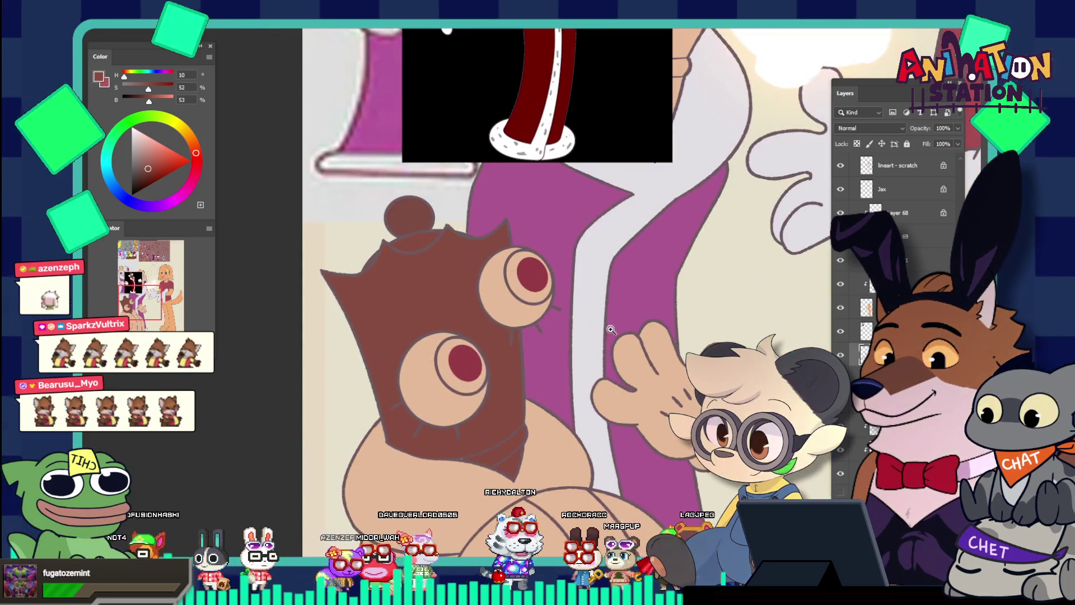
key(ctrl+0)
click(741, 324)
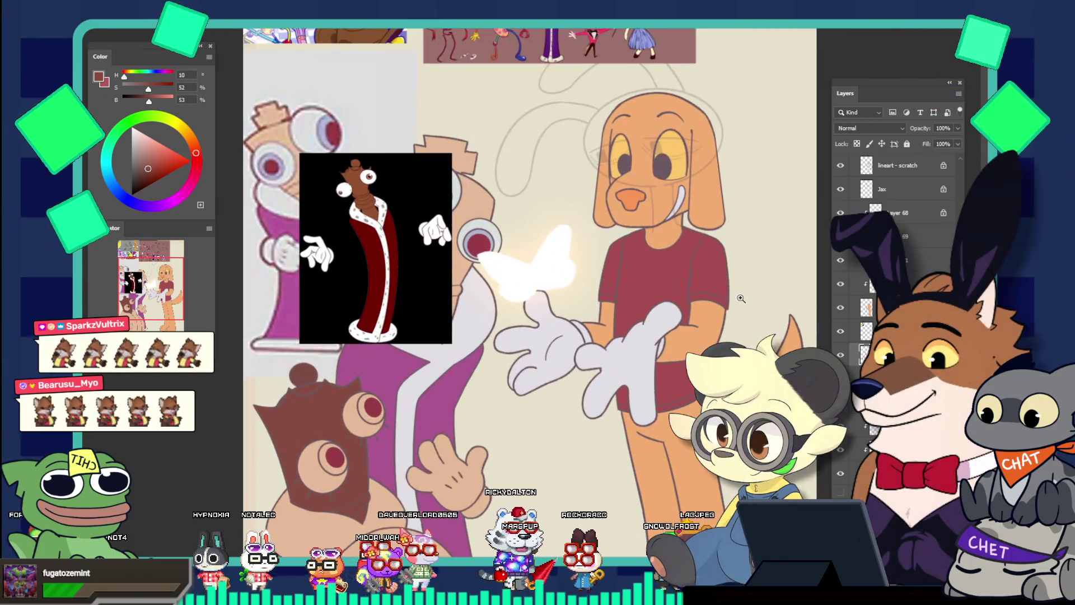
alt+click(695, 274)
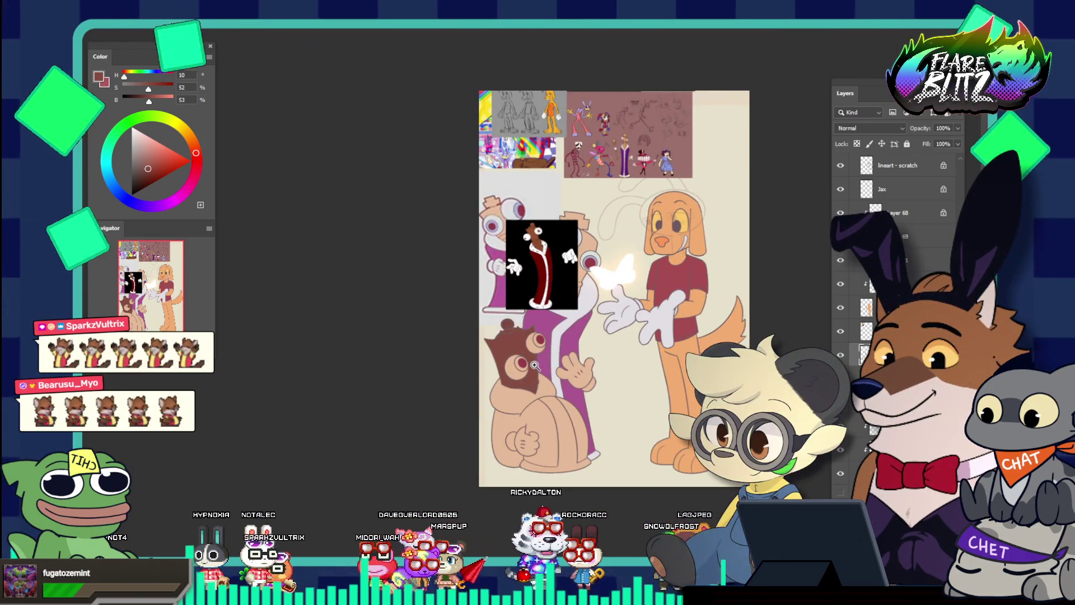
click(535, 365)
click(529, 381)
click(524, 395)
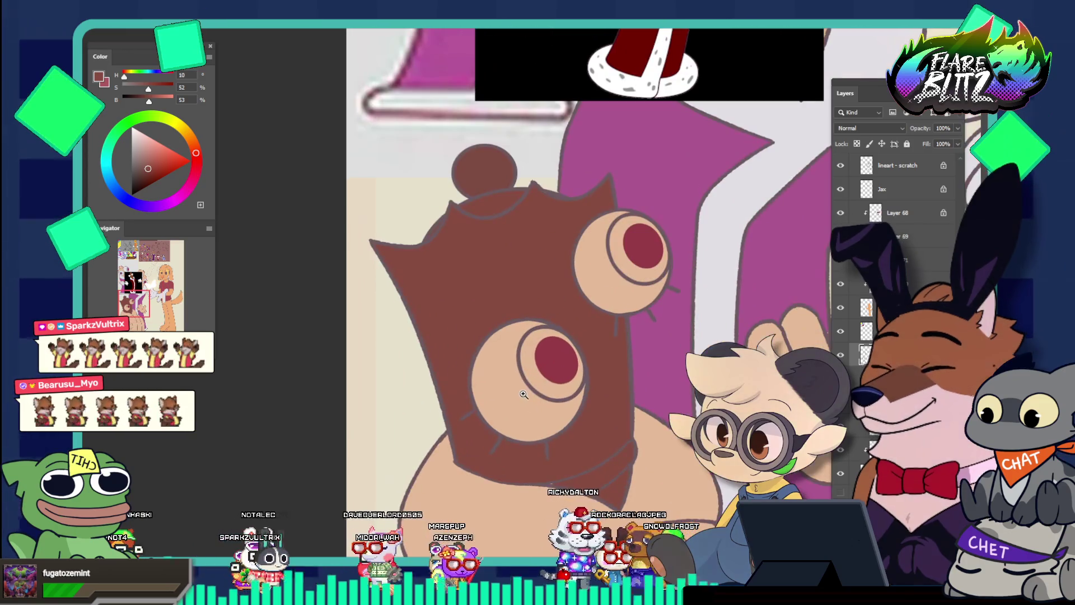
key(b)
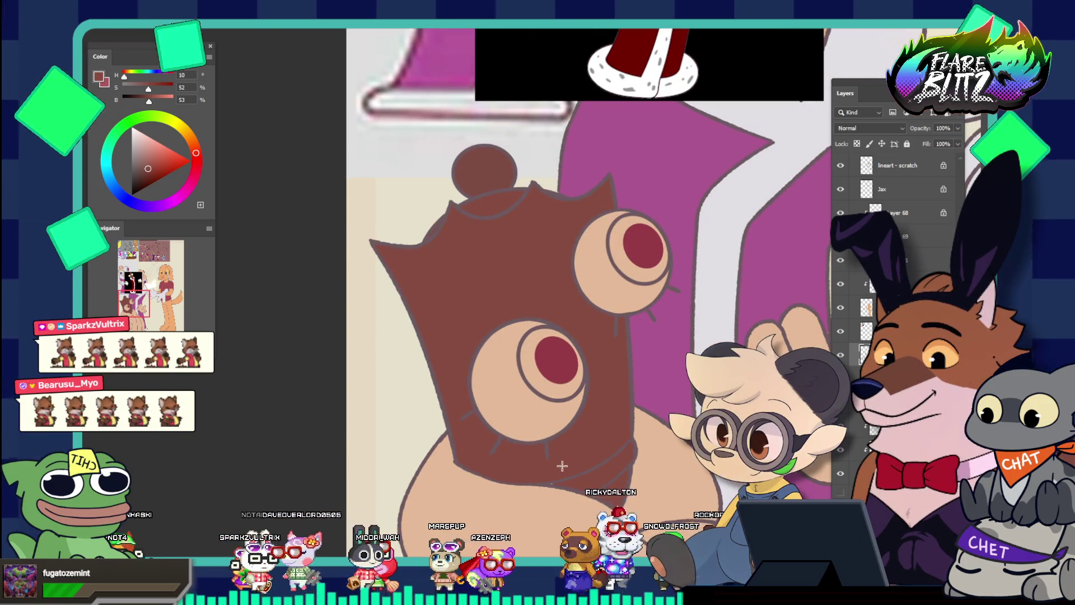
click(592, 481)
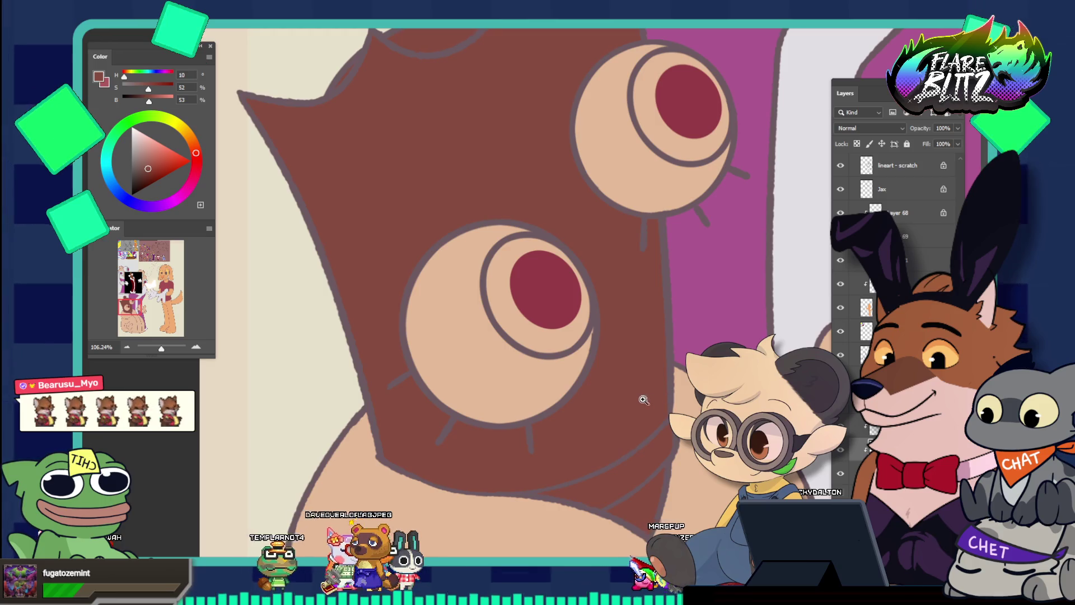
drag(644, 400, 536, 377)
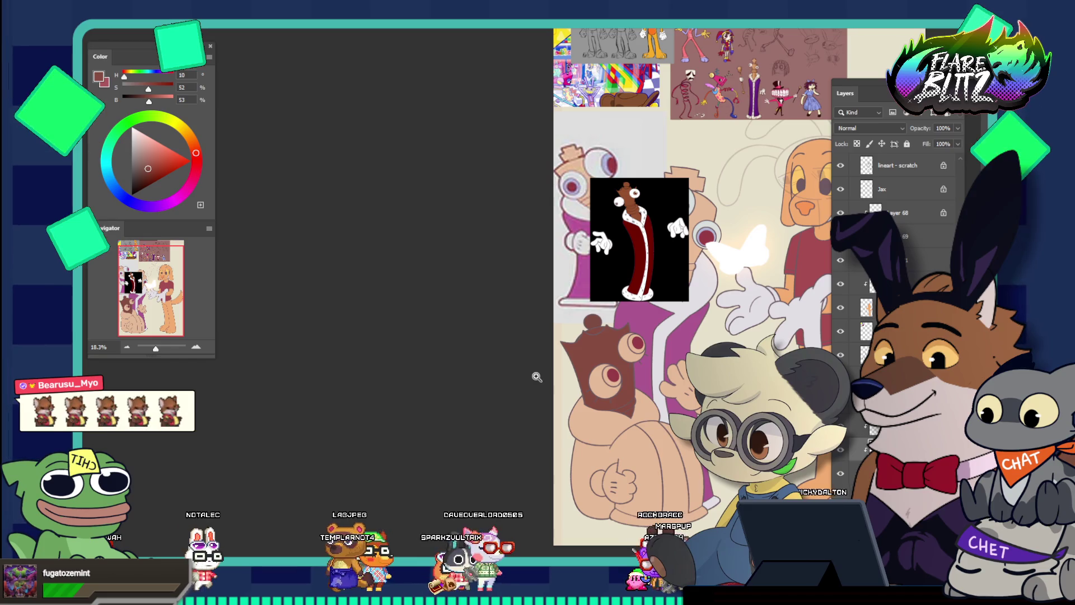
scroll(643, 357, down, 3)
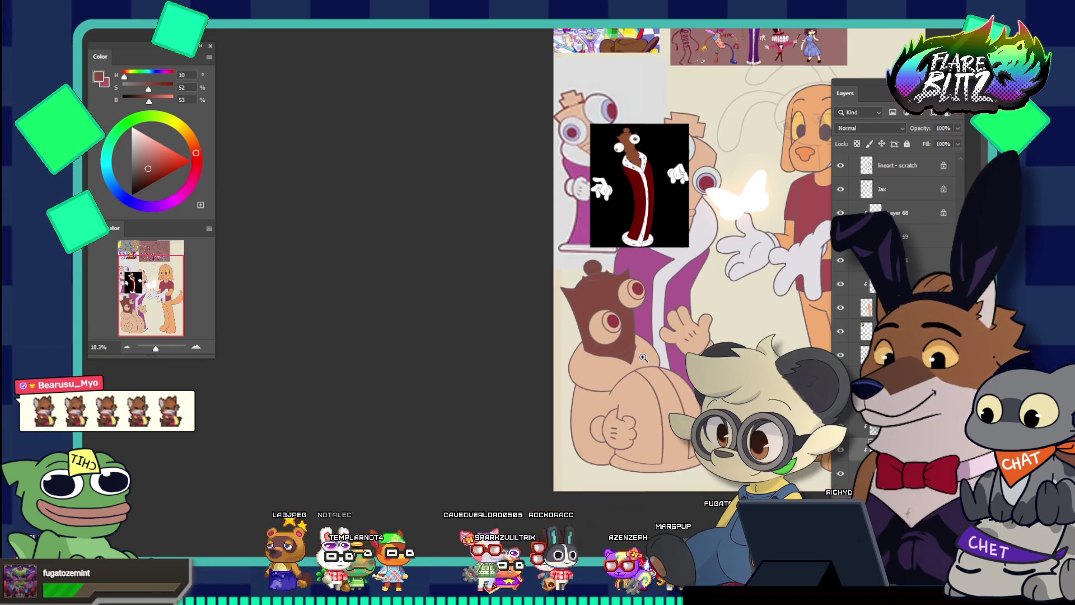
scroll(643, 357, down, 3)
scroll(601, 255, up, 3)
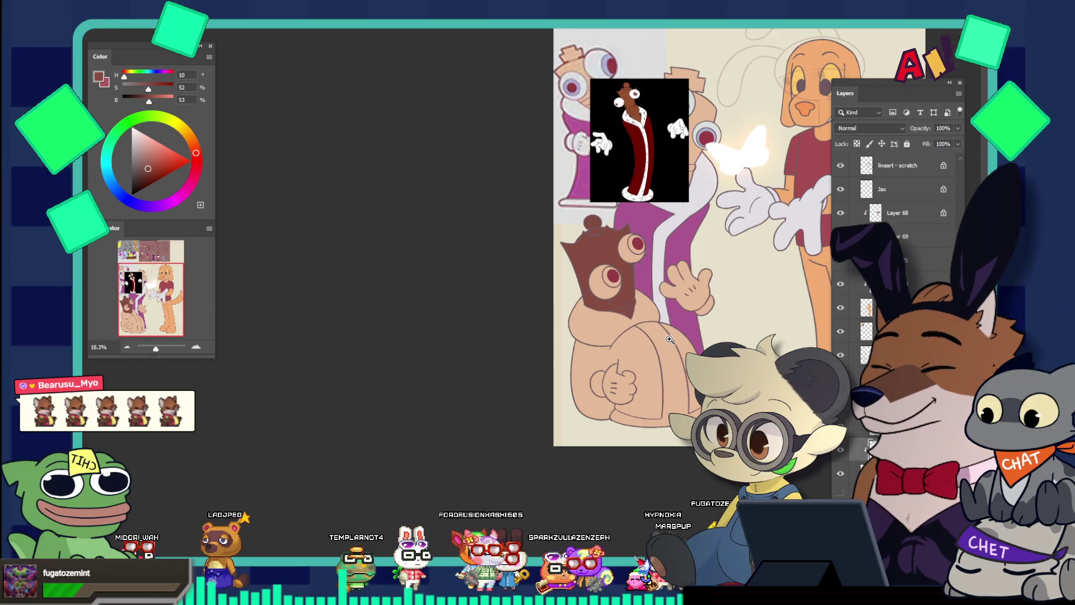
drag(601, 255, 668, 322)
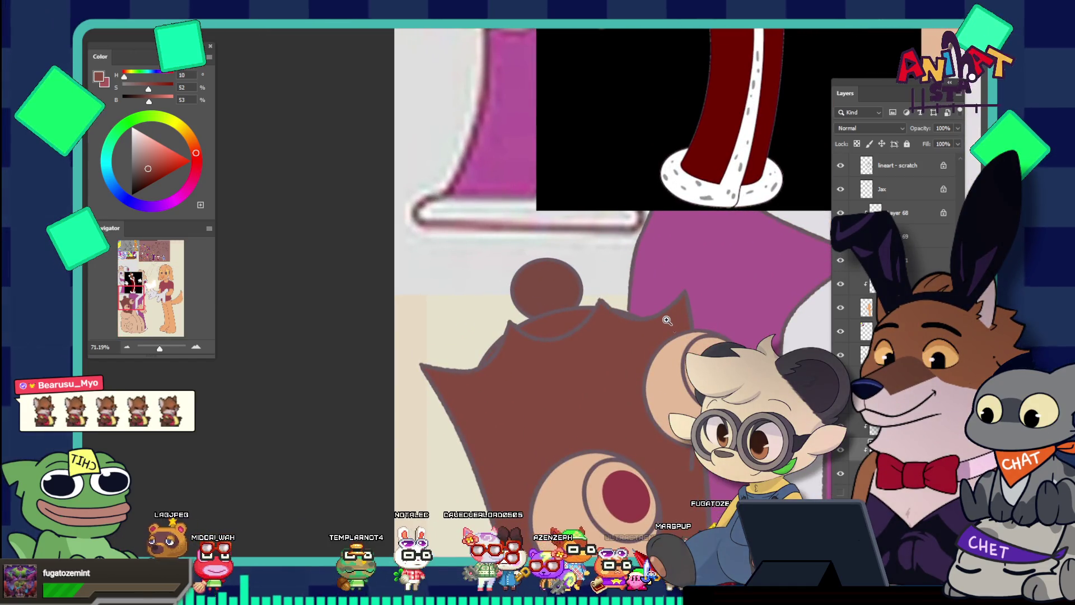
Step: Sample the bag mask's brown and zoom in on the bag's ear
key(v)
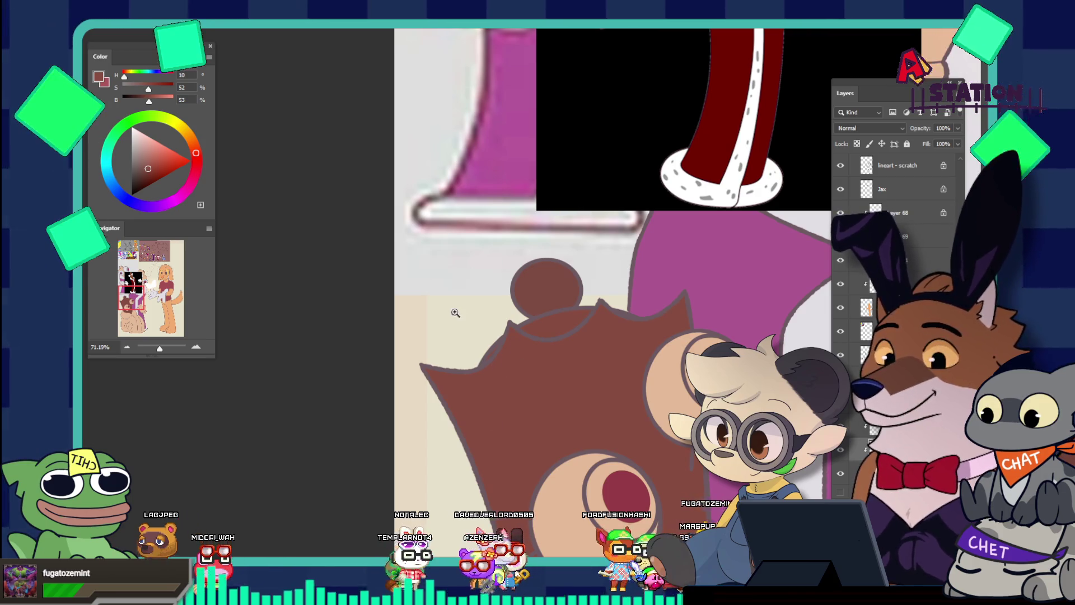
key(i)
click(530, 363)
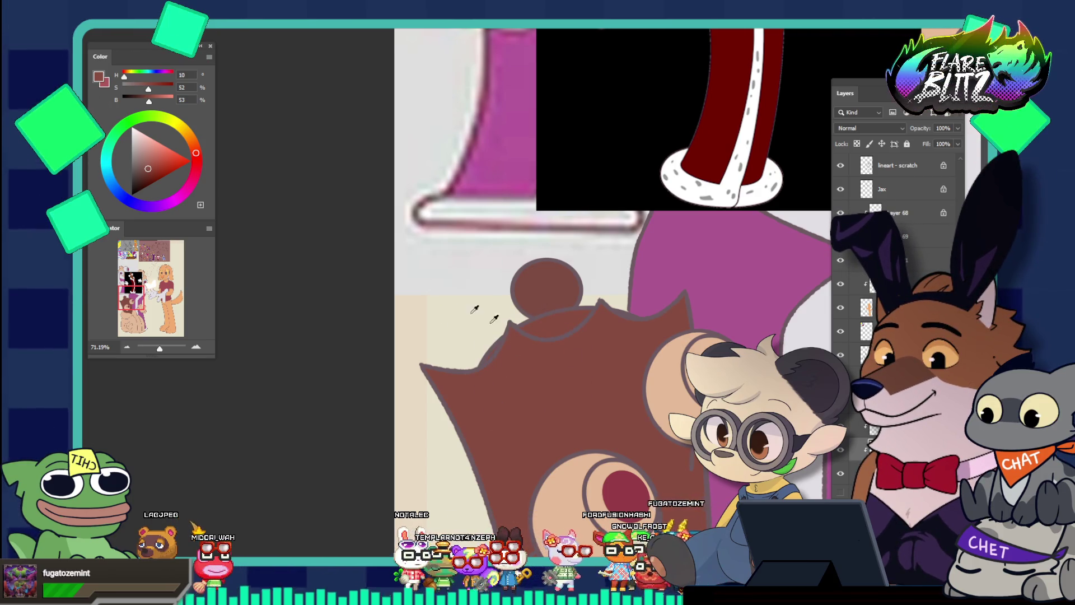
key(z)
drag(516, 325, 569, 370)
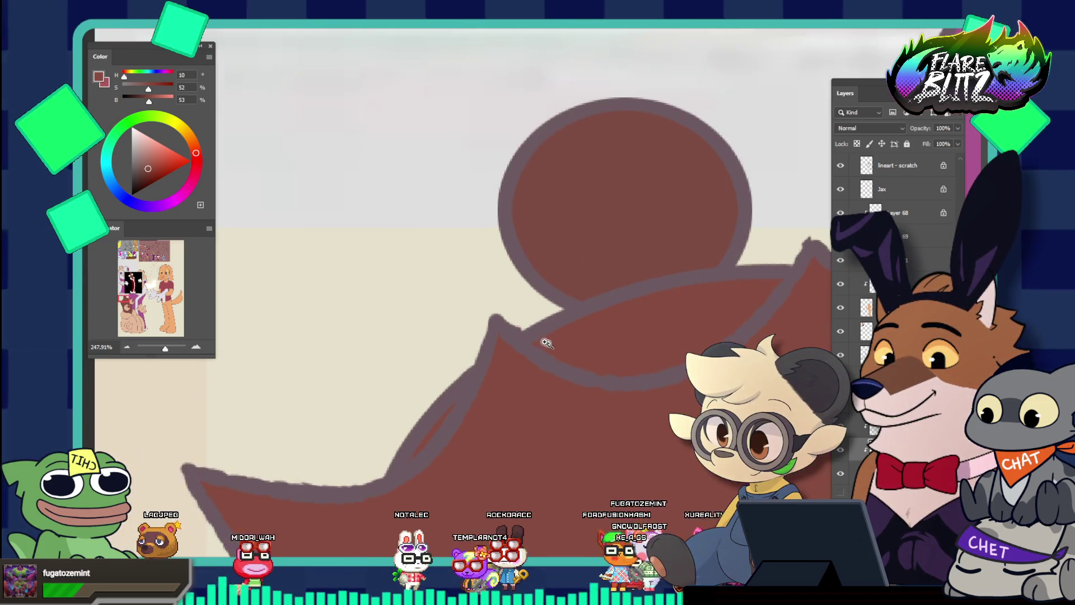
Step: Sample a dark maroon from the reference character's face
key(i)
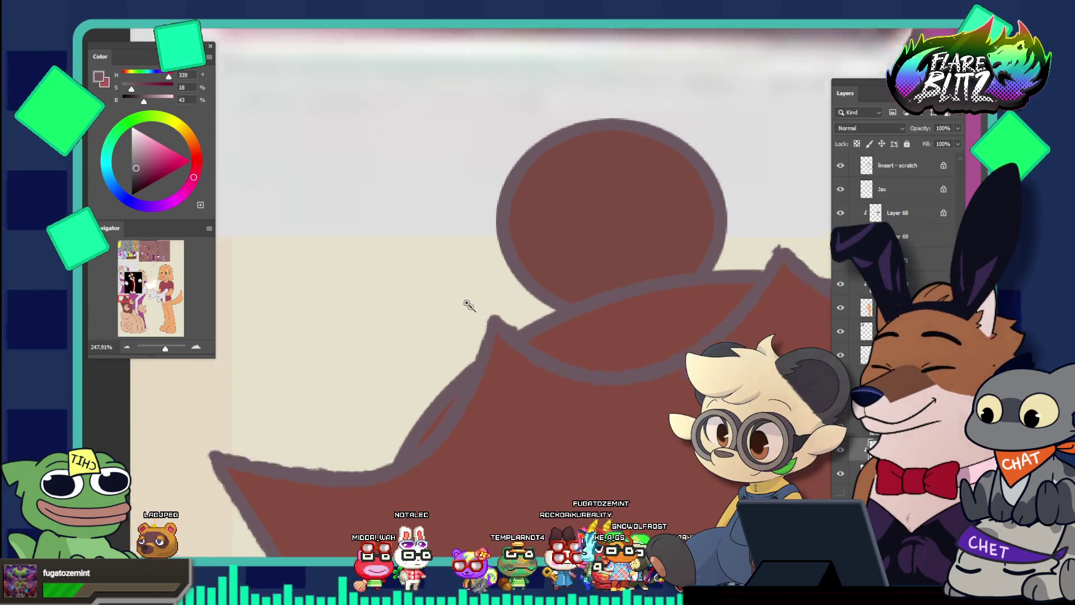
key(z)
drag(666, 101, 581, 99)
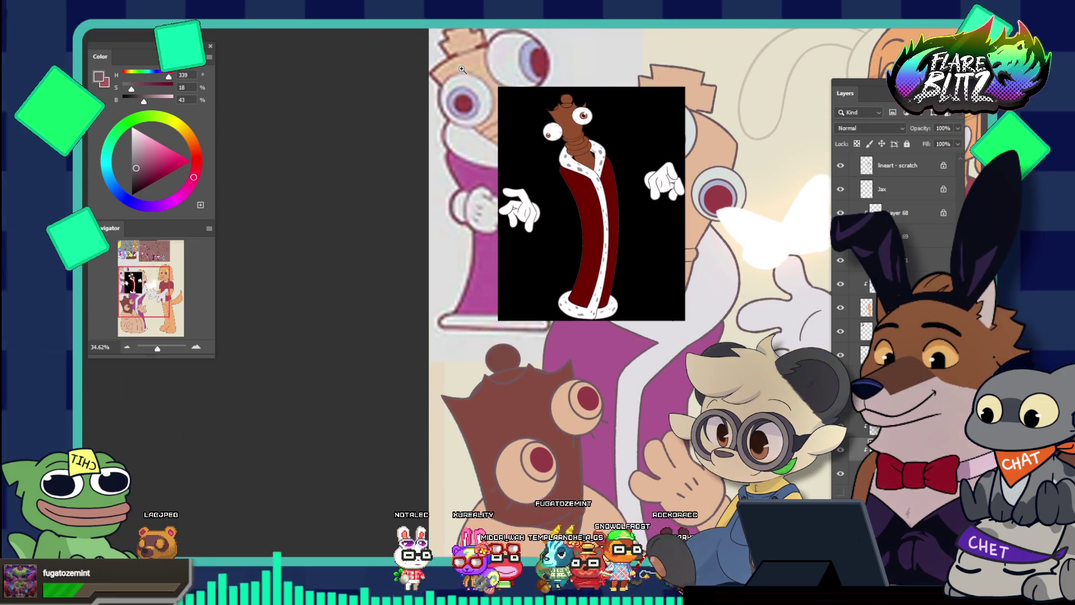
drag(463, 69, 504, 135)
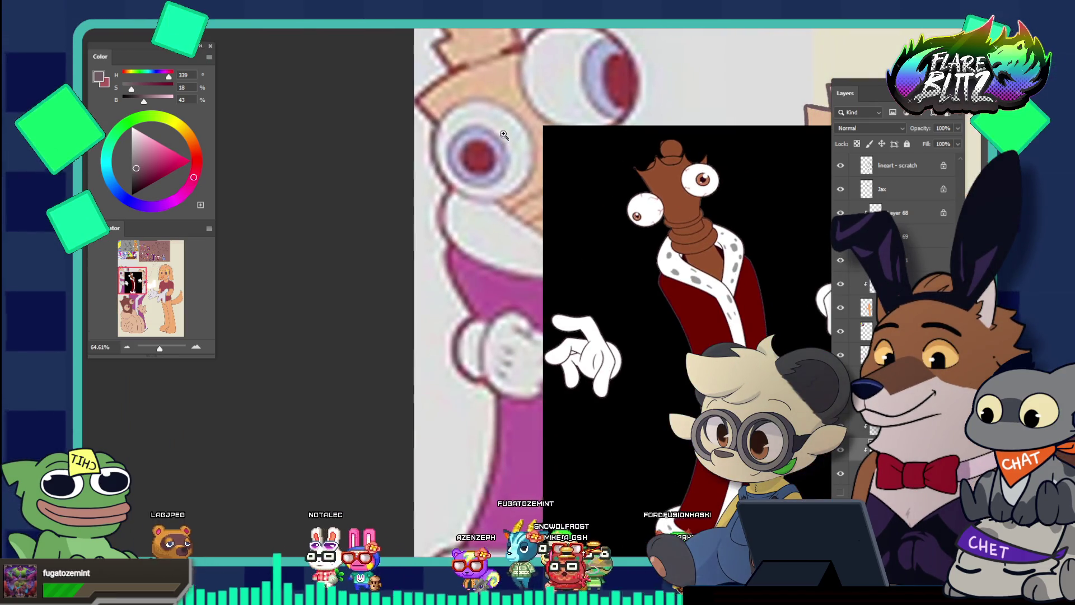
key(i)
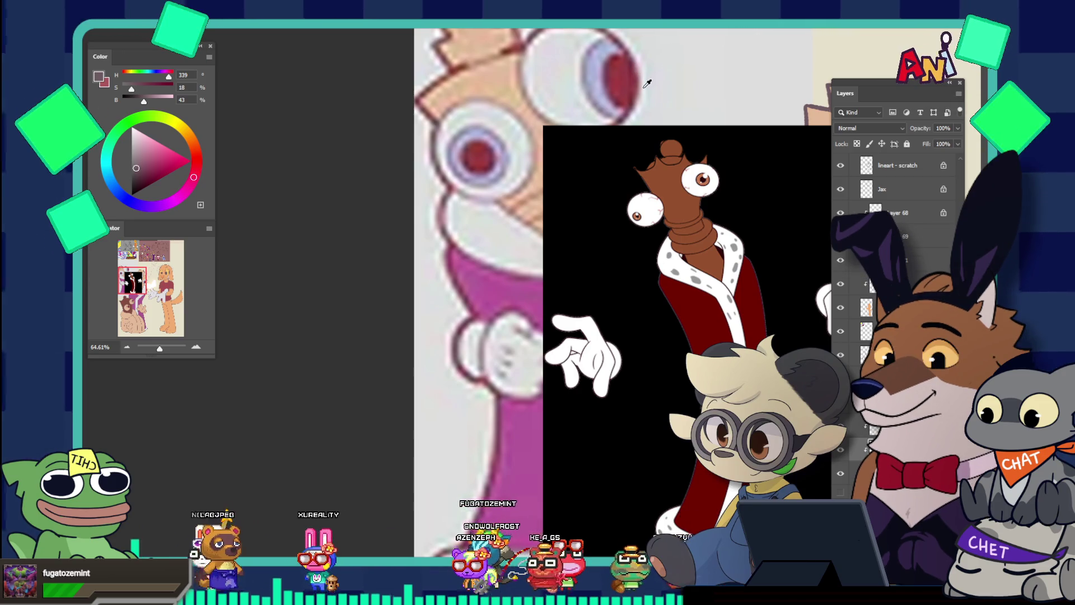
click(630, 108)
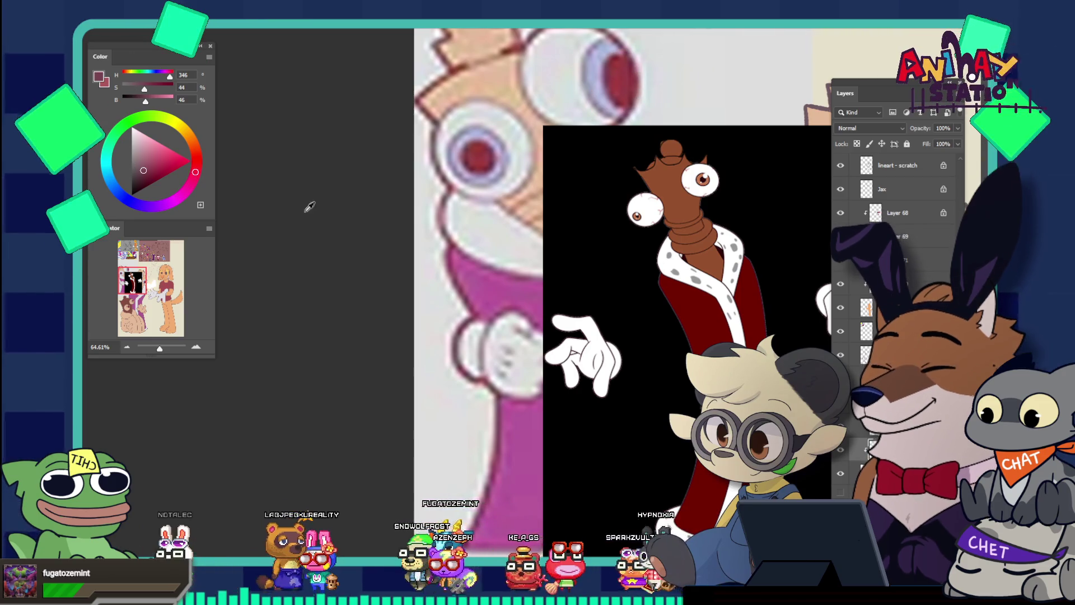
key(ctrl+0)
drag(571, 475, 622, 475)
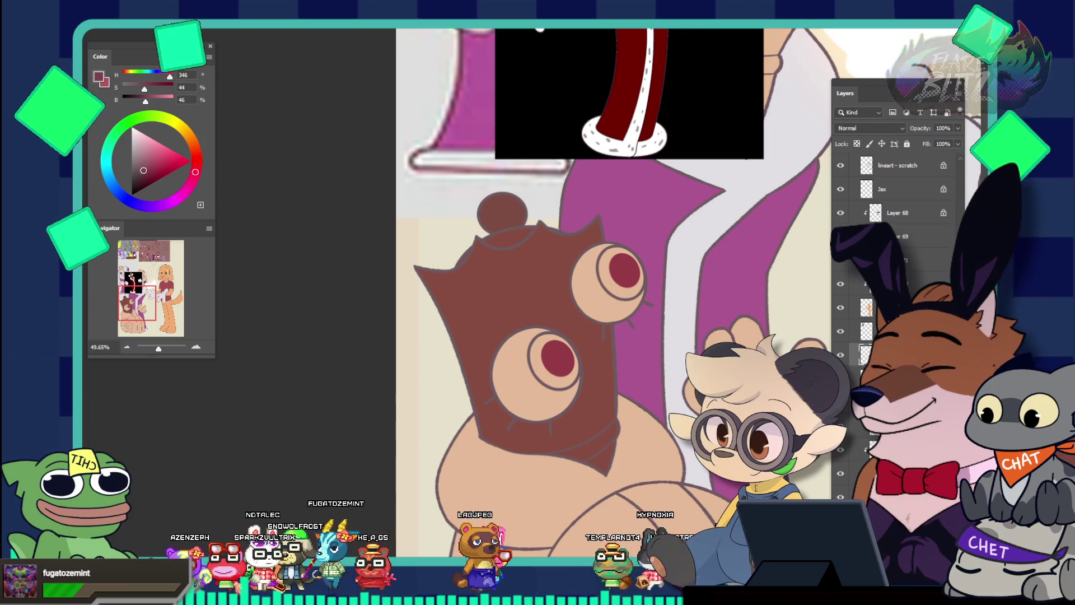
Step: Fill the locked pupil layer with maroon, darkening it slightly to hue 346, brightness 39
right_click(865, 355)
key(Escape)
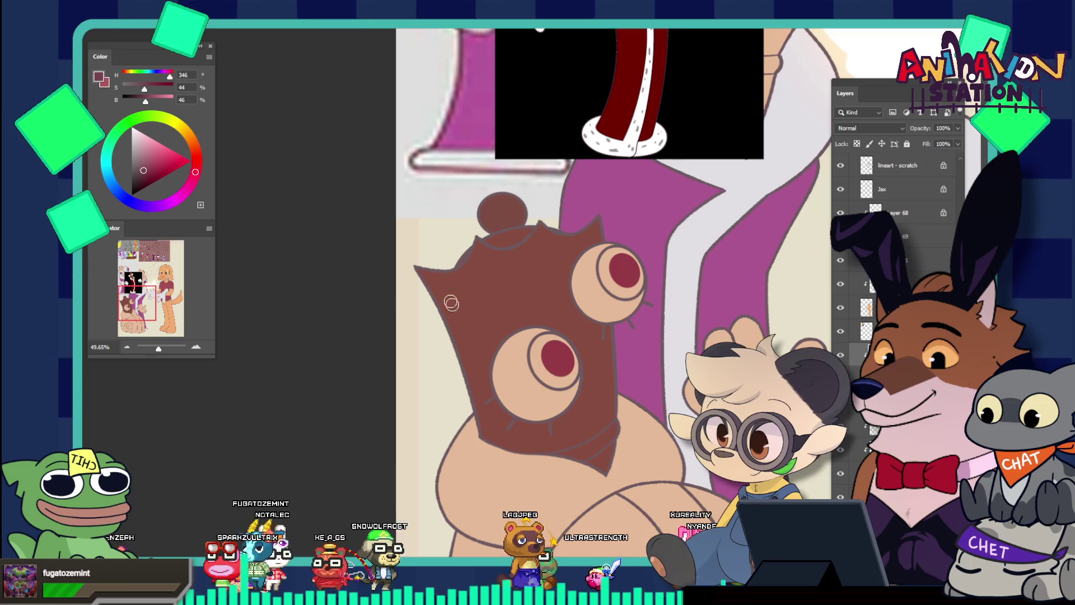
key(bracketright)
key(bracketright)
key(bracketright)
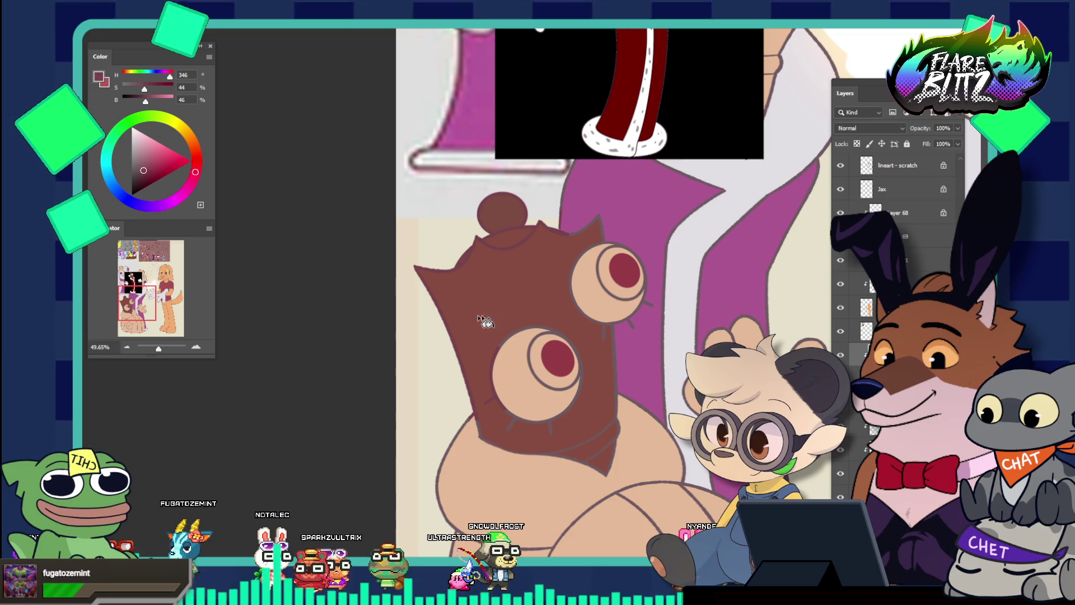
key(alt+shift+BackSpace)
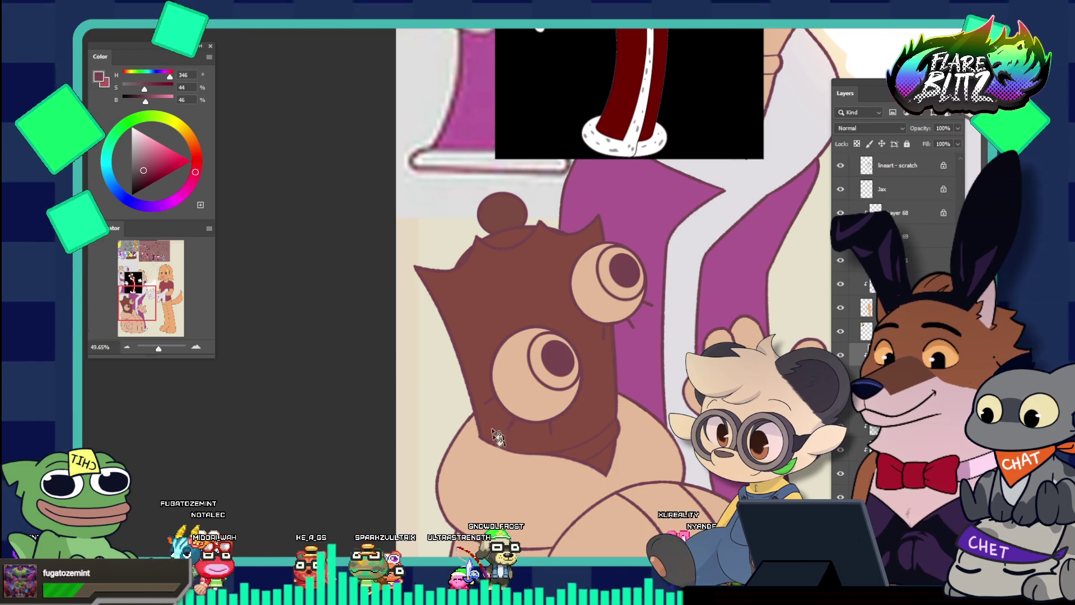
scroll(488, 398, down, 3)
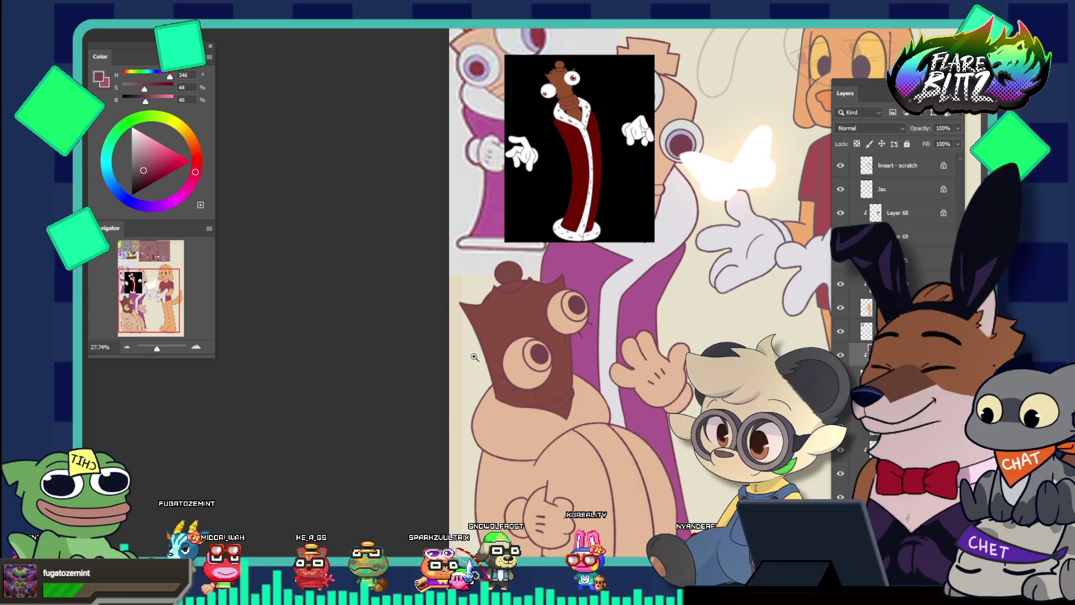
scroll(474, 357, down, 3)
scroll(543, 326, up, 3)
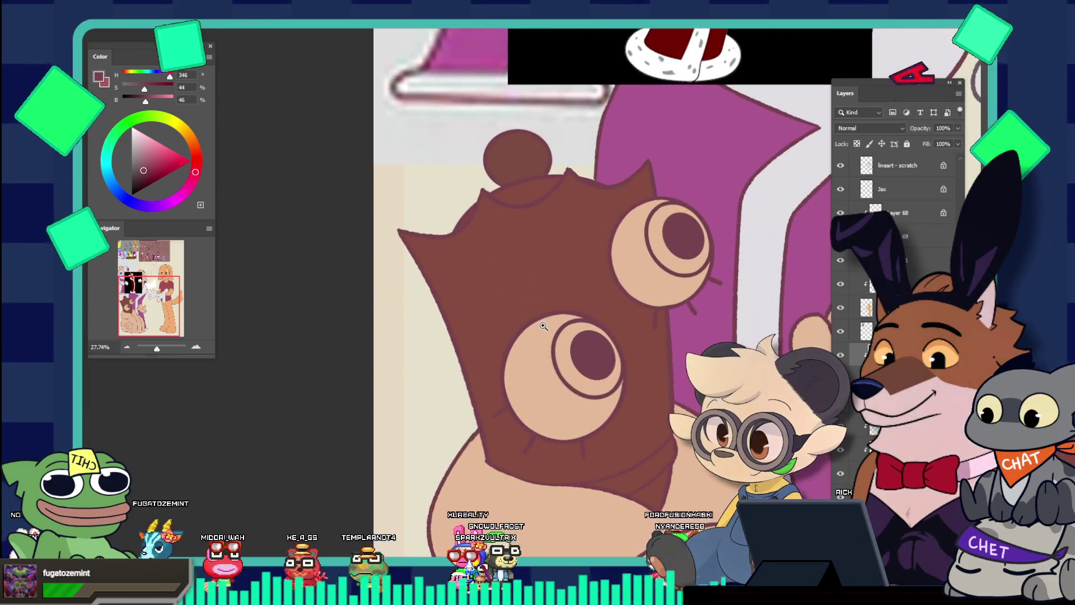
click(143, 174)
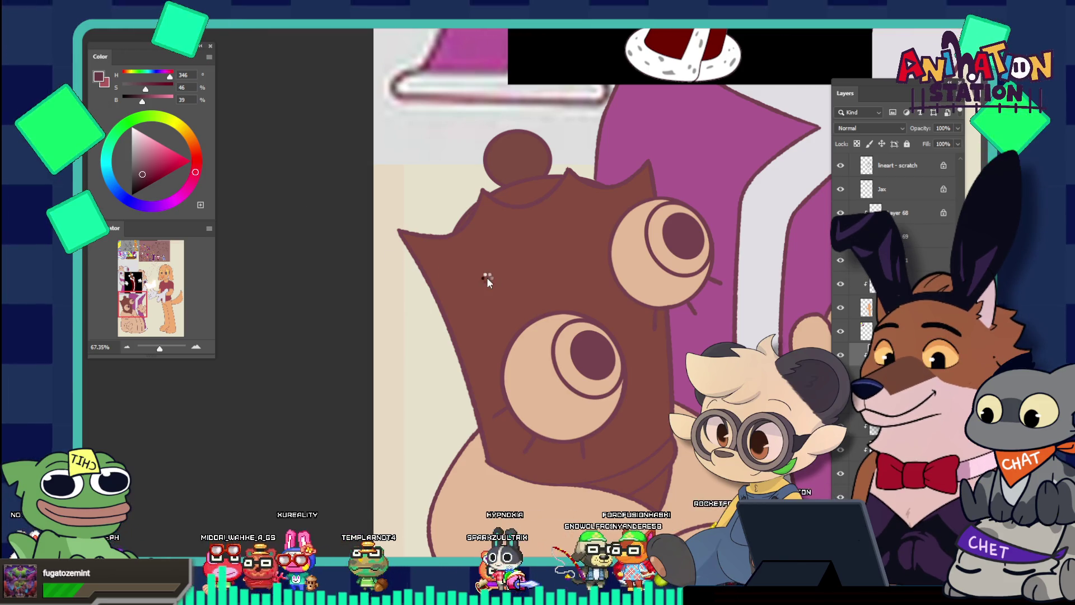
drag(579, 300, 392, 246)
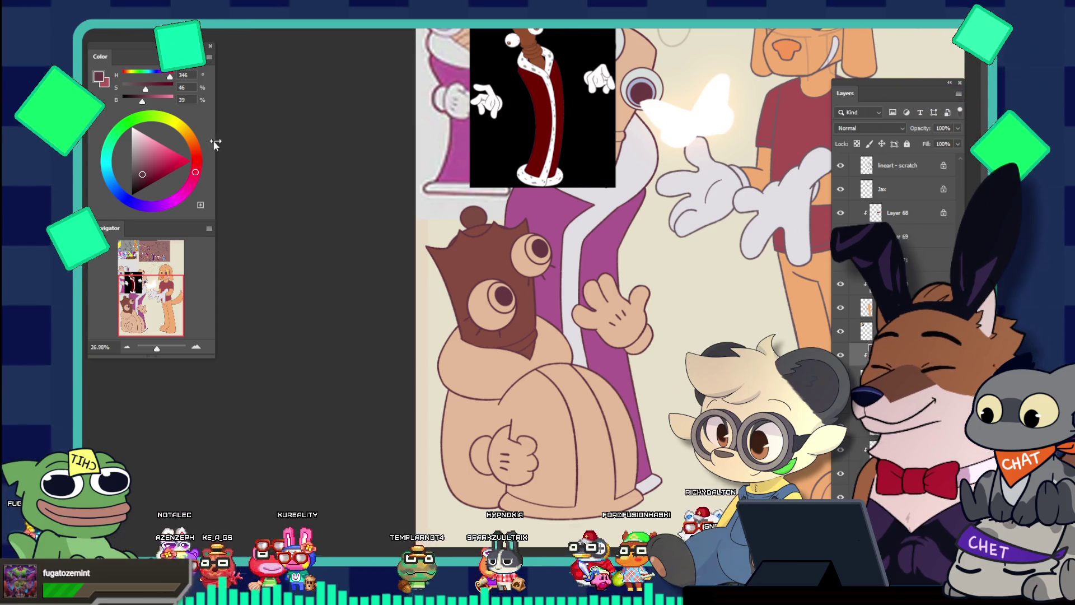
click(144, 171)
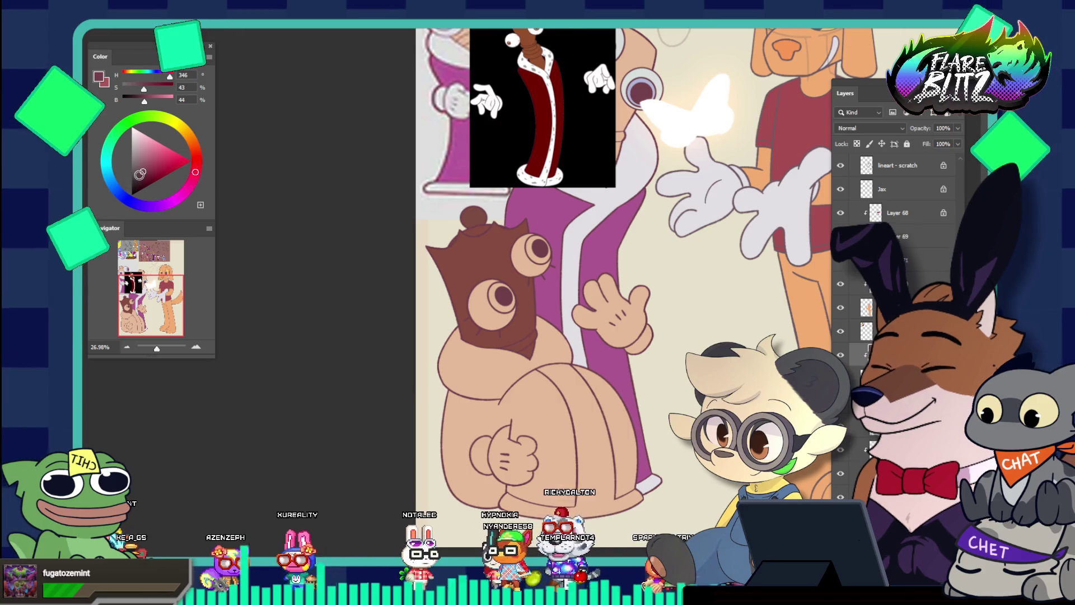
click(142, 174)
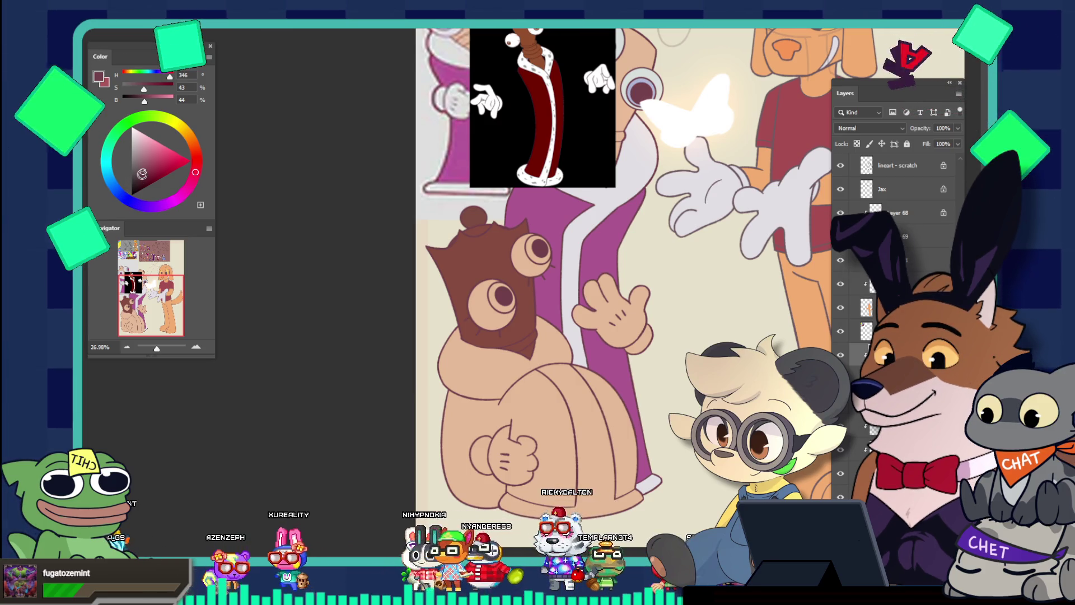
click(143, 173)
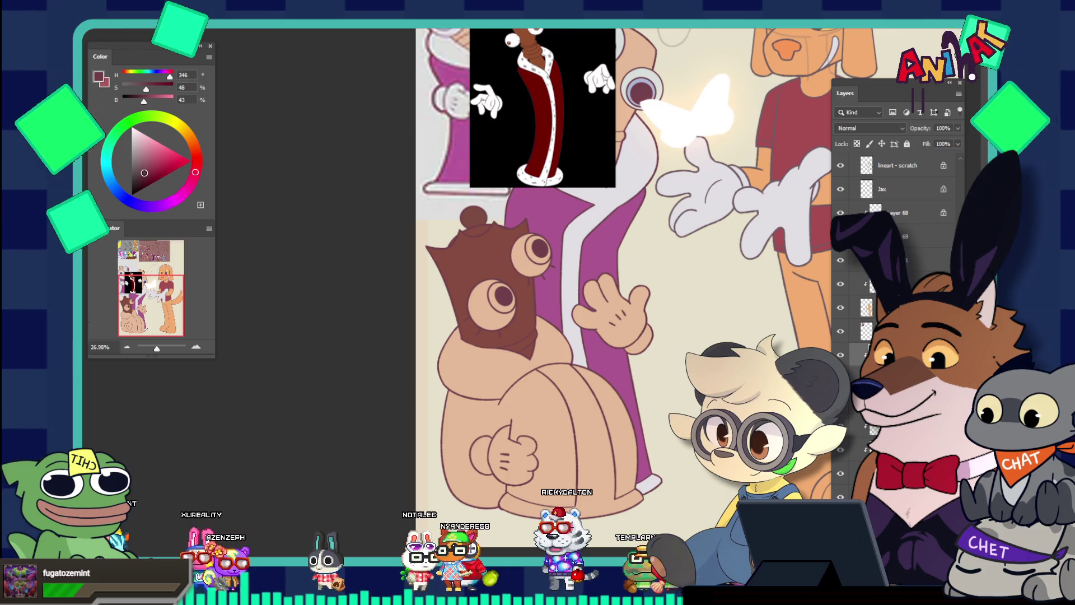
click(143, 173)
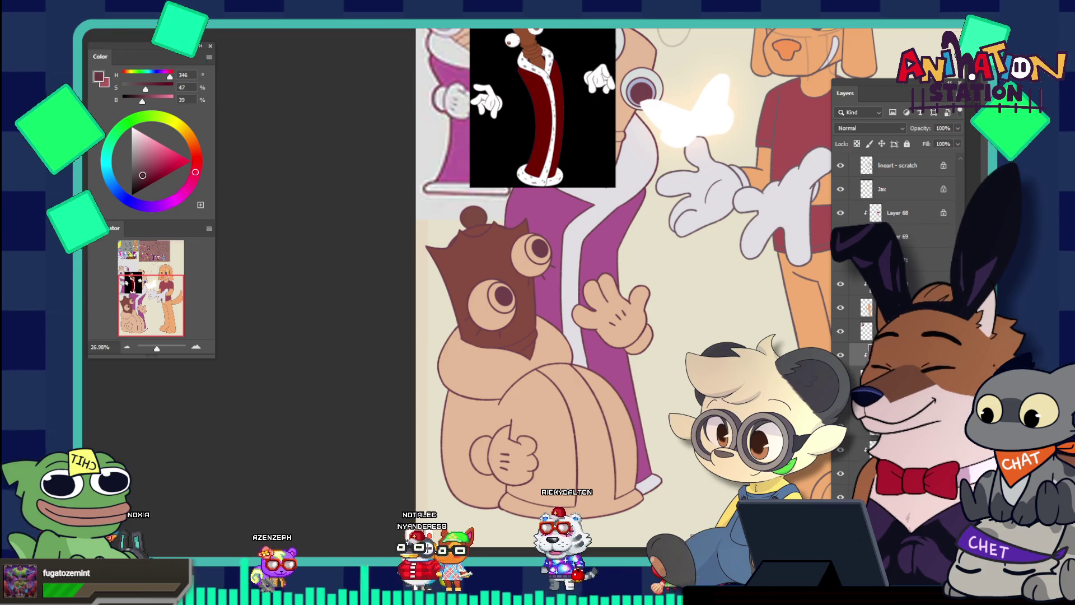
click(143, 175)
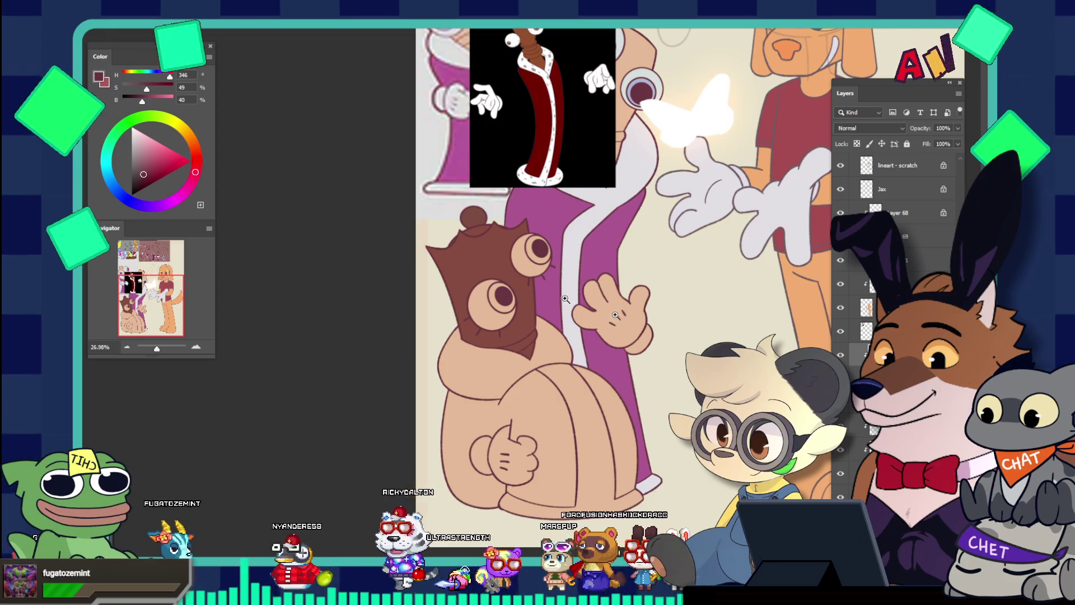
scroll(564, 297, down, 5)
scroll(686, 272, up, 5)
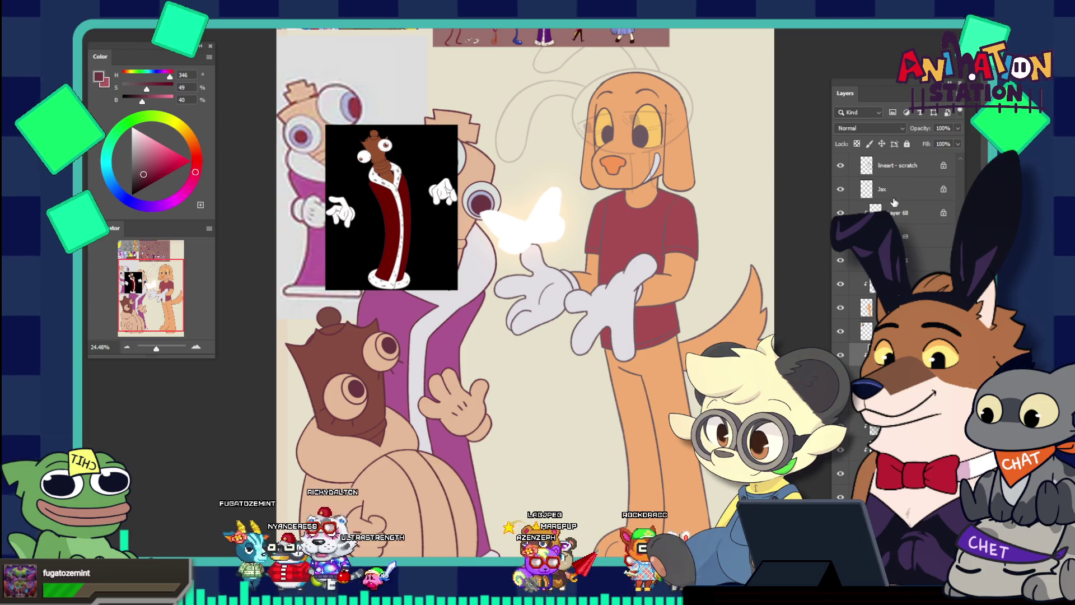
click(866, 307)
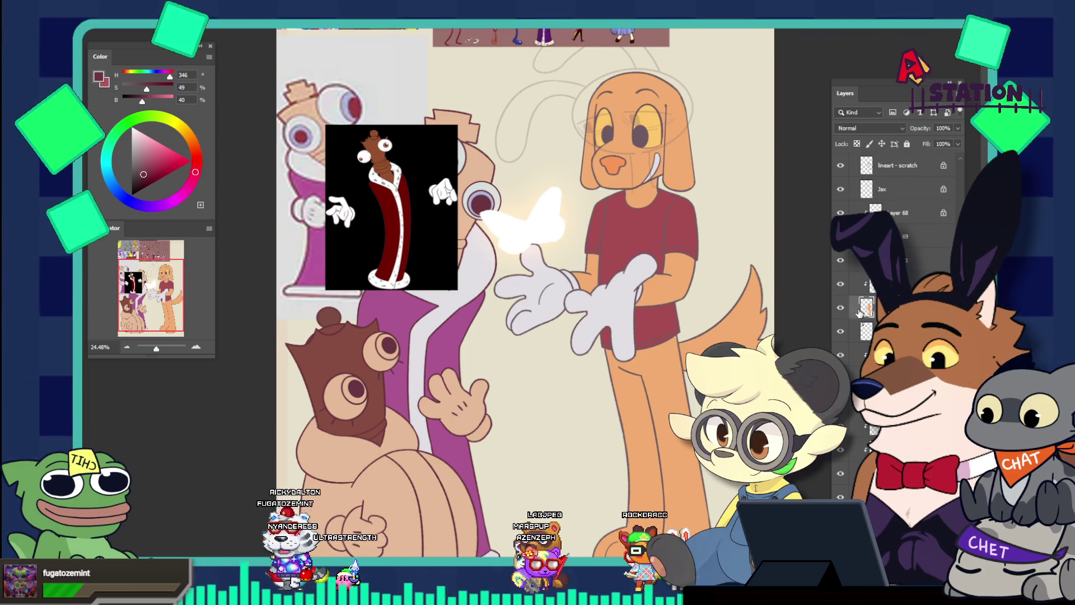
Step: Add a new layer clipped to 'lineart - scratch' and fill it with dark maroon
click(899, 165)
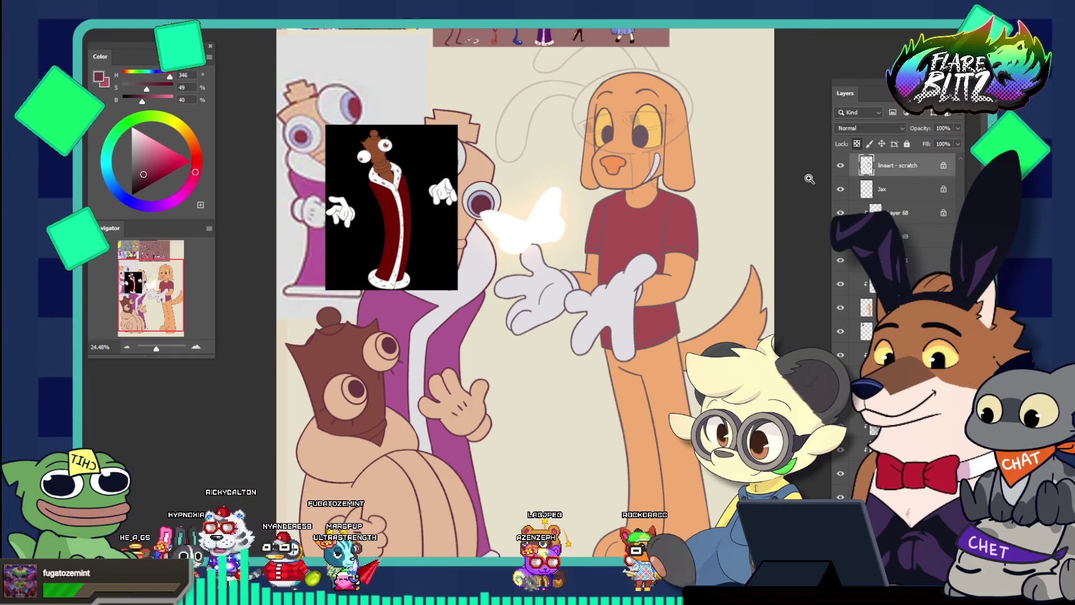
key(ctrl+shift+alt+n)
right_click(896, 165)
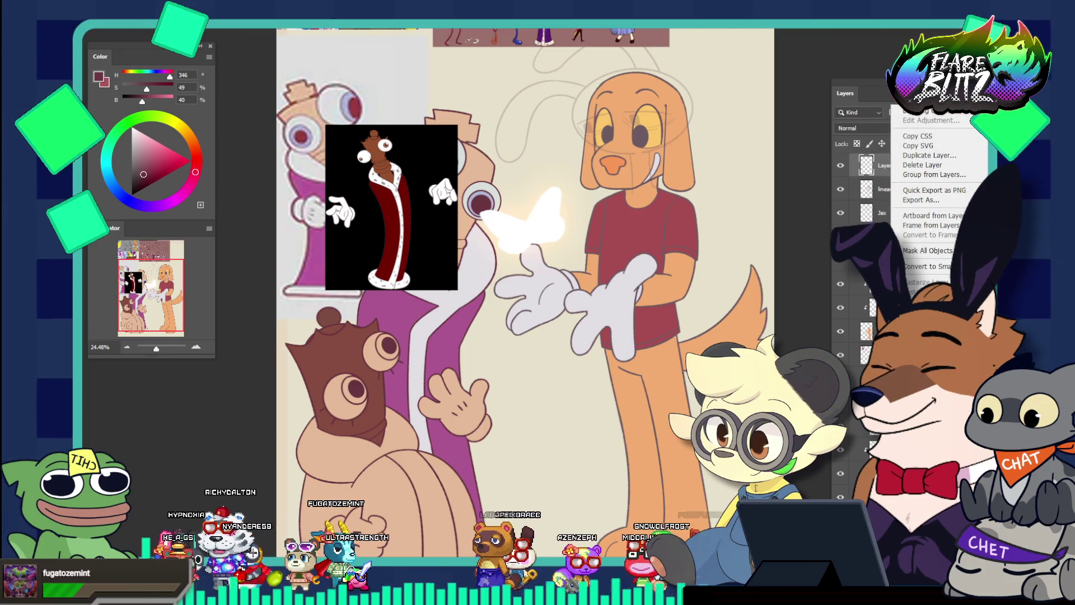
key(ctrl+alt+g)
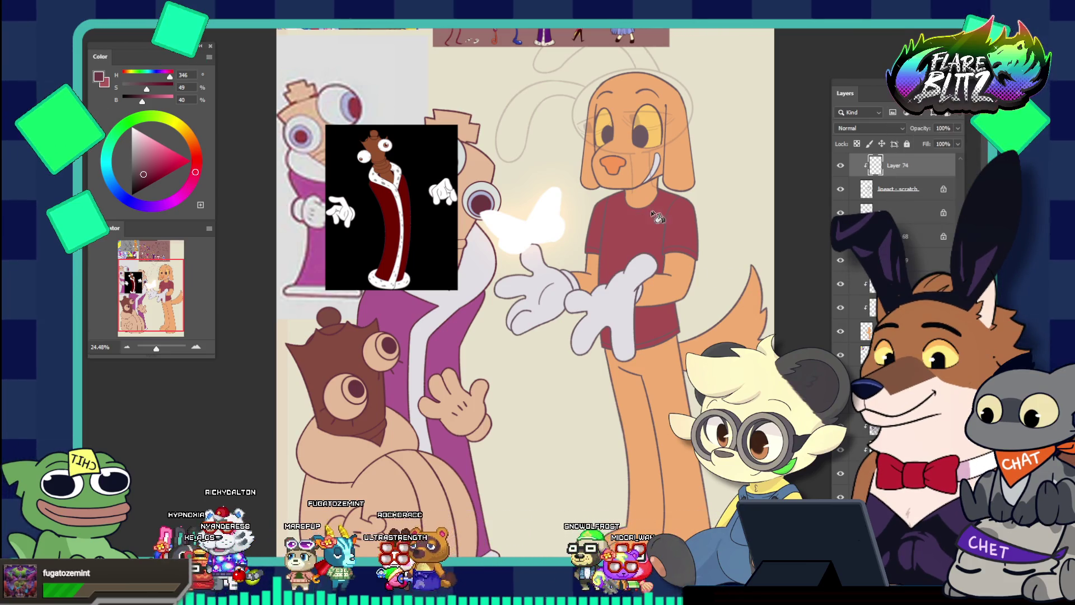
key(alt+BackSpace)
Step: Sample the robe's pinkish magenta (hue 316, saturation 52, brightness 72) from the bag-masked character
drag(684, 227, 645, 212)
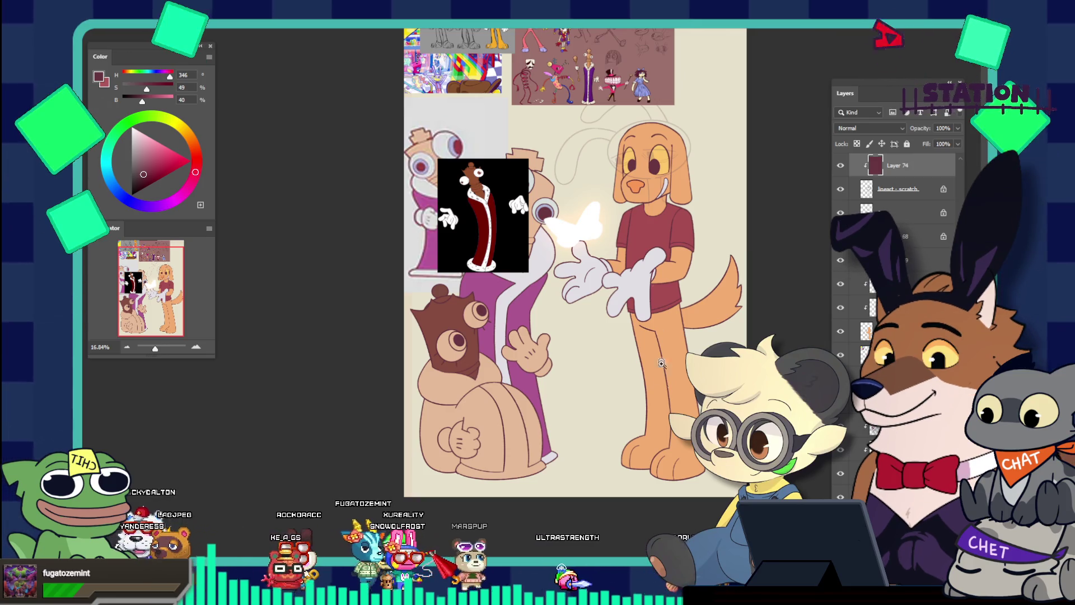
click(474, 448)
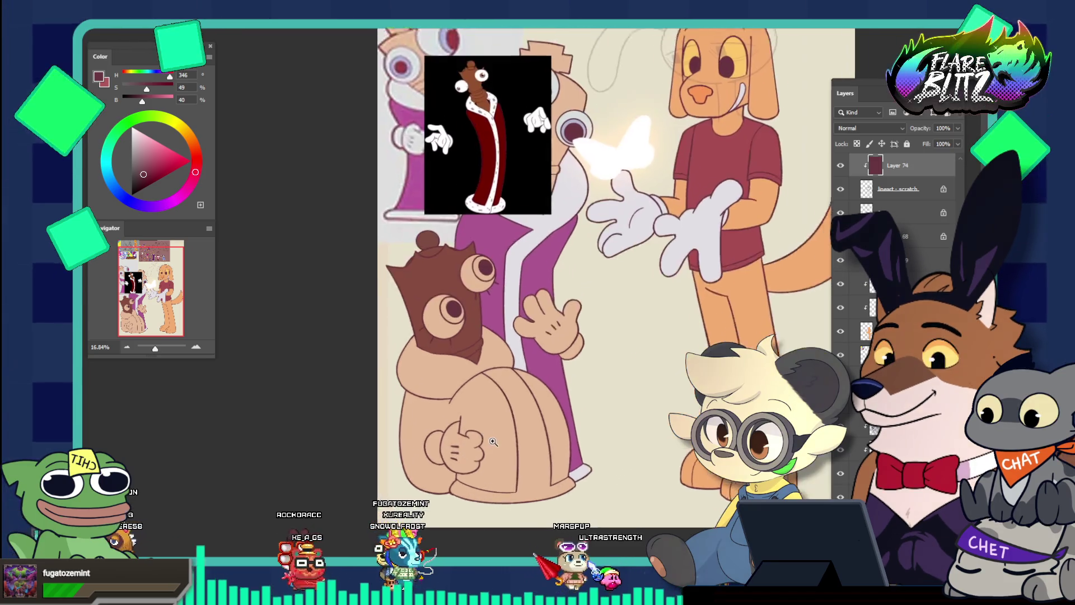
click(511, 463)
scroll(372, 396, up, 5)
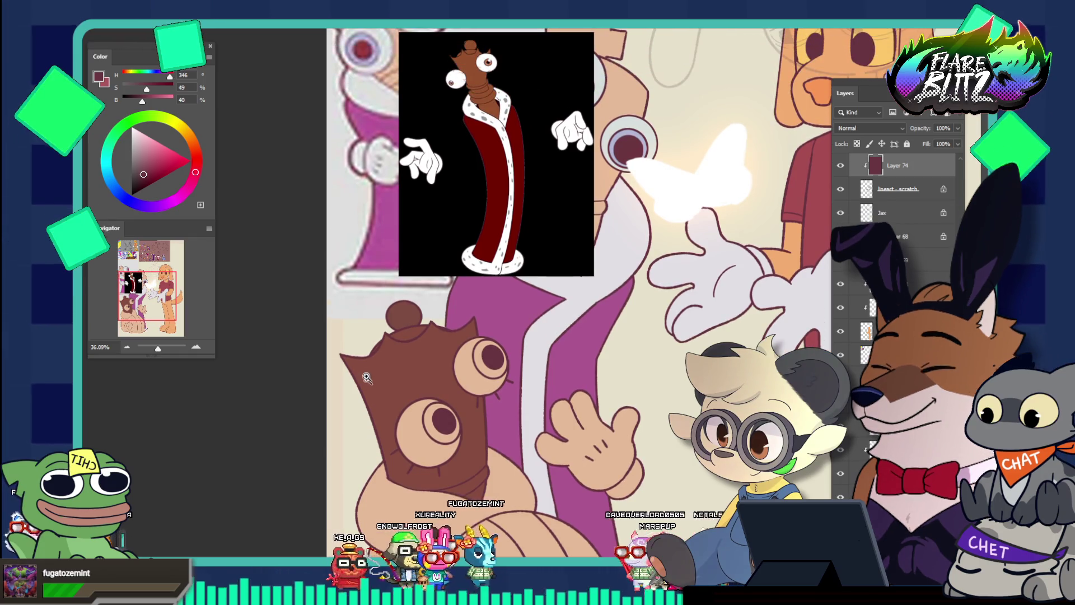
key(i)
click(379, 238)
scroll(379, 238, down, 4)
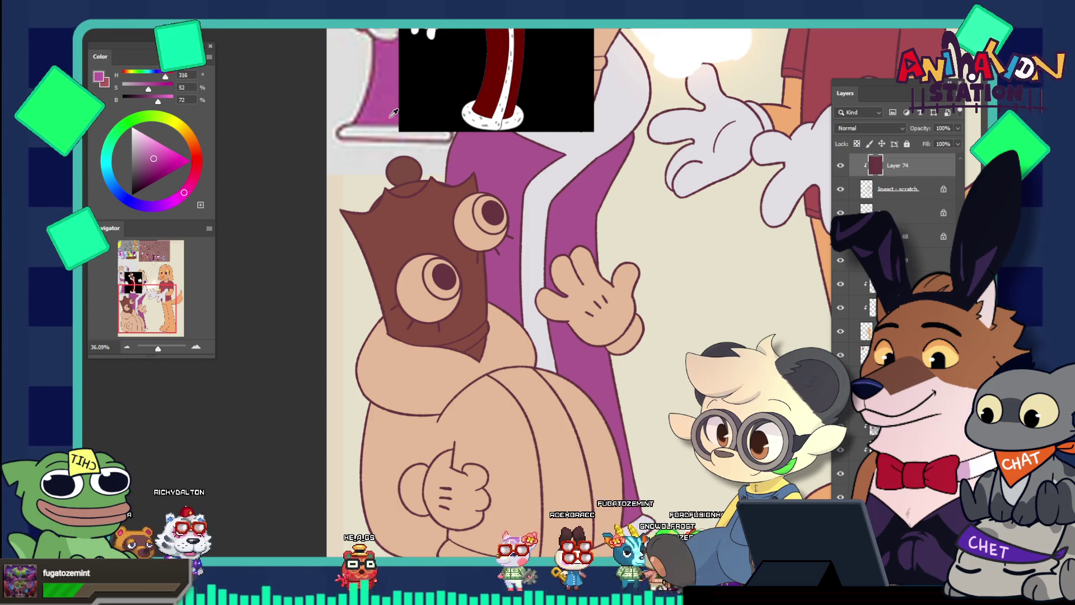
Step: Check values in grayscale and sample a muted dark red from the reference robe
key(ctrl+y)
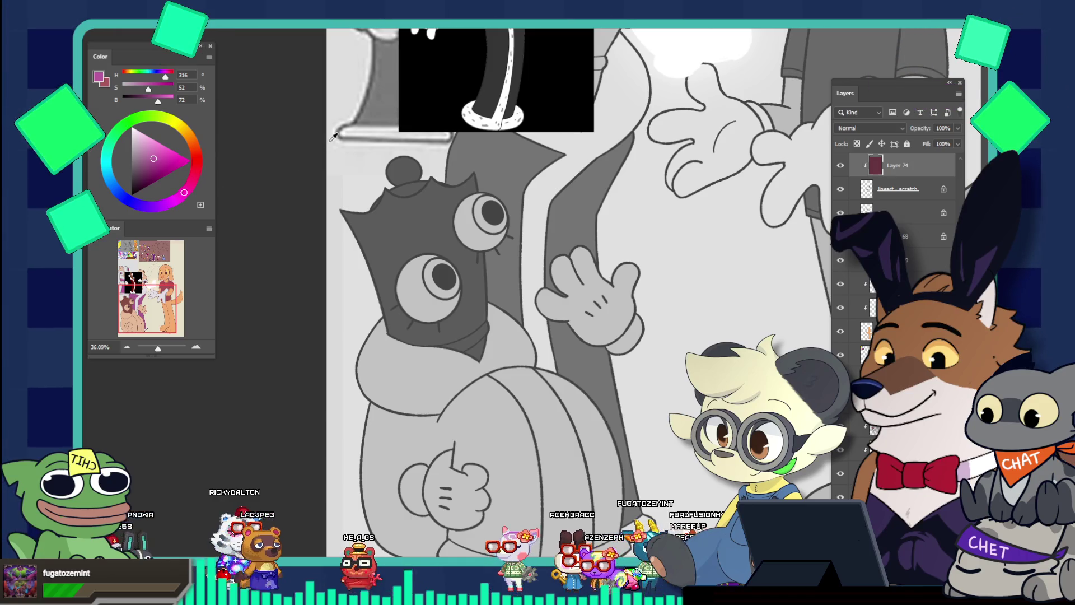
click(378, 105)
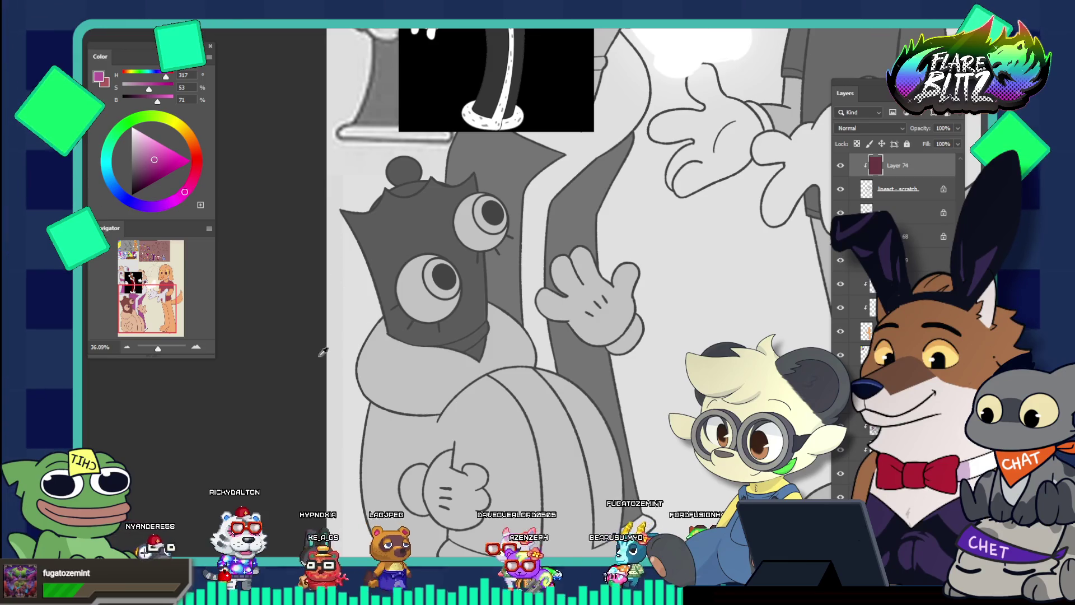
scroll(392, 227, up, 3)
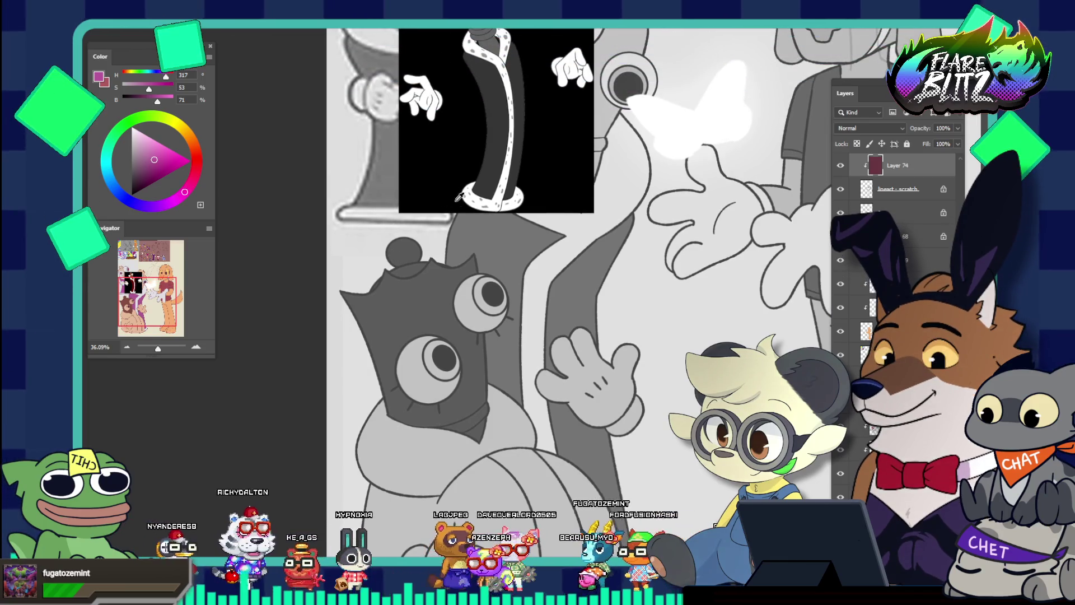
click(499, 161)
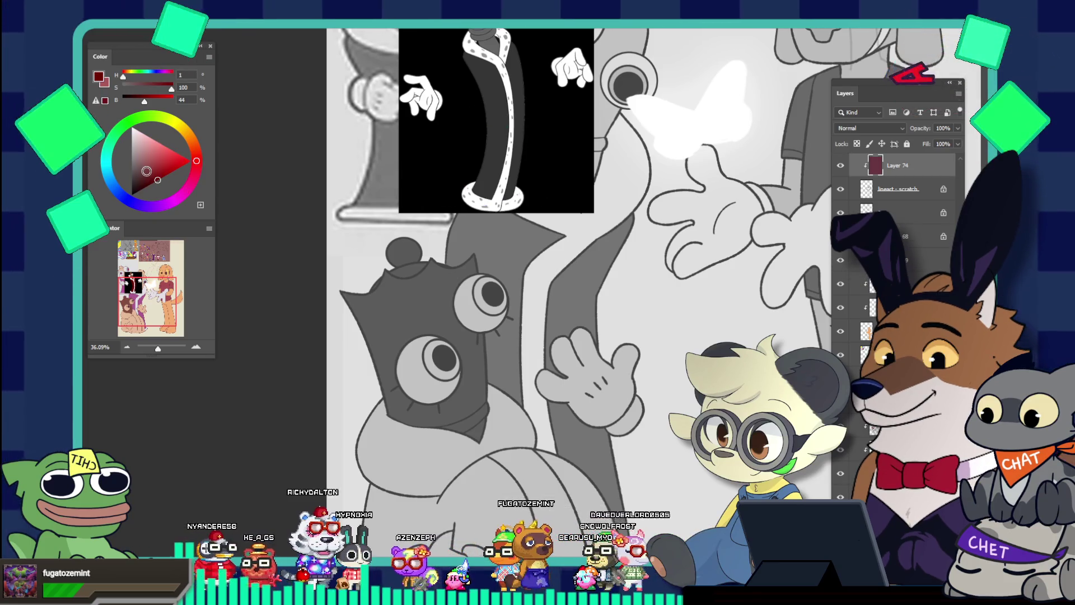
click(147, 171)
drag(146, 171, 147, 171)
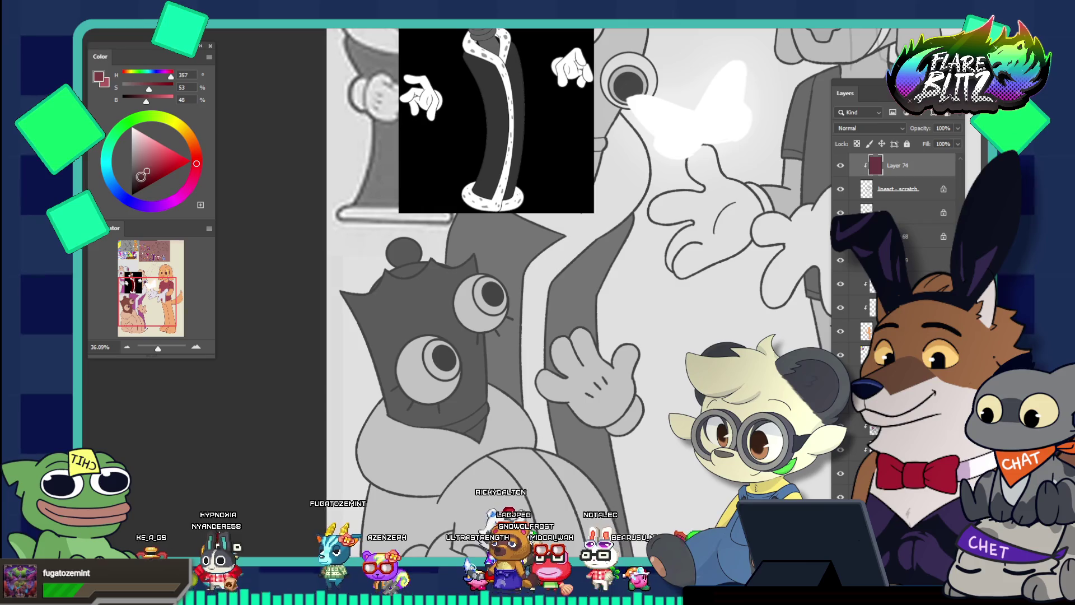
click(145, 172)
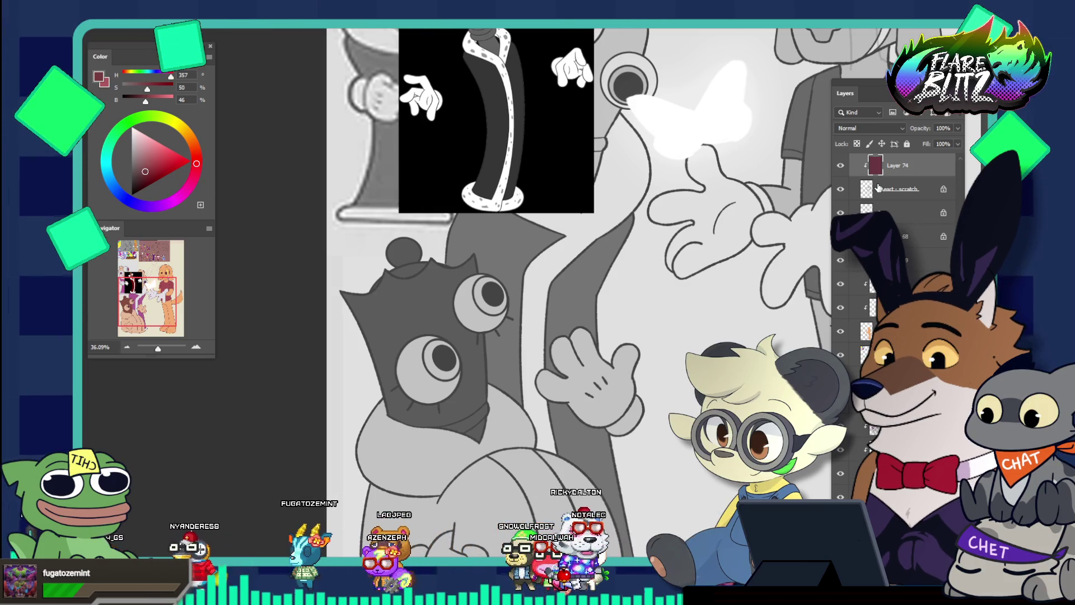
Step: Select the robe panels, expand the selection, and fill with dark red (hue 357, saturation 50, brightness 46)
scroll(544, 373, down, 3)
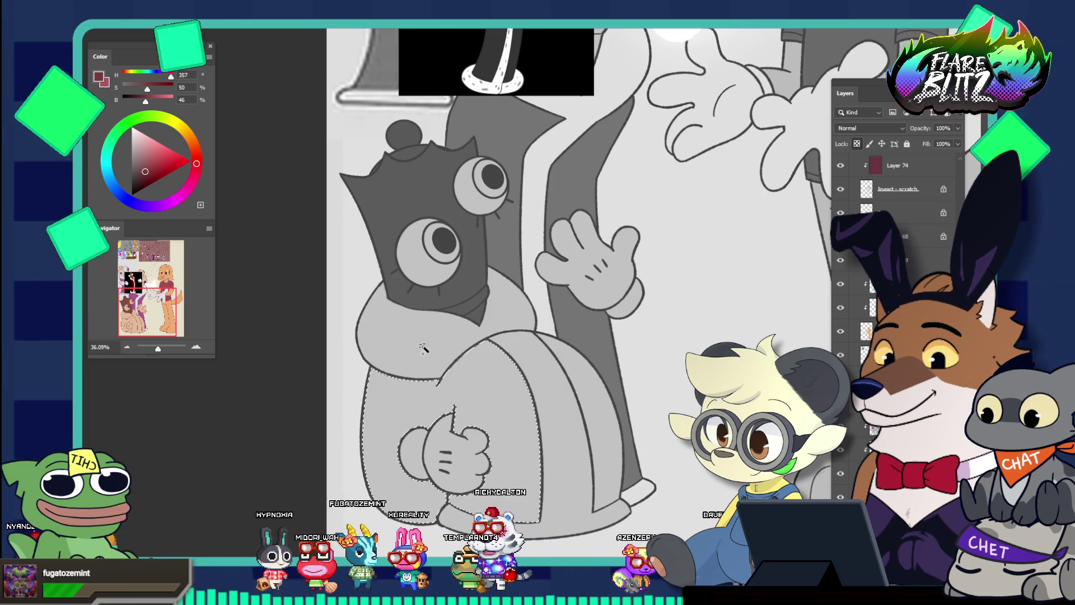
shift+click(609, 413)
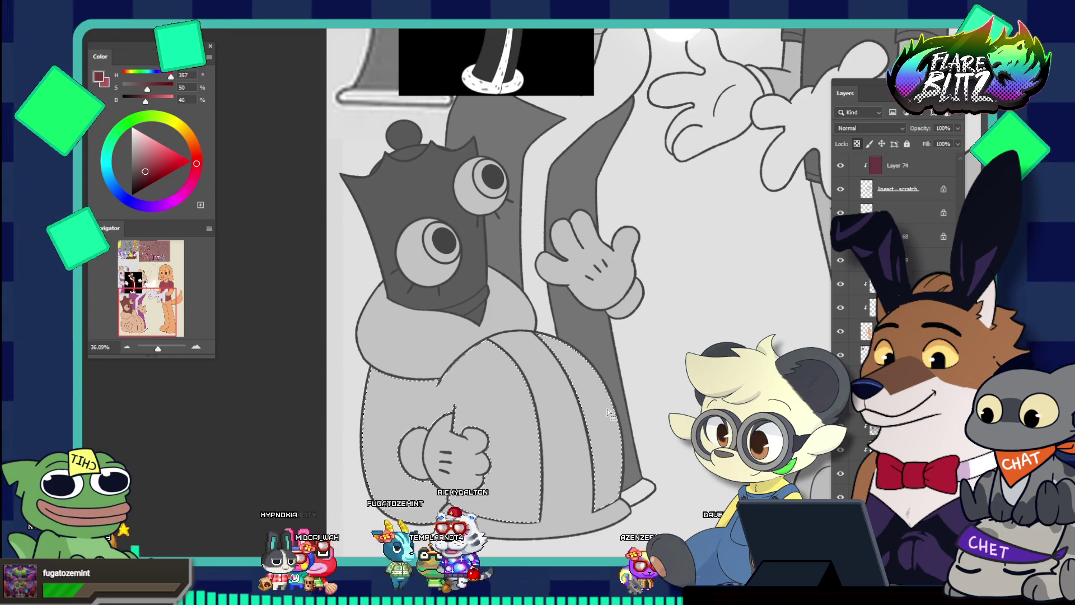
key(alt+s)
key(m)
key(e)
key(Return)
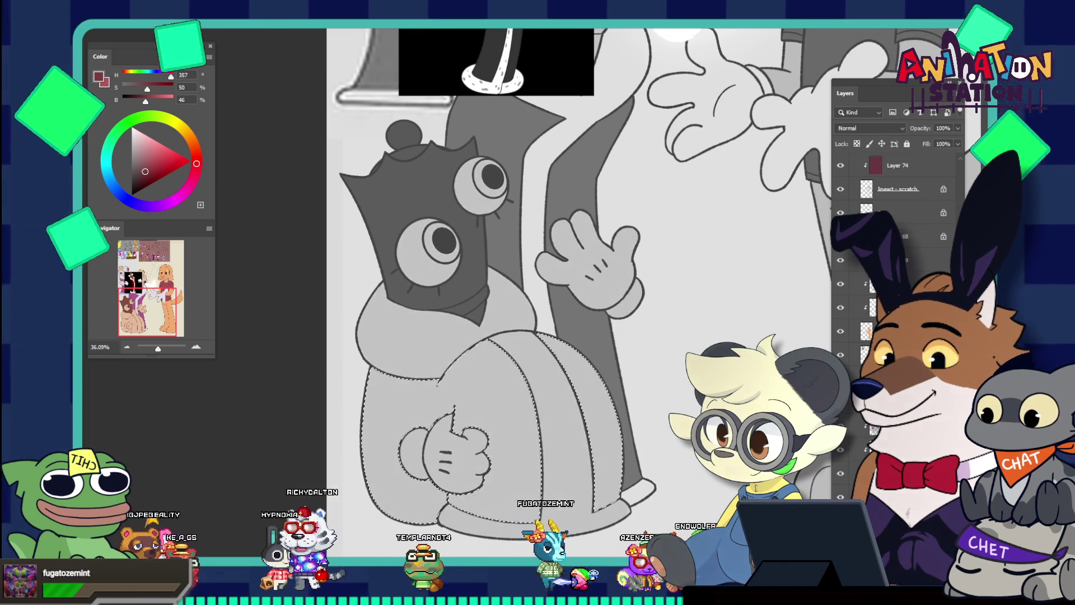
click(419, 392)
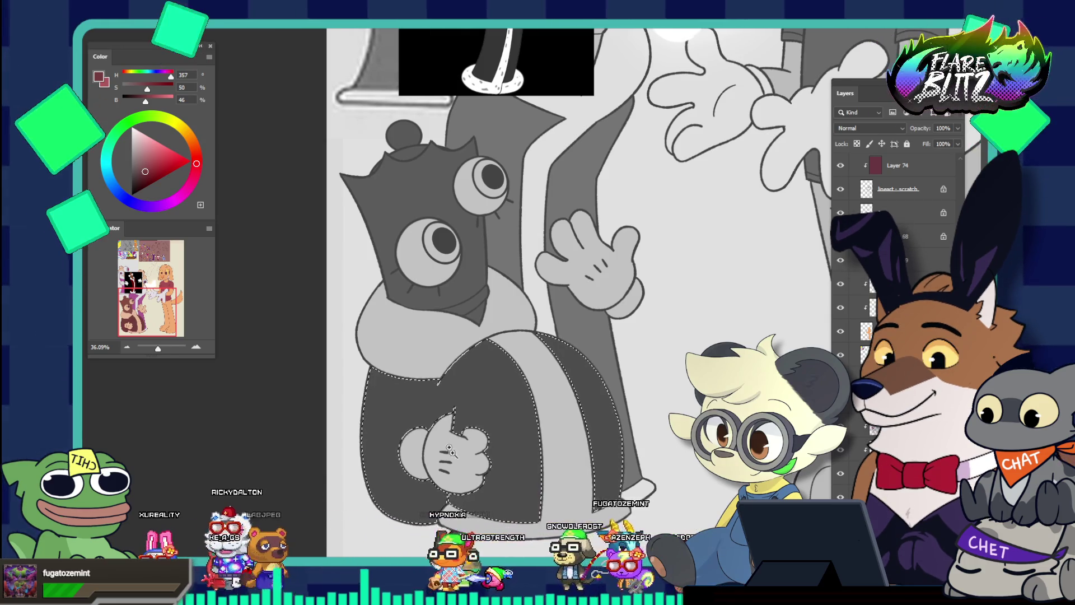
scroll(414, 404, up, 1)
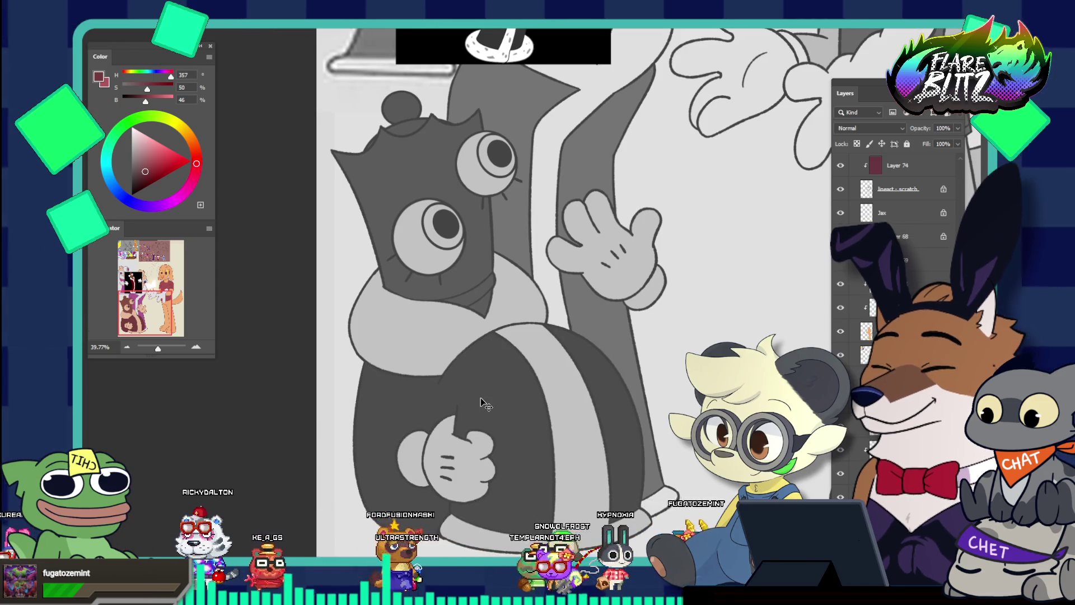
Step: Switch the canvas back to full colour and zoom in on the bear and robe
key(ctrl+y)
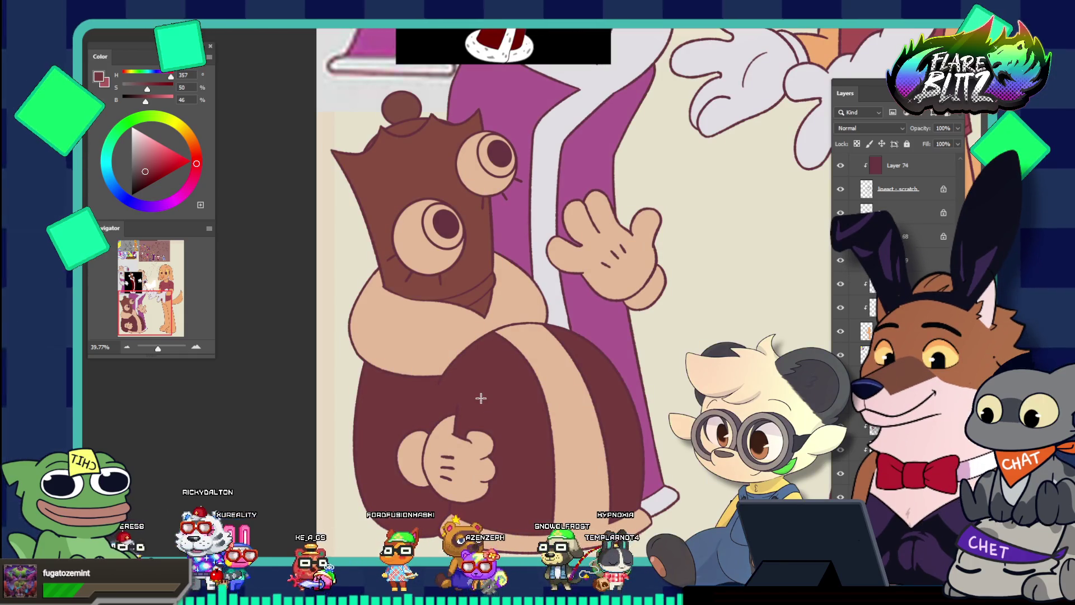
drag(465, 438, 512, 437)
drag(526, 394, 441, 364)
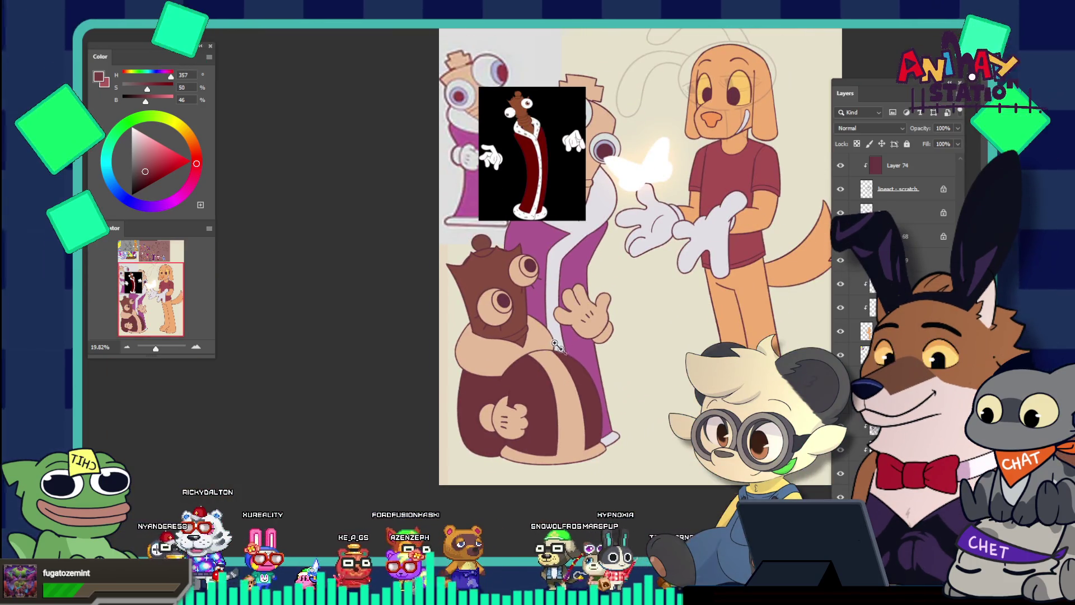
drag(552, 341, 589, 350)
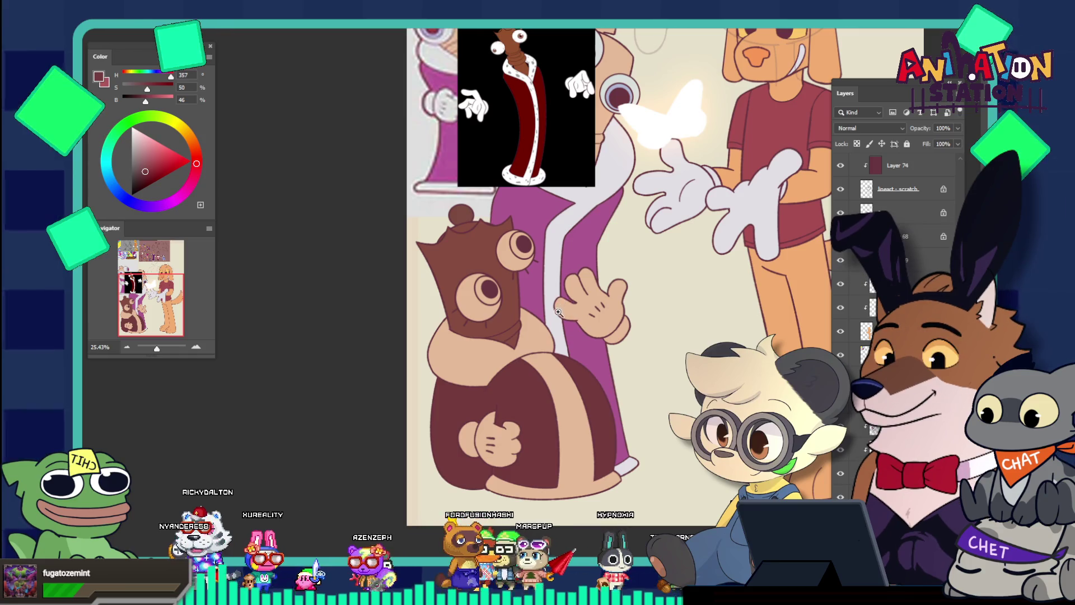
Step: Sample the robe stripe, adjust it to pale pink (H352 S6 B92), and delete Layer 74
alt+click(546, 319)
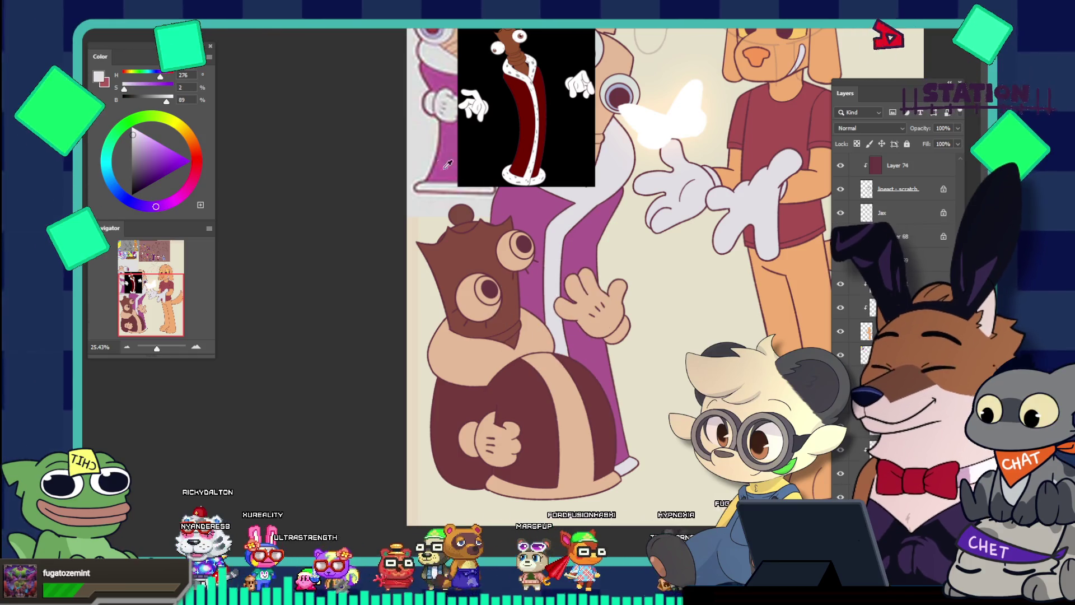
click(196, 168)
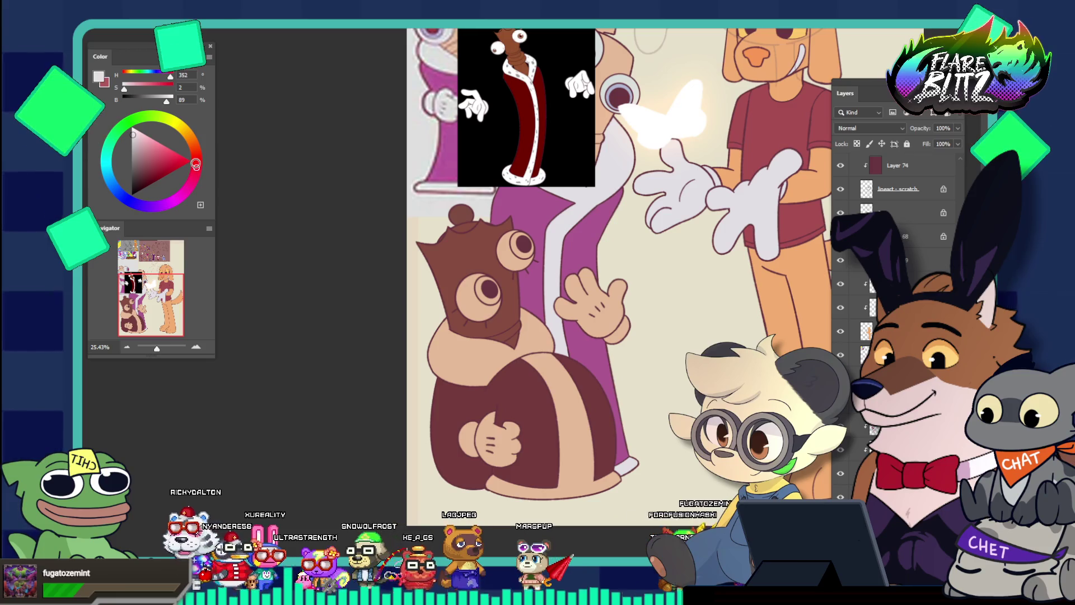
click(133, 132)
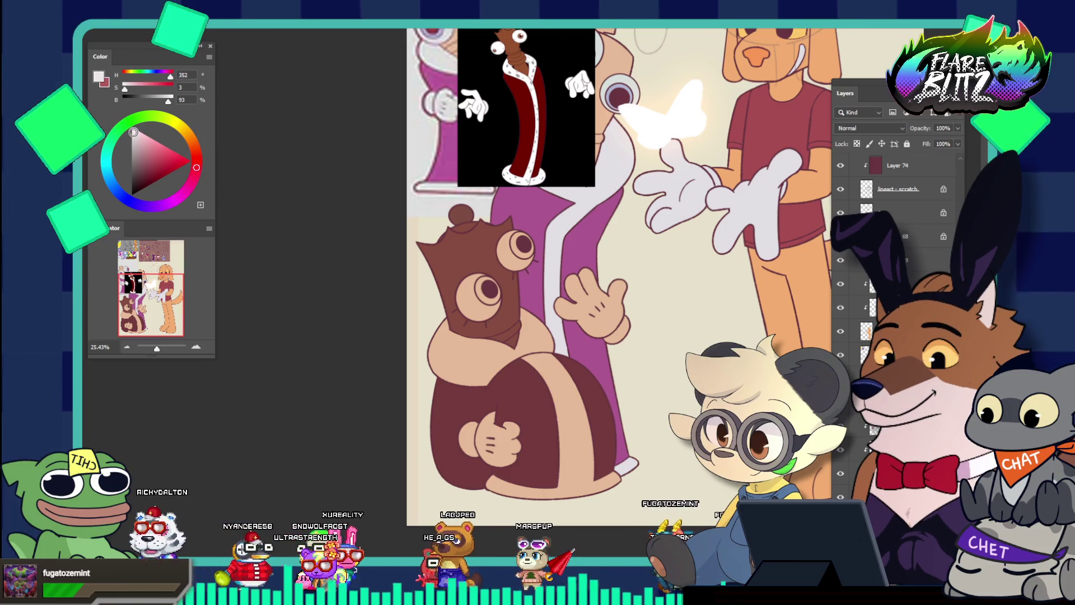
click(135, 133)
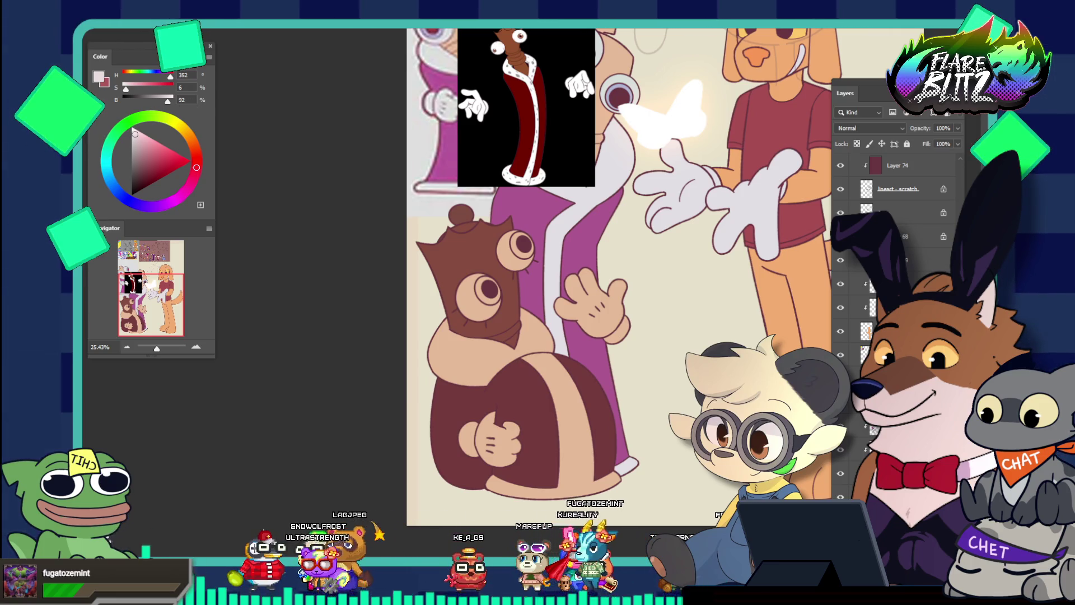
key(ctrl+e)
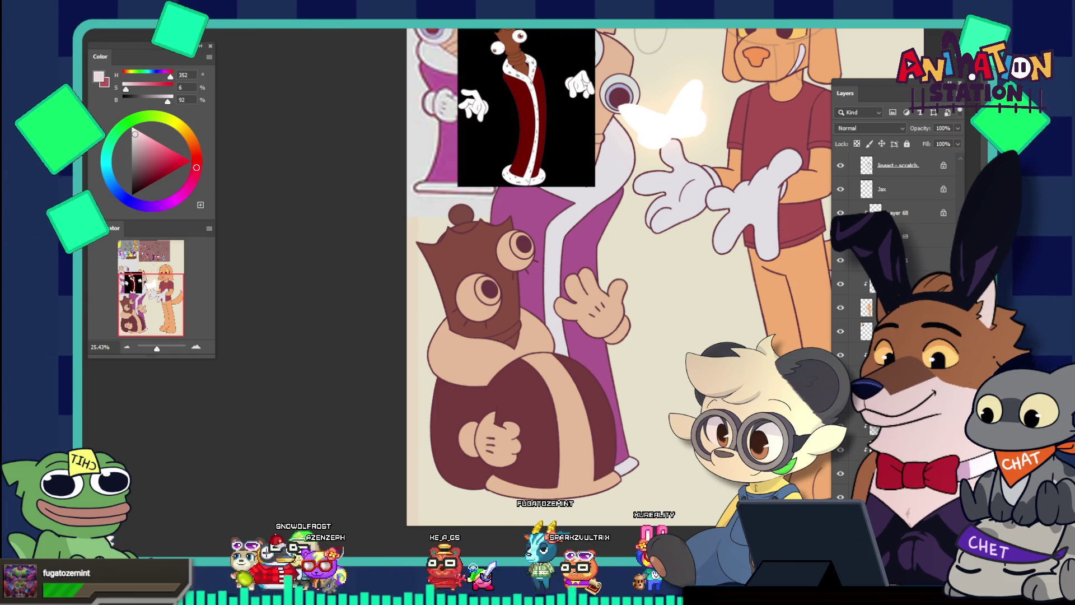
Step: Select the tan collar, stripe, hem and both hands, then expand the selection by 3 px
click(472, 359)
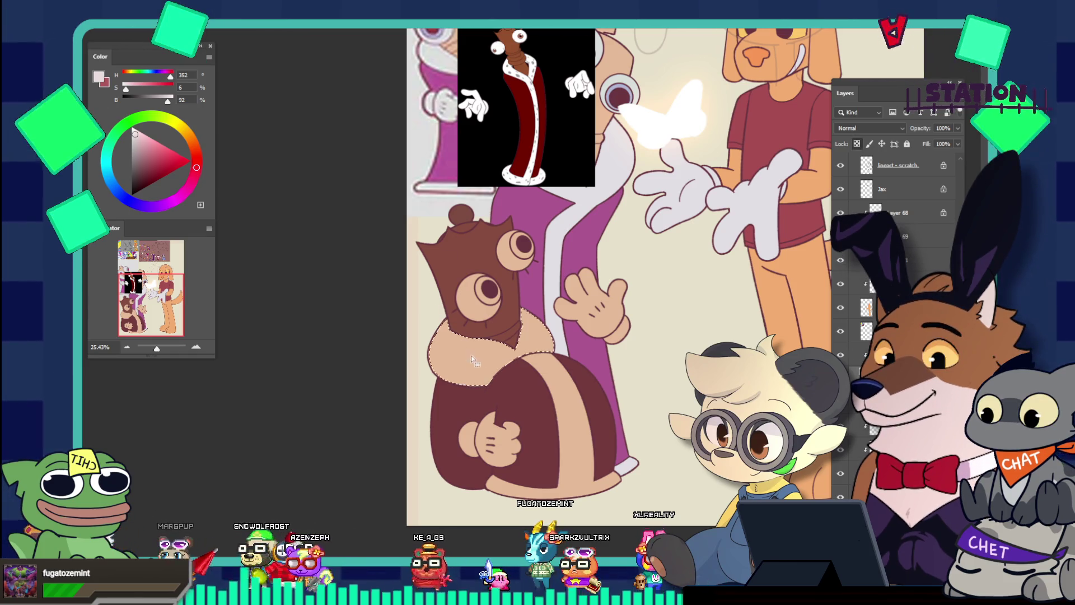
shift+click(554, 398)
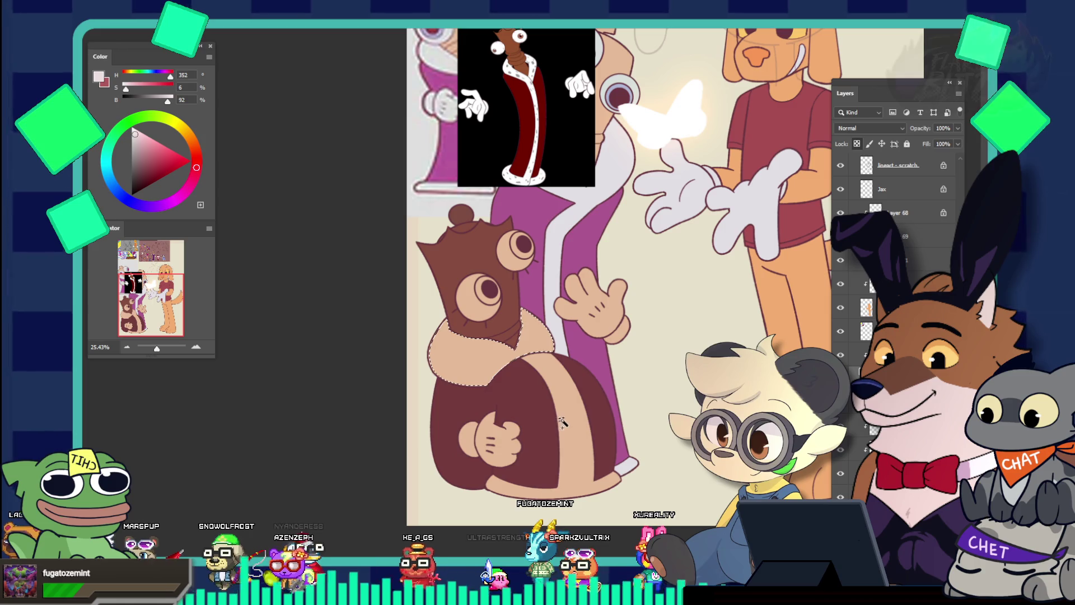
shift+click(494, 448)
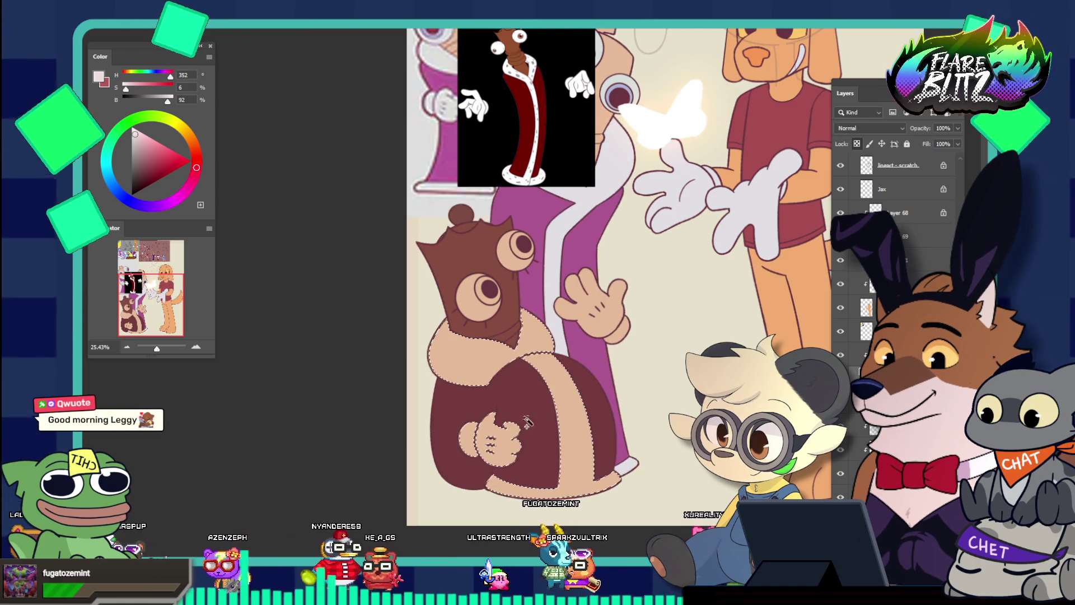
shift+click(595, 305)
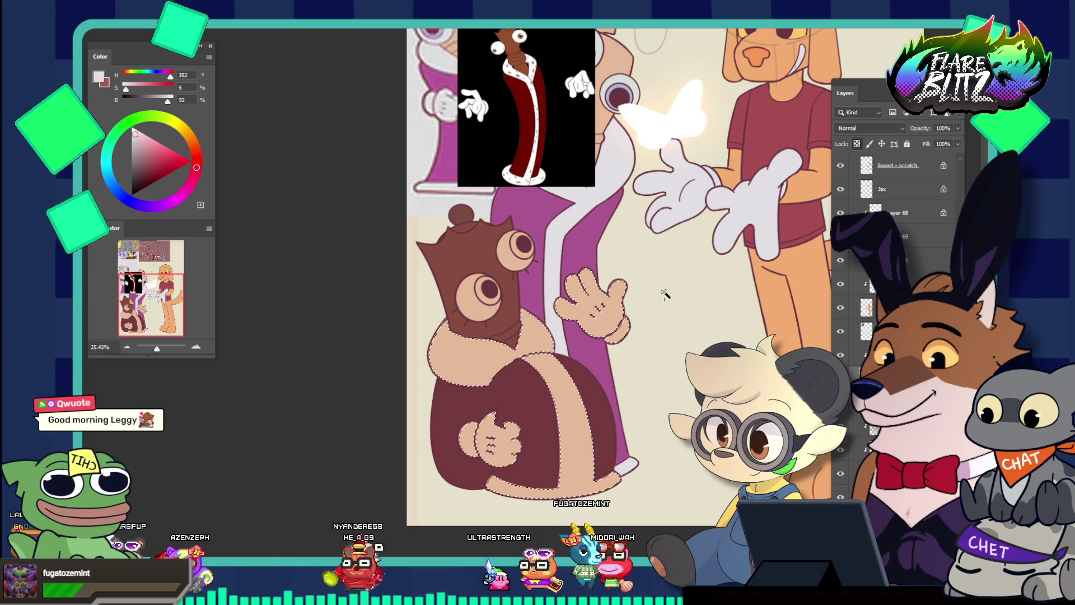
key(alt+s)
key(m)
key(e)
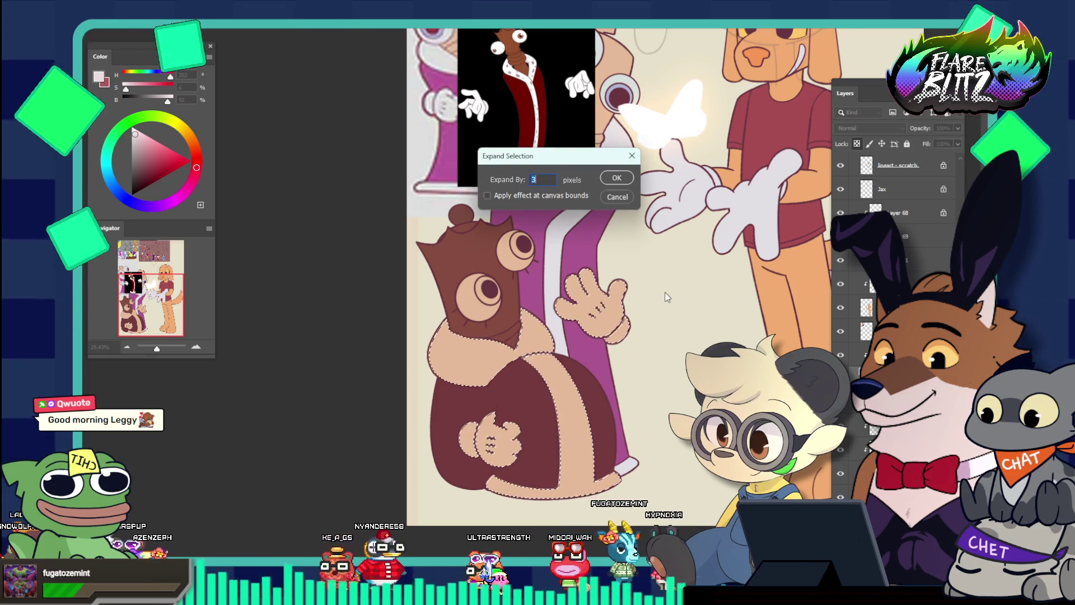
key(Return)
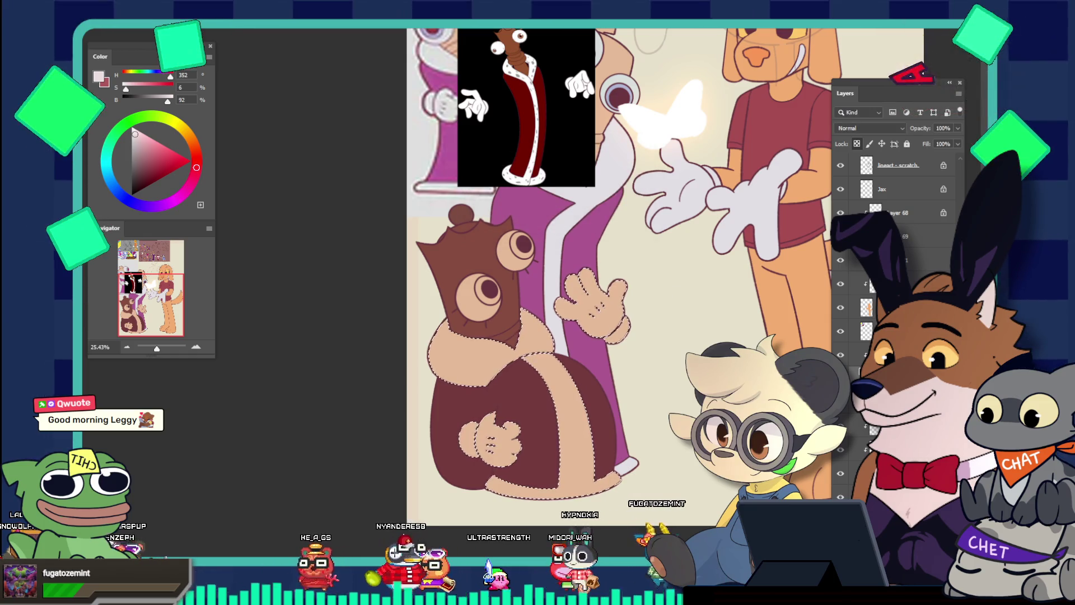
Step: Fill the selected trim and hands with the pale pink foreground colour
scroll(896, 280, down, 3)
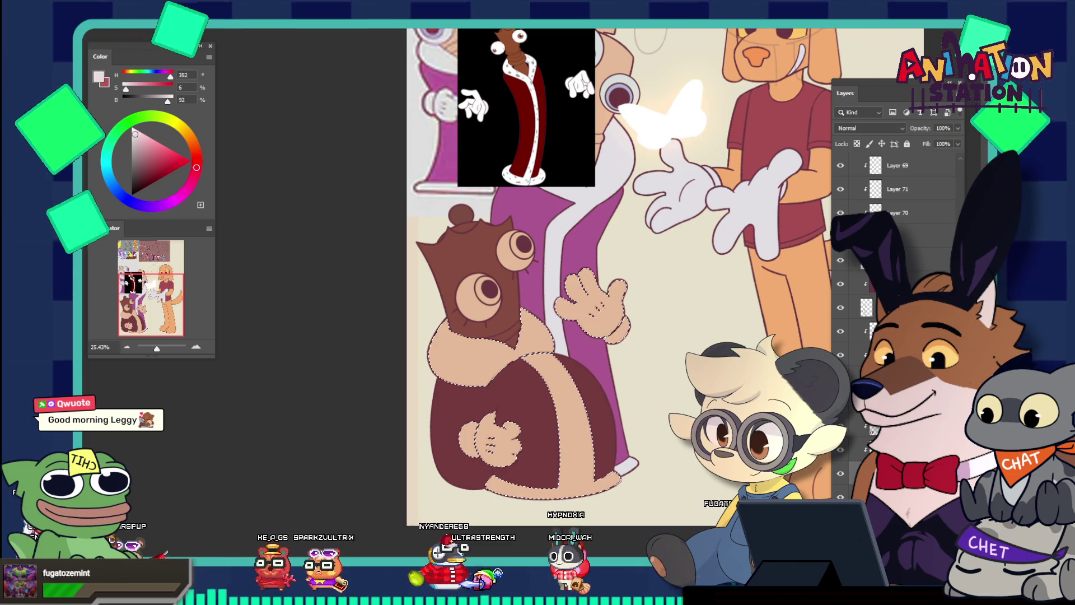
key(alt+BackSpace)
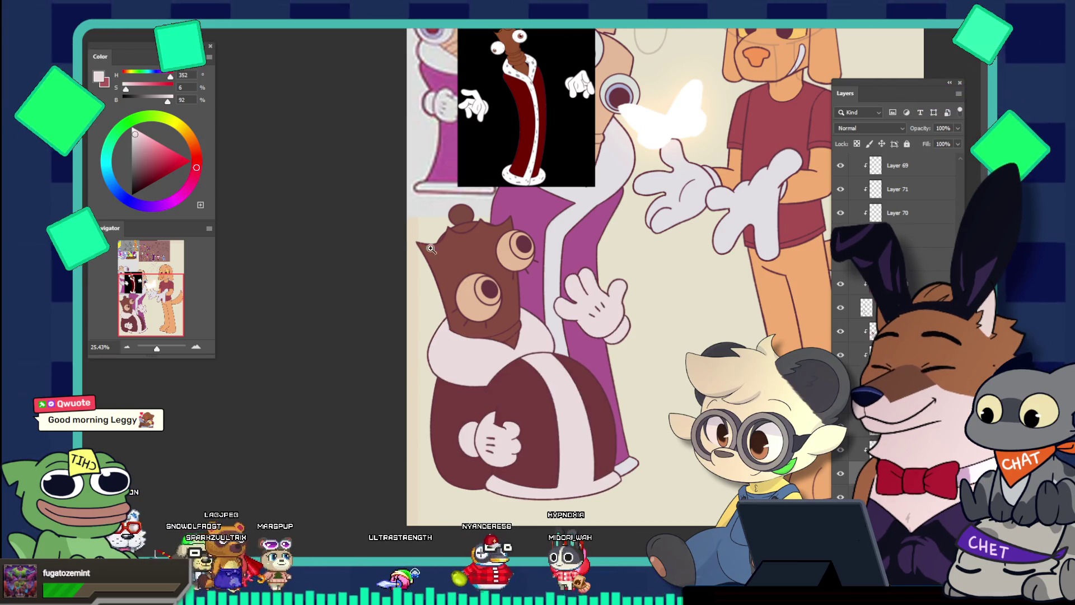
scroll(409, 222, down, 2)
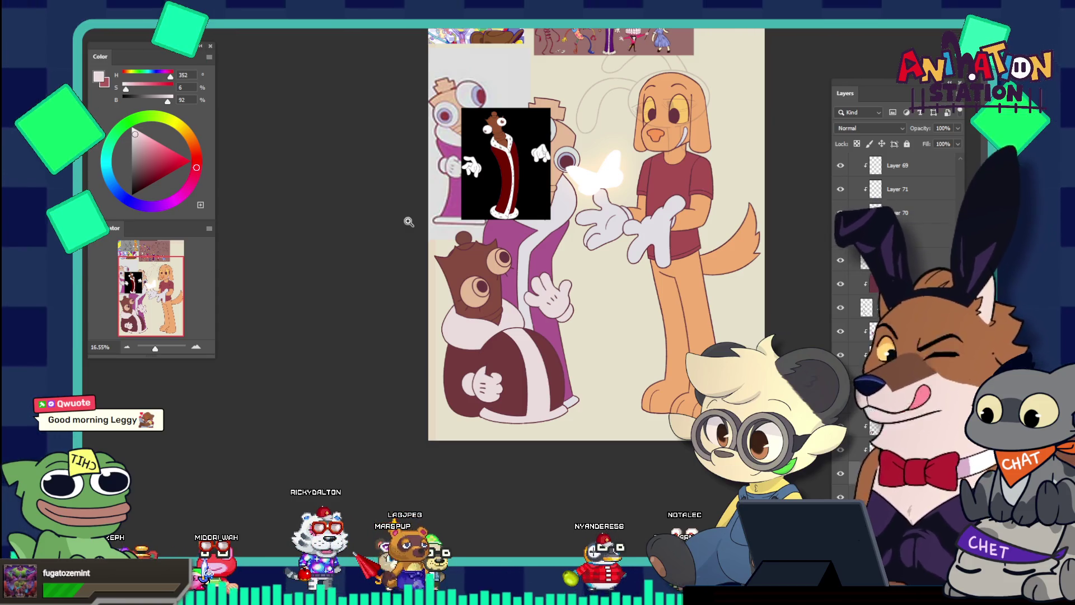
key(b)
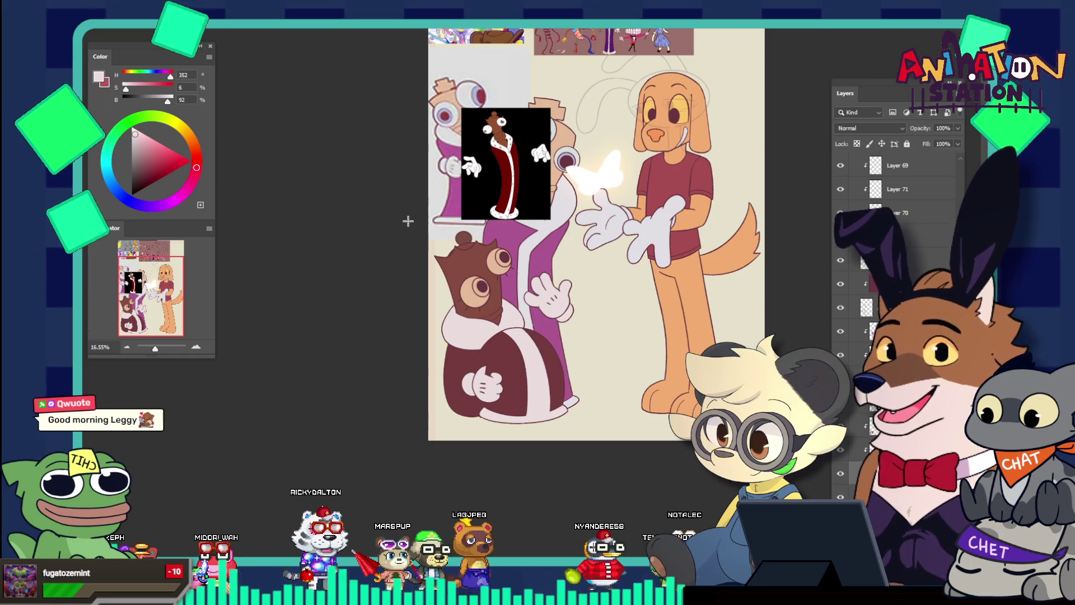
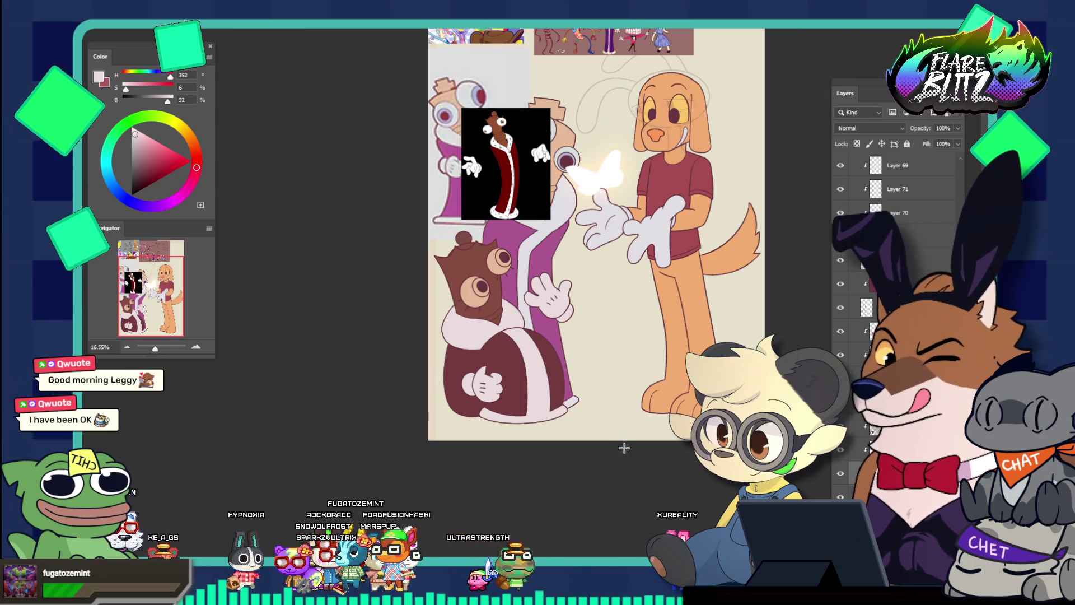
Step: Magic-wand select the brown character's tan eyes and expand the selection twice
drag(543, 357, 579, 402)
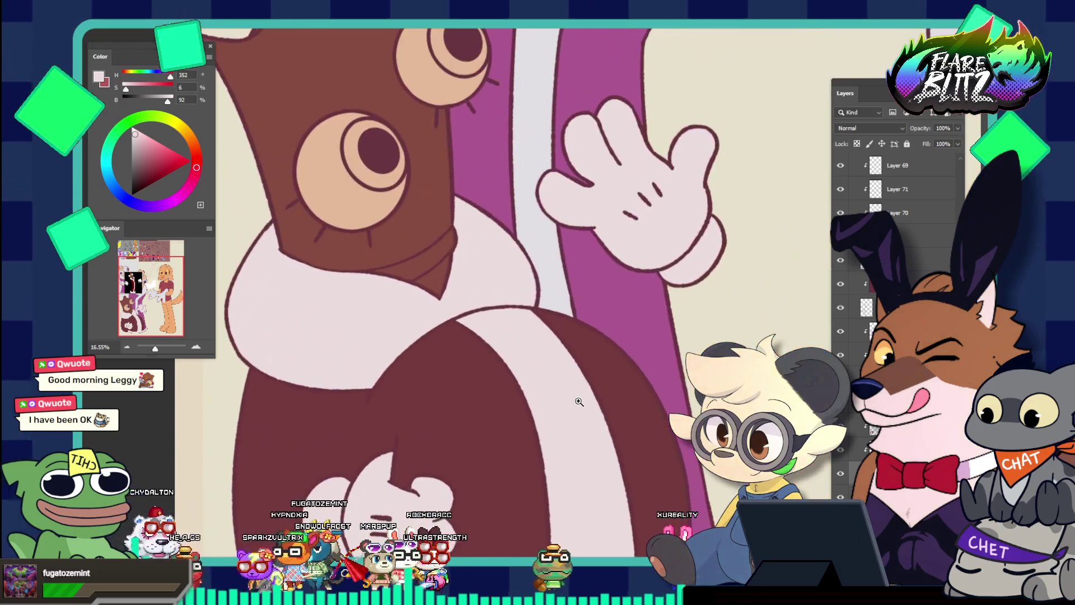
scroll(493, 199, up, 1)
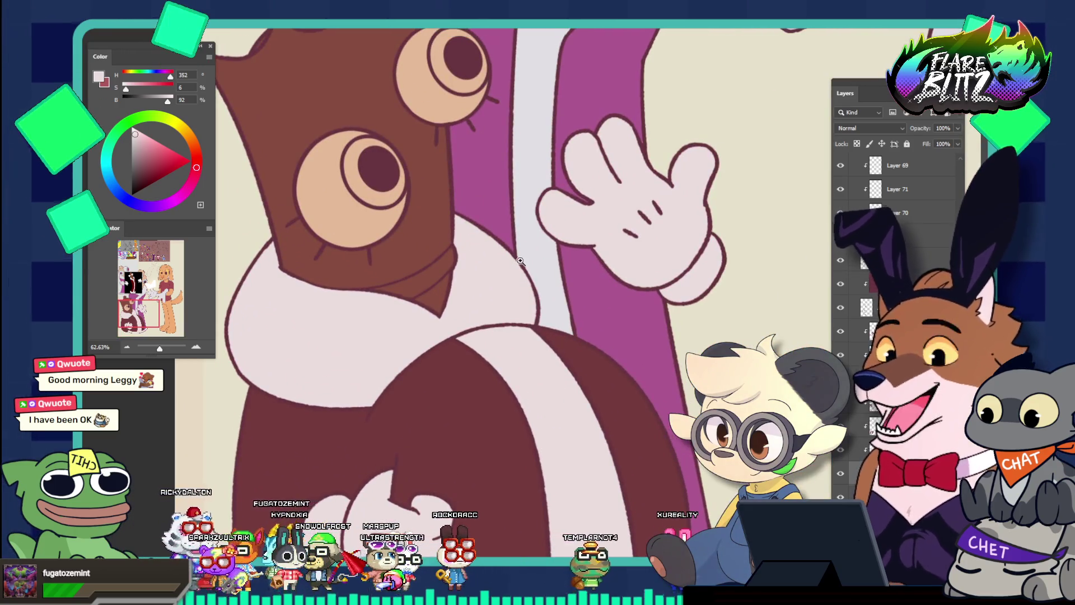
drag(493, 199, 458, 150)
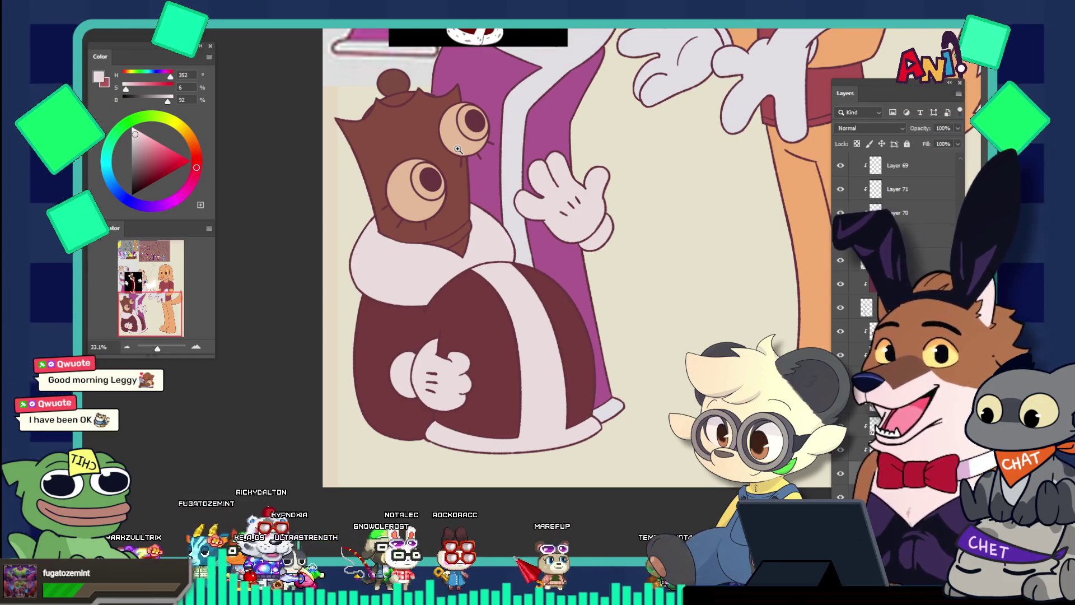
drag(458, 149, 444, 225)
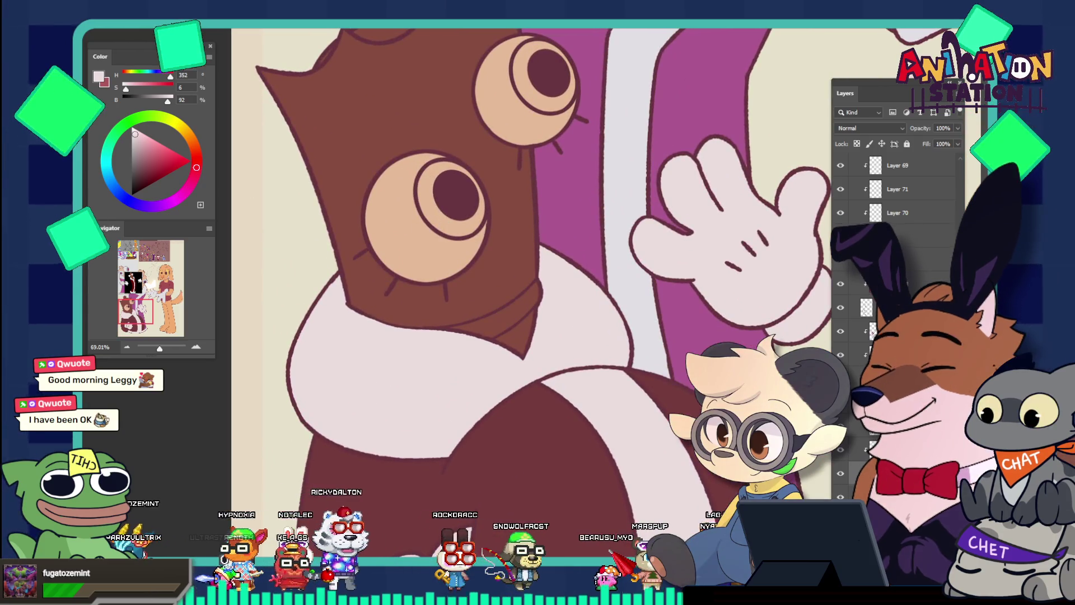
click(435, 248)
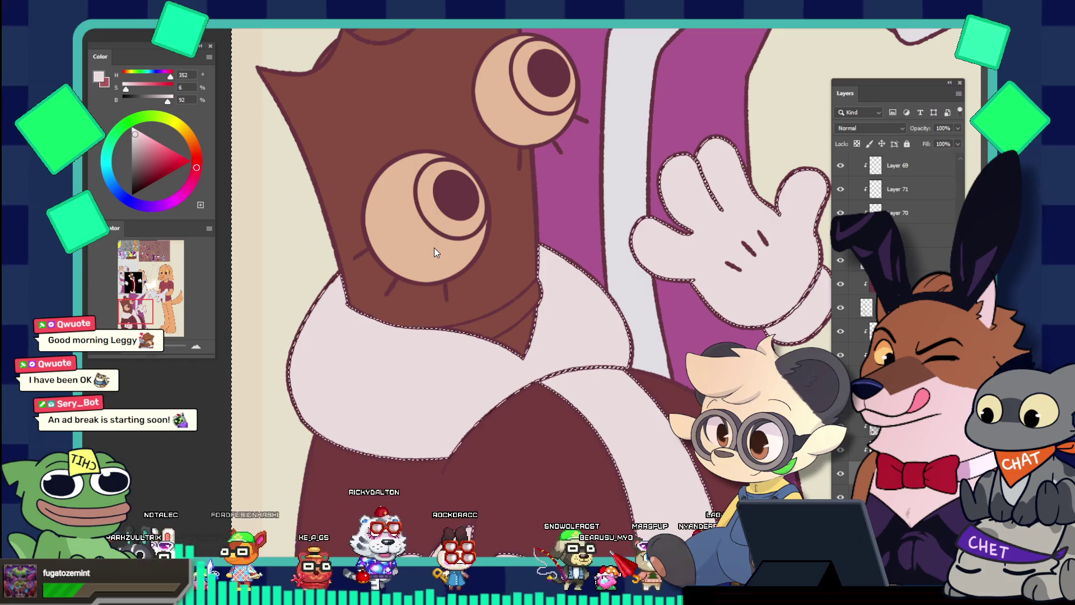
key(ctrl+d)
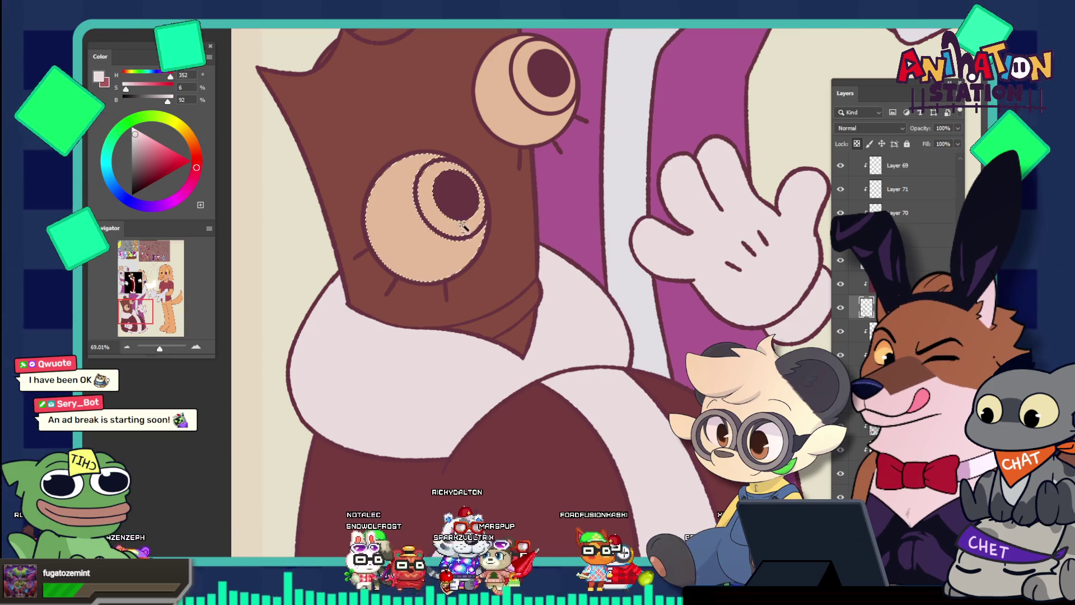
shift+click(542, 132)
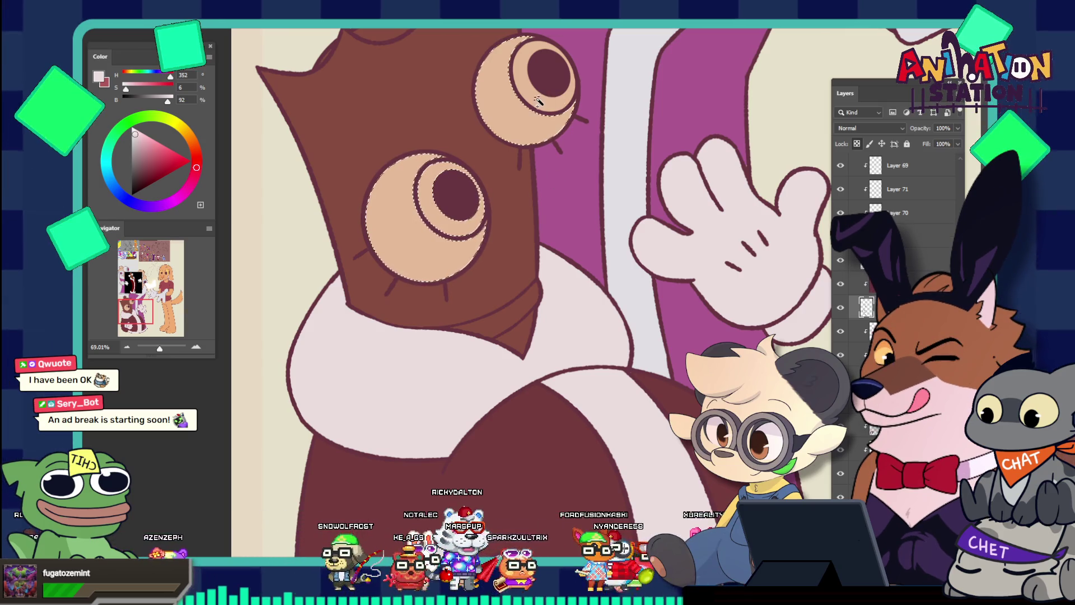
scroll(536, 100, down, 5)
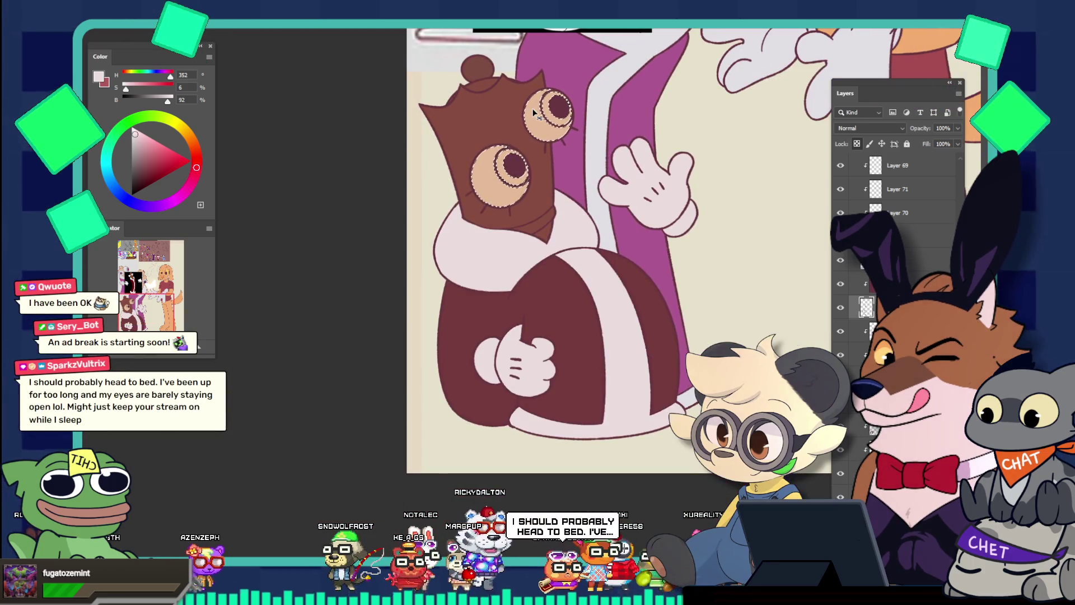
key(ctrl+alt+e)
key(Return)
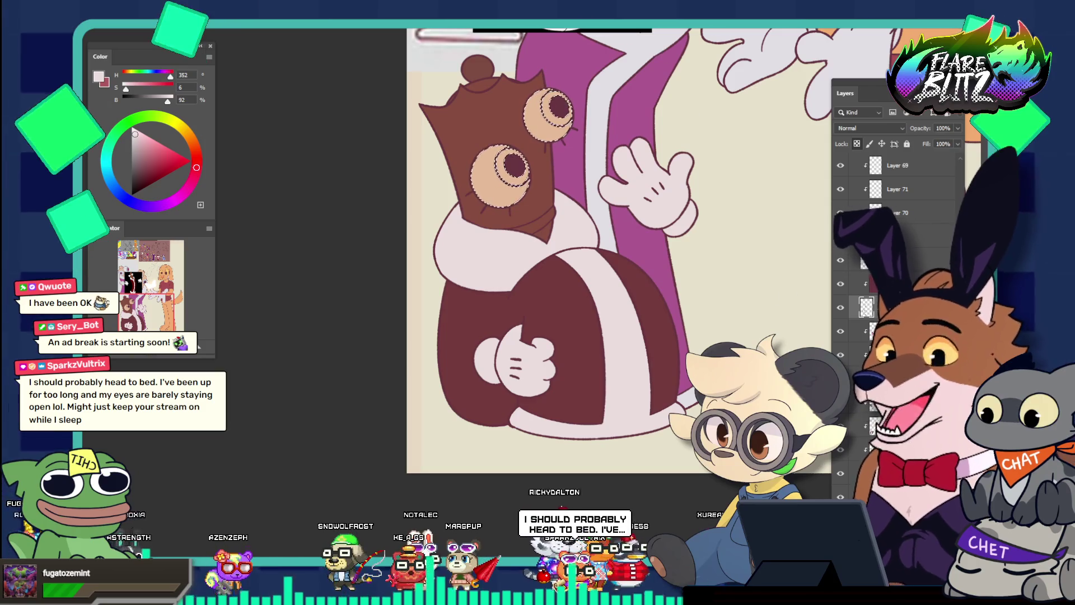
Step: Fill both selected eyes with light pink and deselect
click(593, 192)
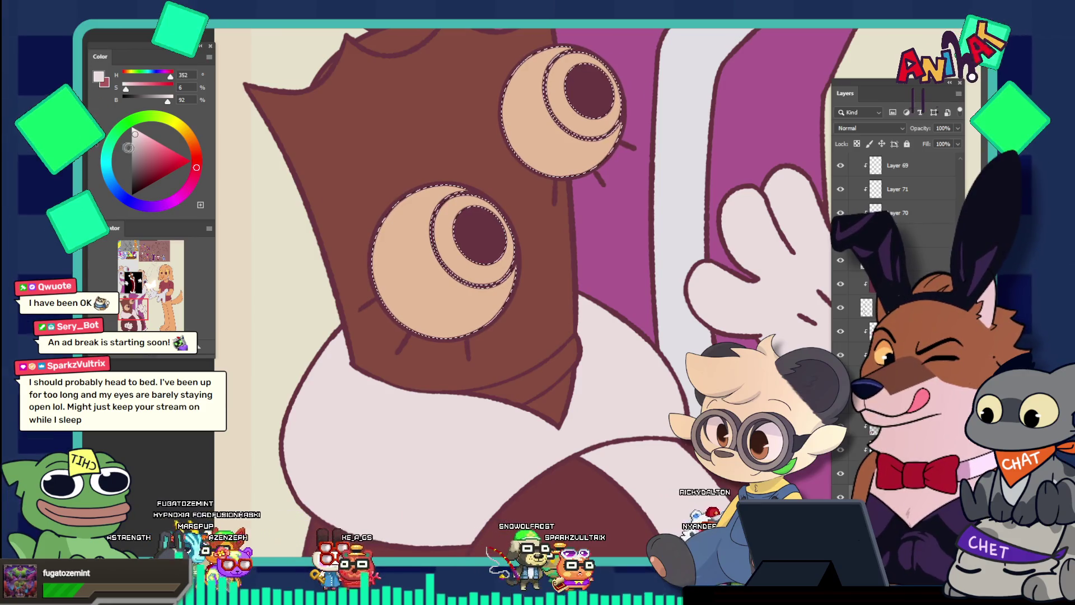
click(433, 235)
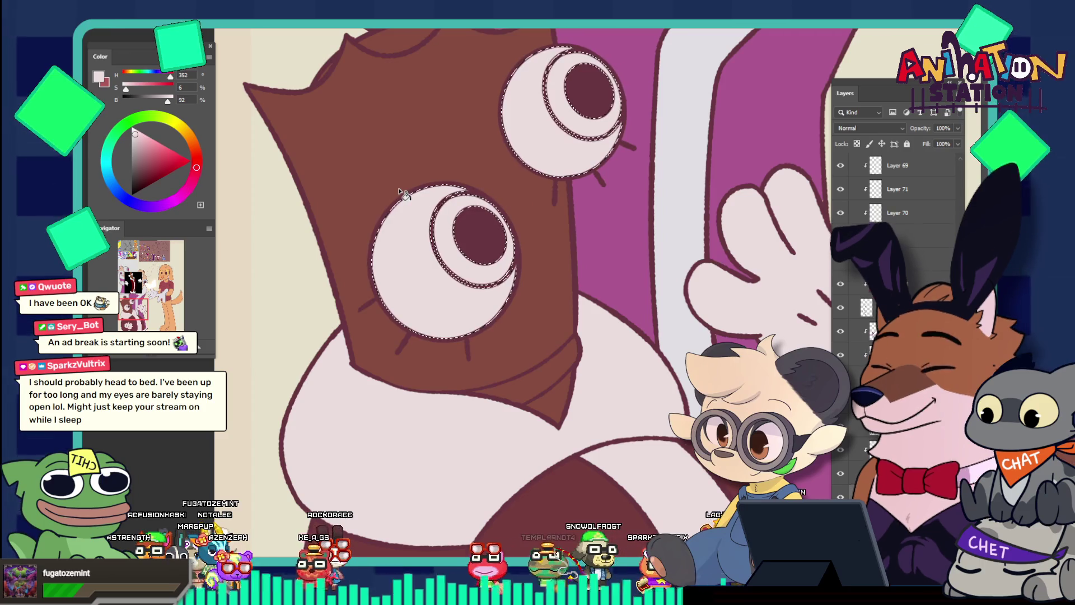
key(ctrl+d)
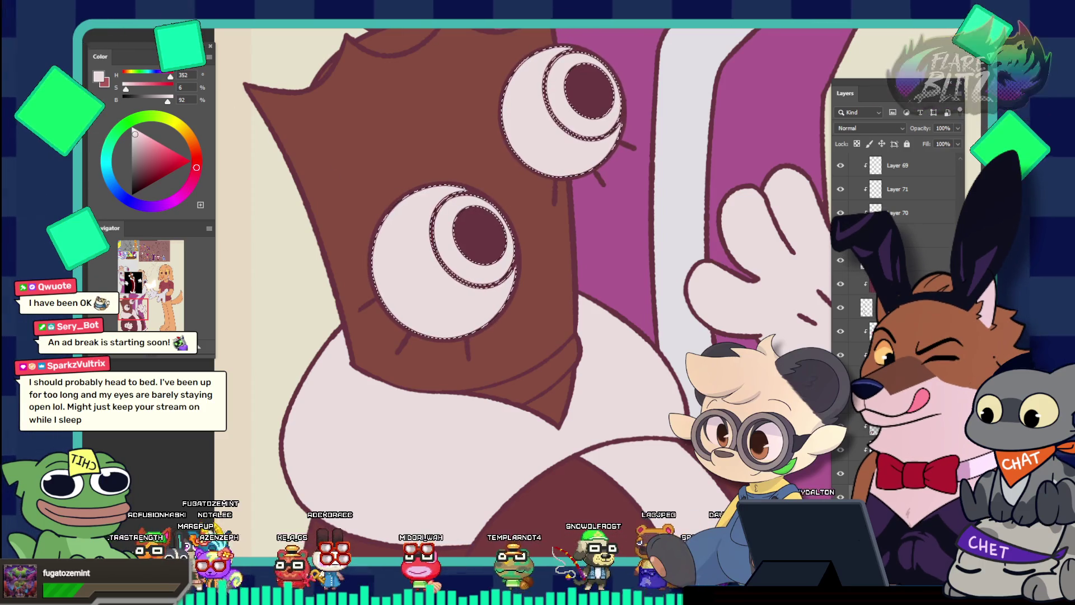
drag(491, 244, 473, 220)
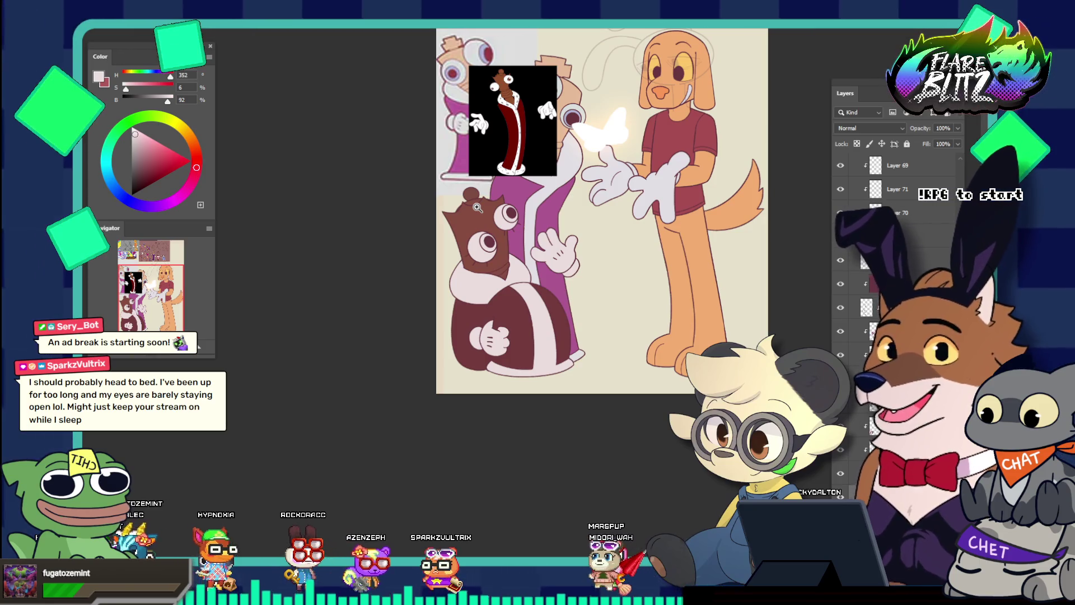
click(665, 60)
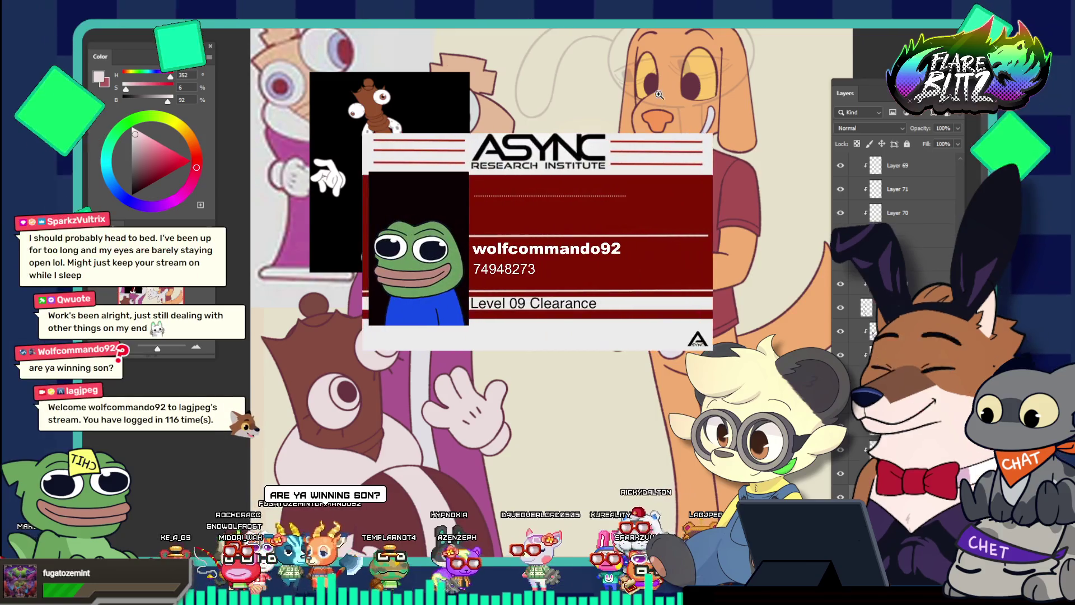
Step: Sample the dog's nose orange, darken it, and add a clipped layer for shading
mouse_move(660, 95)
mouse_down()
mouse_move(705, 123)
mouse_move(661, 168)
mouse_up()
alt+click(640, 189)
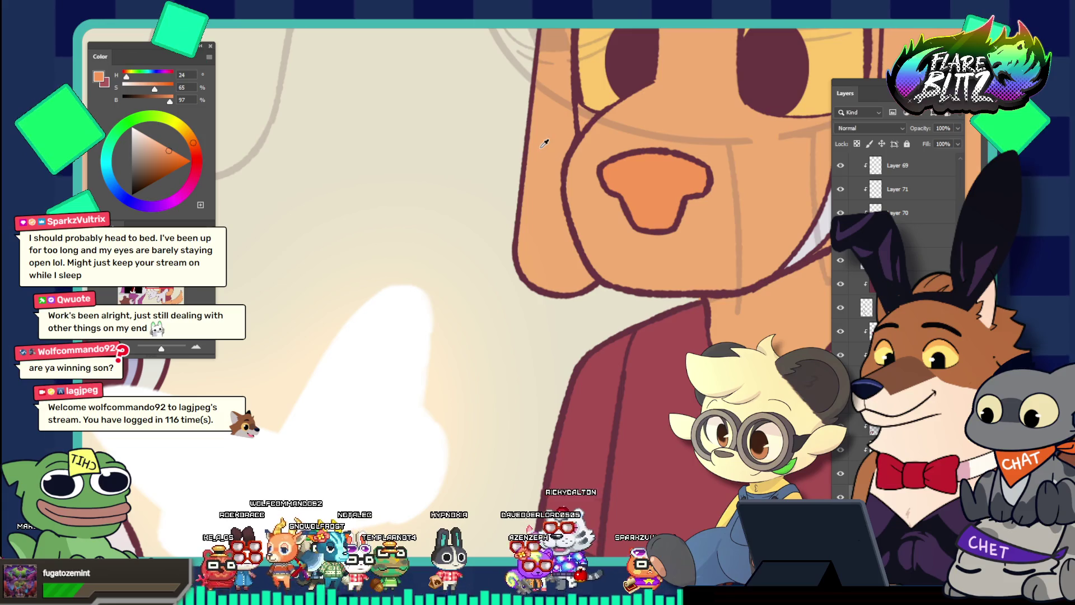
click(166, 155)
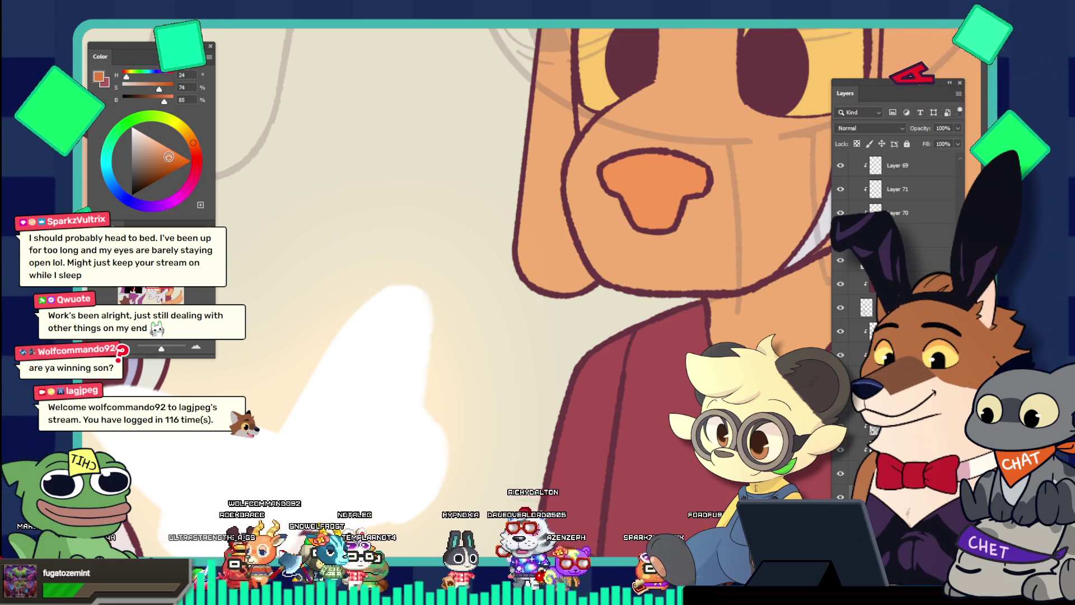
click(165, 156)
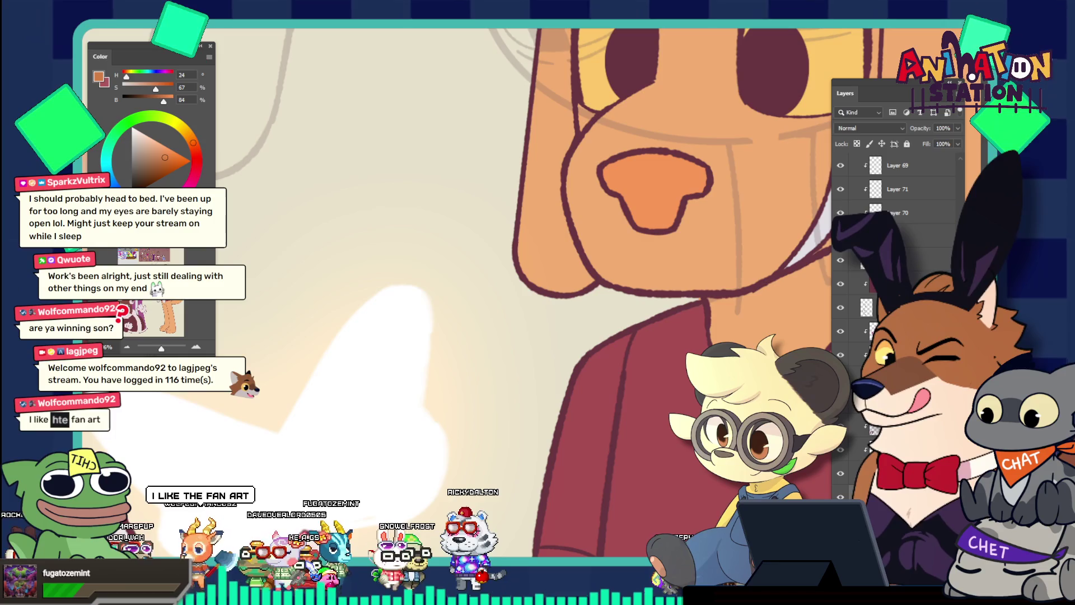
ctrl+click(604, 178)
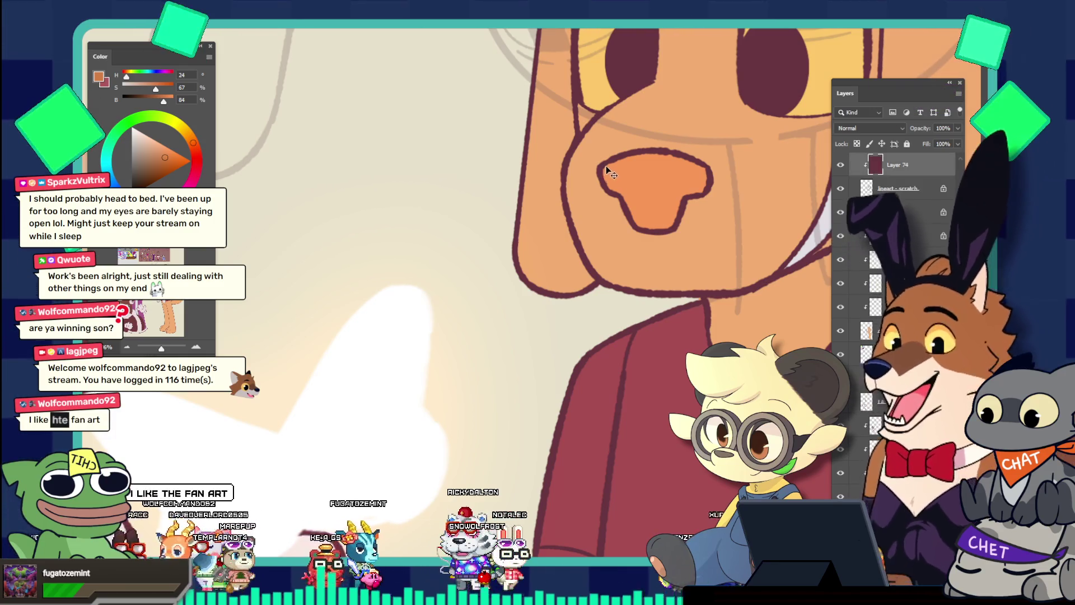
key(b)
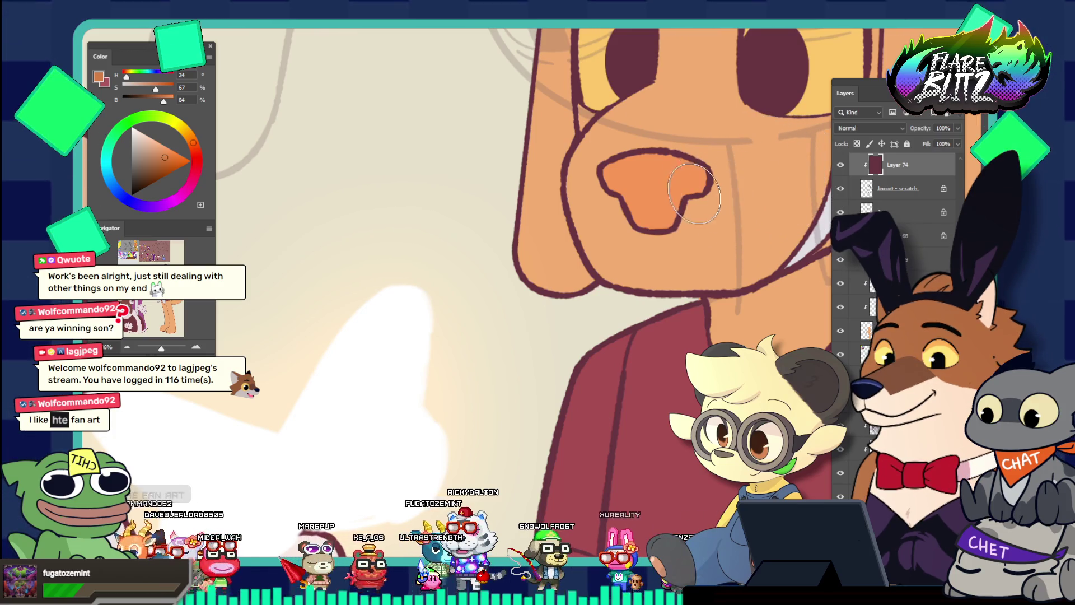
Step: Brush darker, slightly redder orange shading over the dog's nose, undoing the last strokes
drag(694, 194, 632, 186)
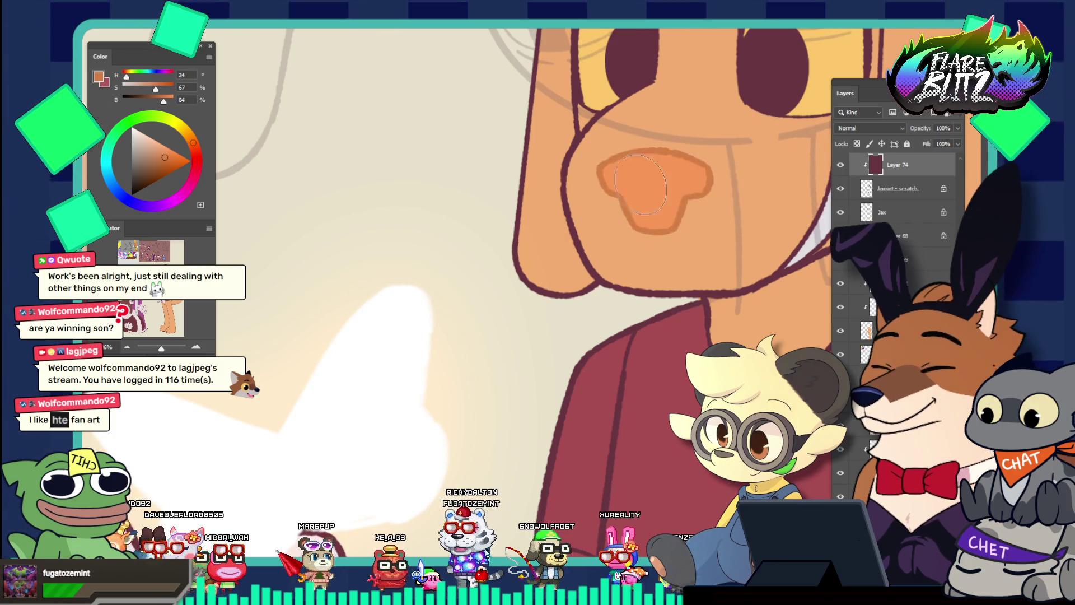
key(ctrl+0)
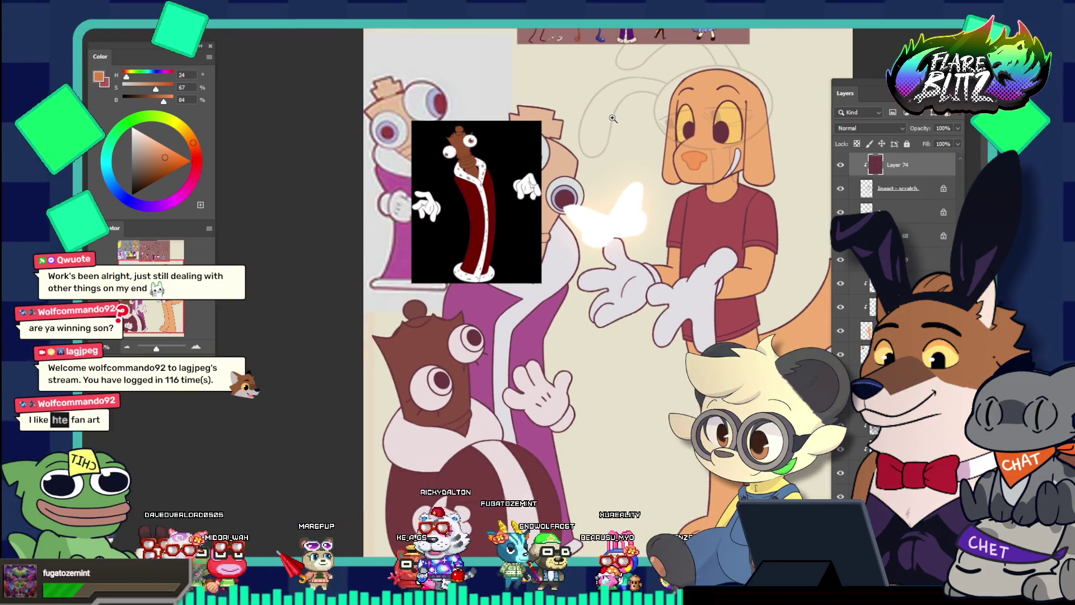
click(725, 112)
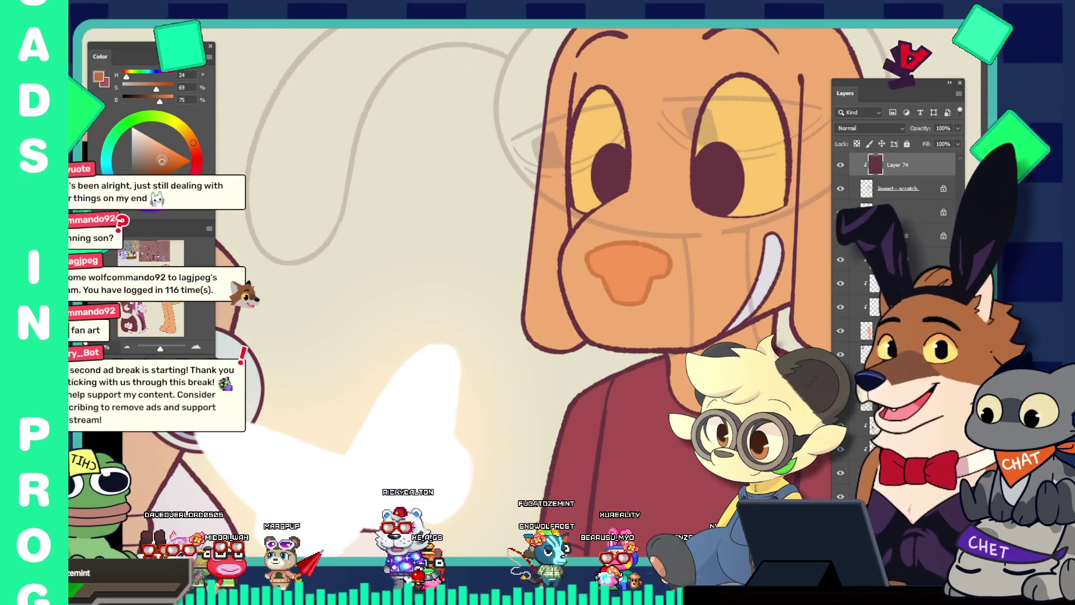
click(158, 162)
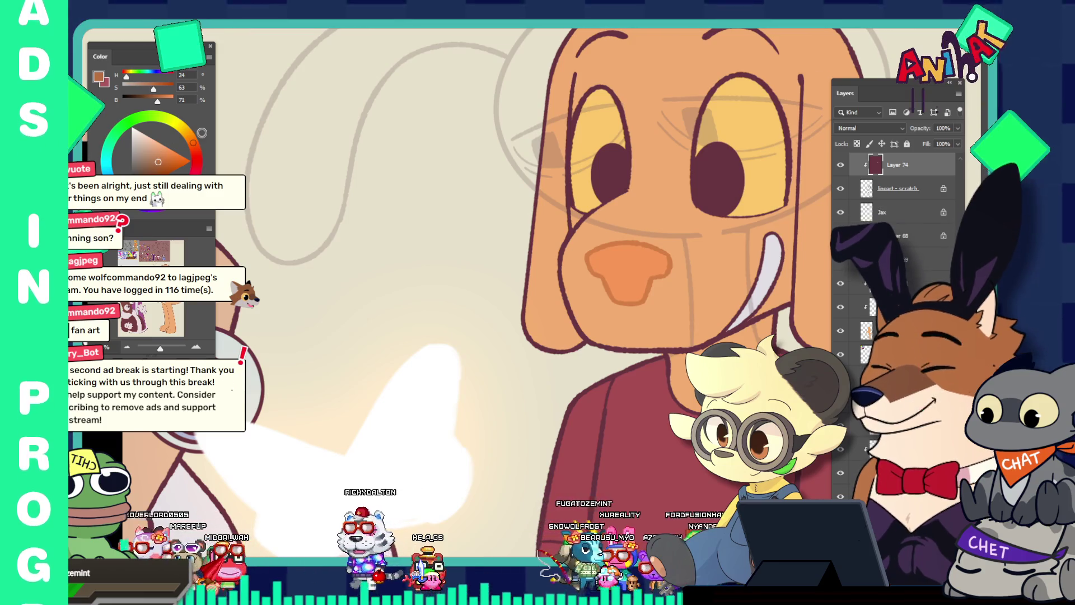
mouse_move(616, 243)
mouse_down()
mouse_move(605, 263)
mouse_move(632, 249)
mouse_move(657, 261)
mouse_up()
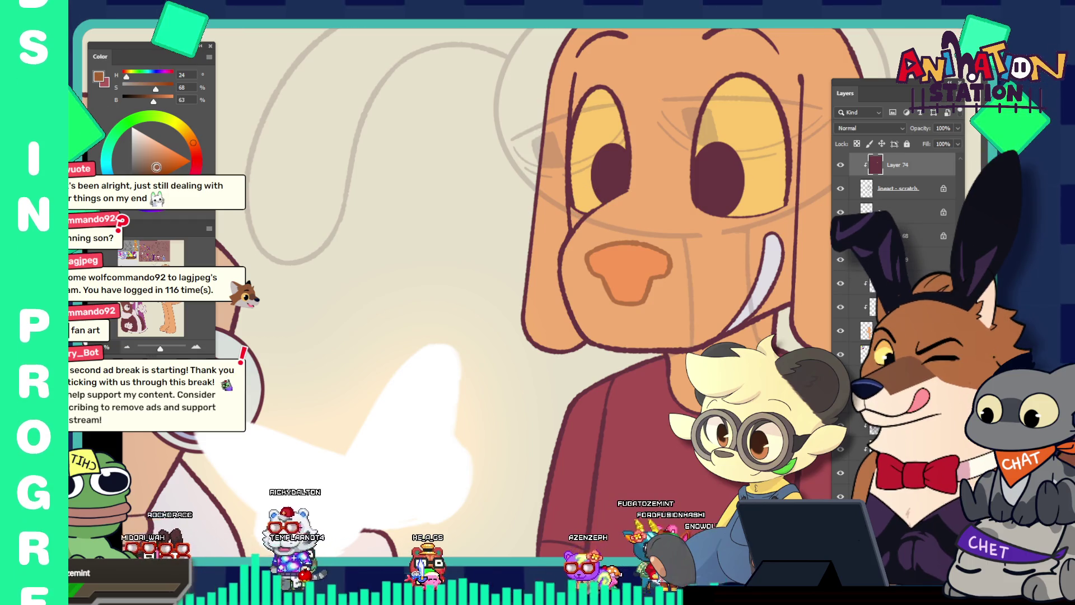
click(156, 166)
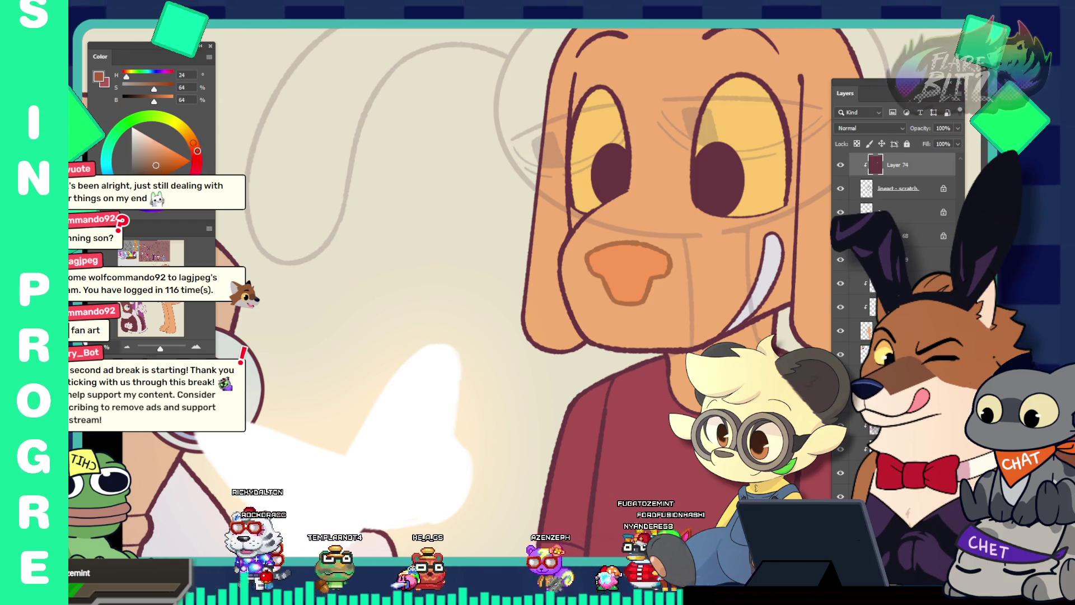
drag(197, 151, 219, 140)
mouse_move(634, 256)
mouse_down()
mouse_move(611, 263)
mouse_move(643, 282)
mouse_up()
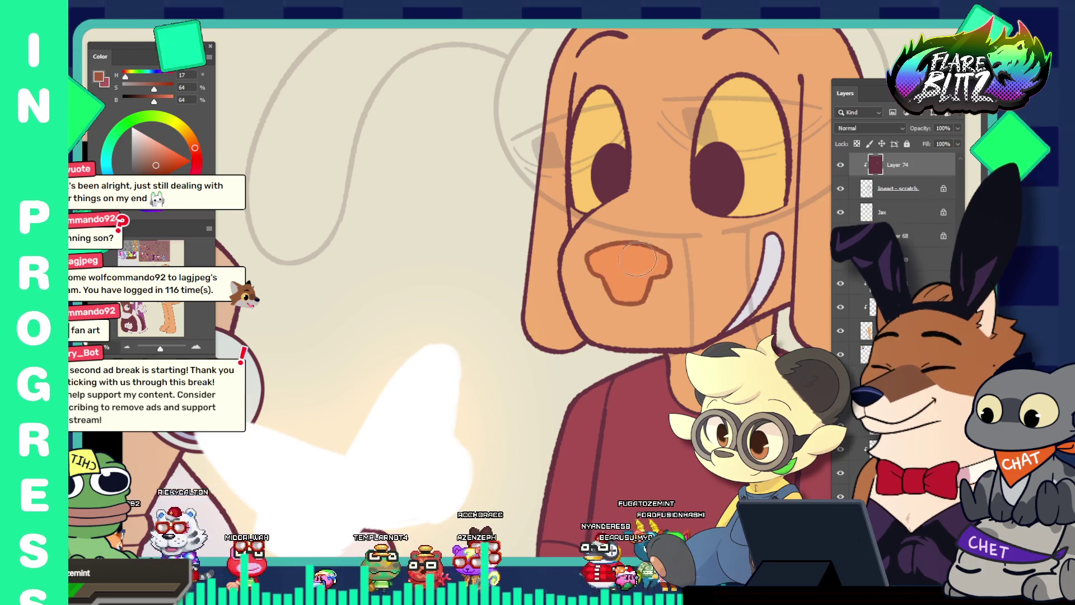
mouse_move(610, 246)
mouse_down()
mouse_move(664, 263)
mouse_move(654, 277)
mouse_up()
key(ctrl+z)
key(ctrl+z)
scroll(654, 276, down, 1)
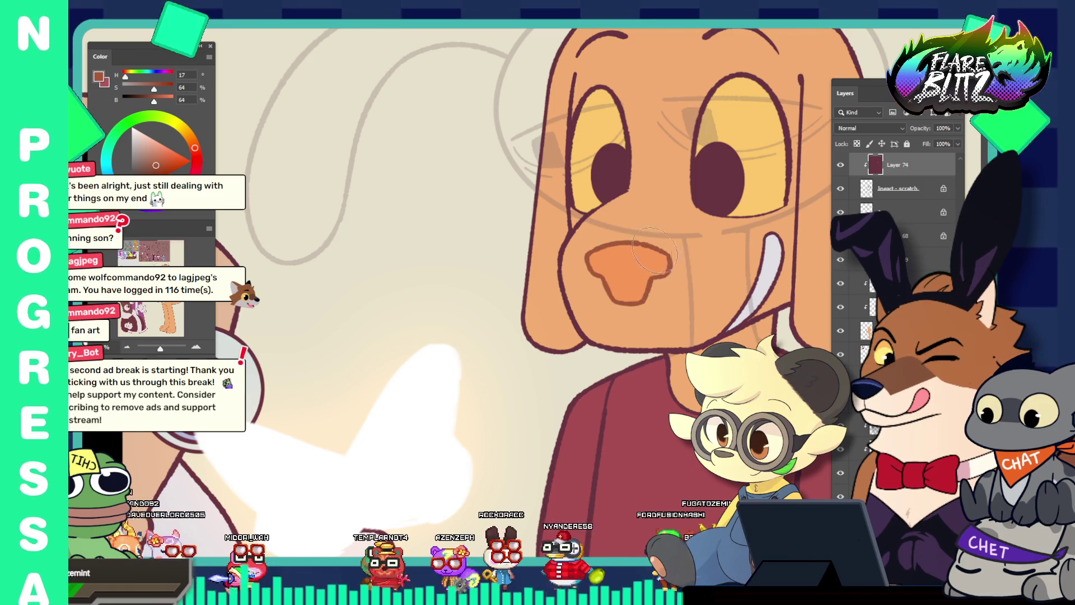
key(ctrl+0)
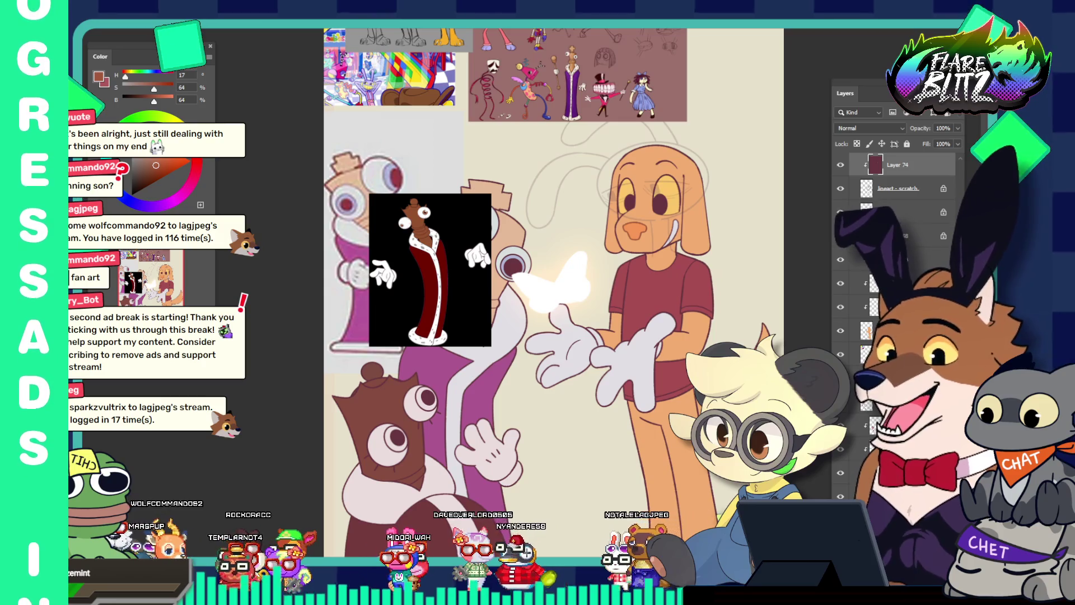
Step: Switch from the fan-art to the hammock painting document with Ctrl+Tab
drag(699, 263, 668, 220)
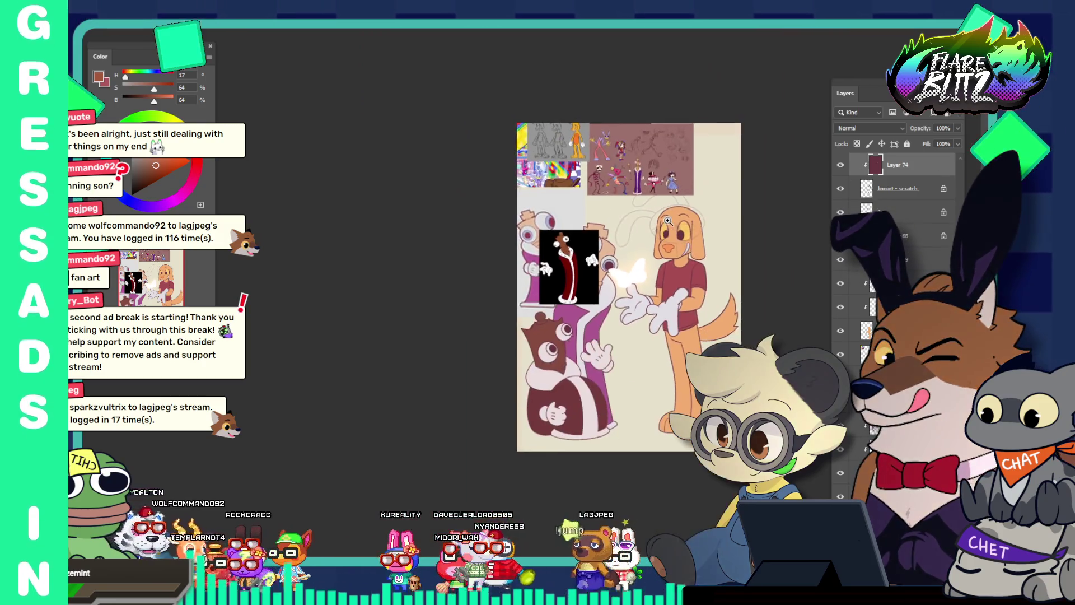
drag(672, 306, 699, 338)
scroll(653, 291, down, 2)
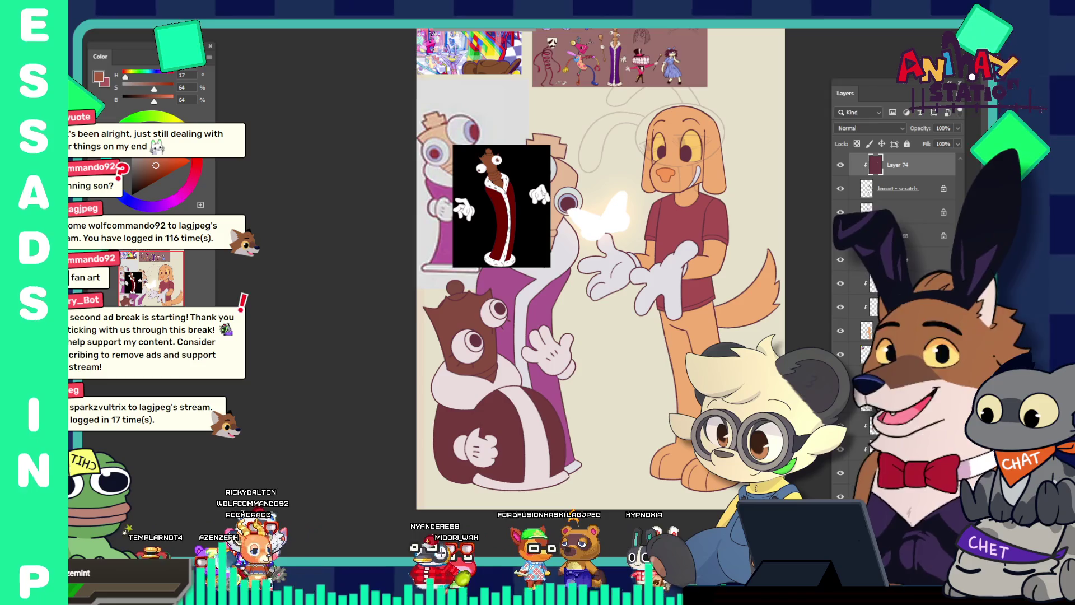
key(ctrl+Tab)
scroll(503, 236, down, 3)
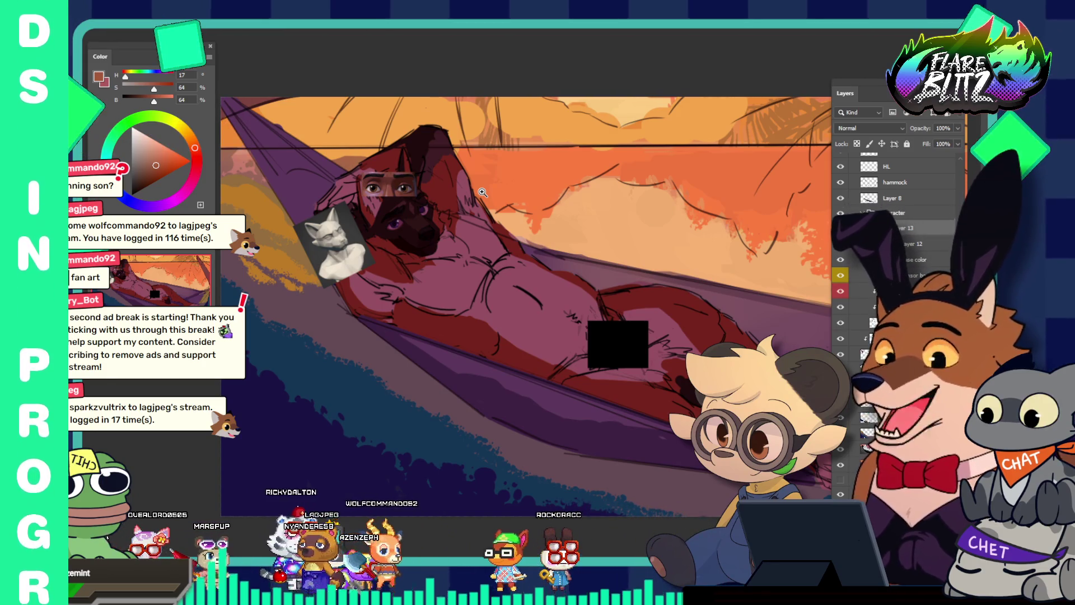
Step: Look over the hammock character, then switch back to the fan-art document
mouse_move(495, 149)
mouse_down()
mouse_move(467, 283)
mouse_move(434, 237)
mouse_up()
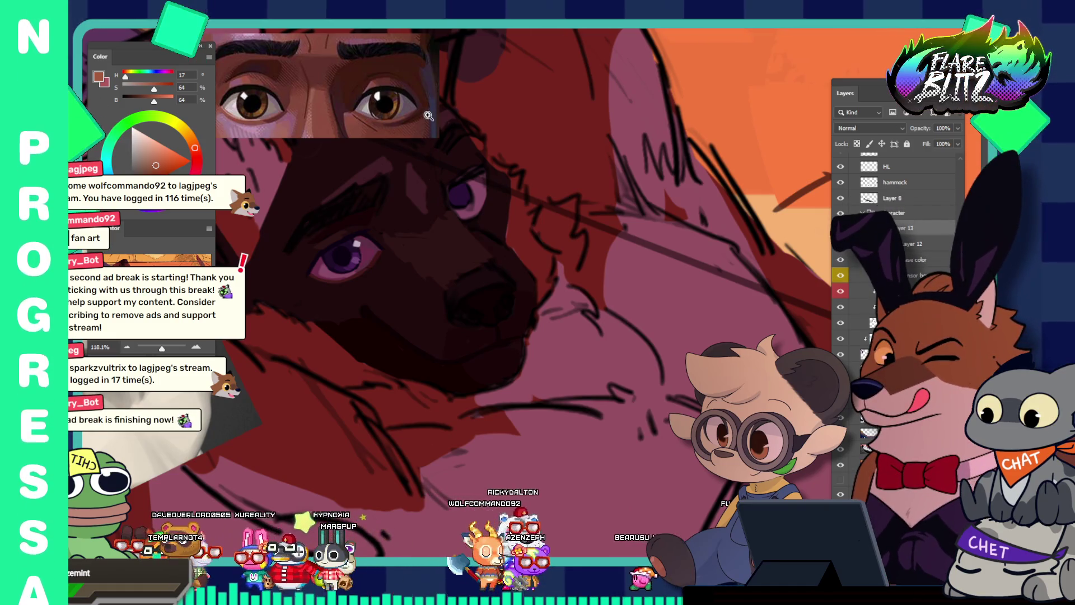
key(ctrl+Tab)
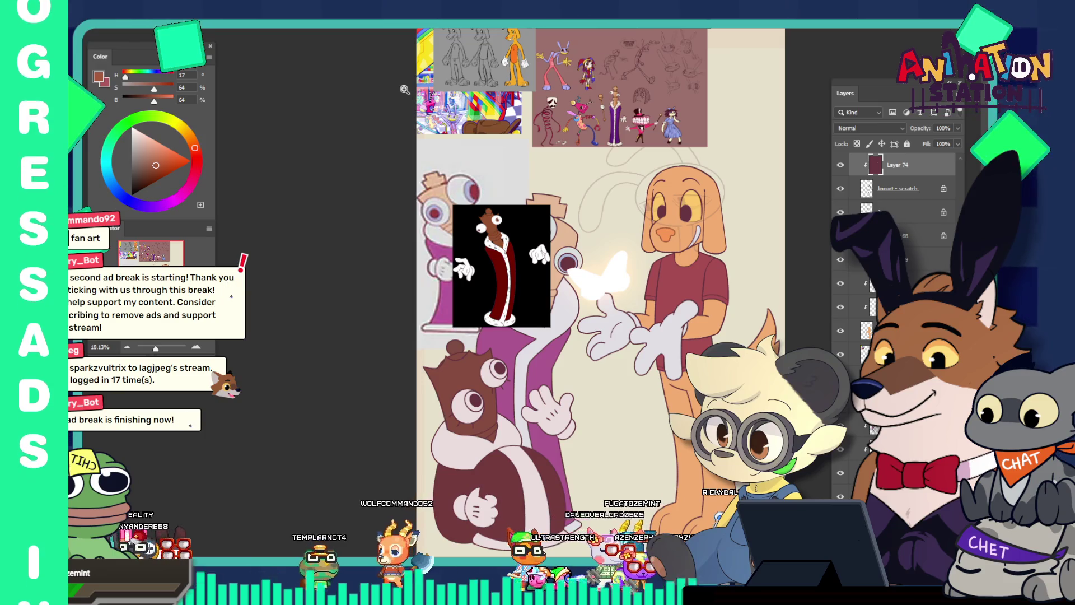
Step: Sample a brown from the brown character and a pale lavender from the left character's eye
click(558, 402)
drag(558, 402, 512, 335)
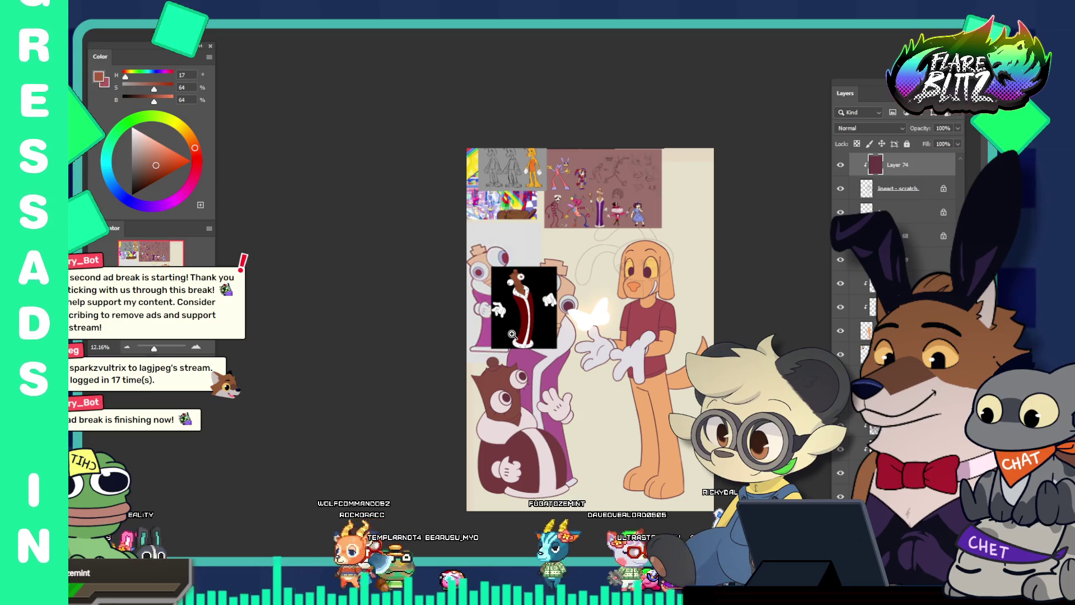
mouse_move(537, 363)
mouse_down()
mouse_move(564, 268)
mouse_move(395, 261)
mouse_up()
click(524, 245)
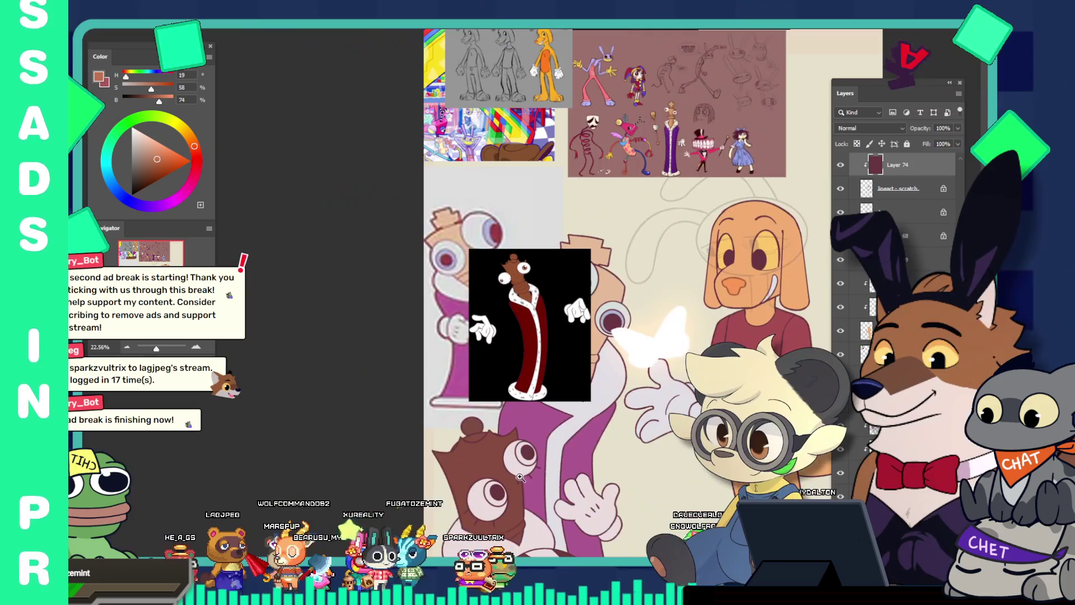
drag(520, 476, 503, 479)
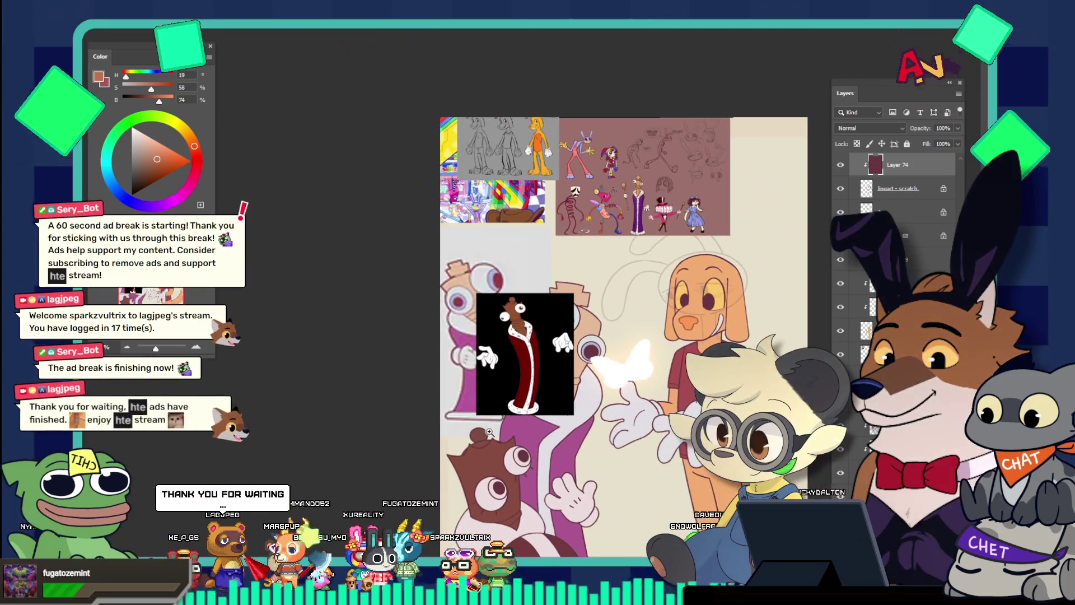
click(503, 480)
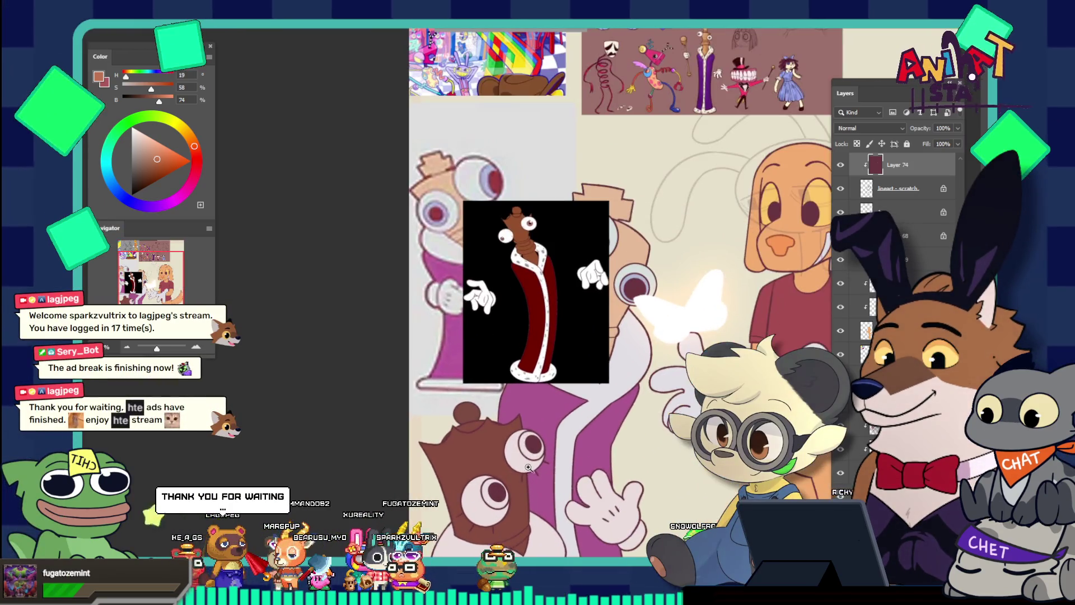
key(i)
click(541, 405)
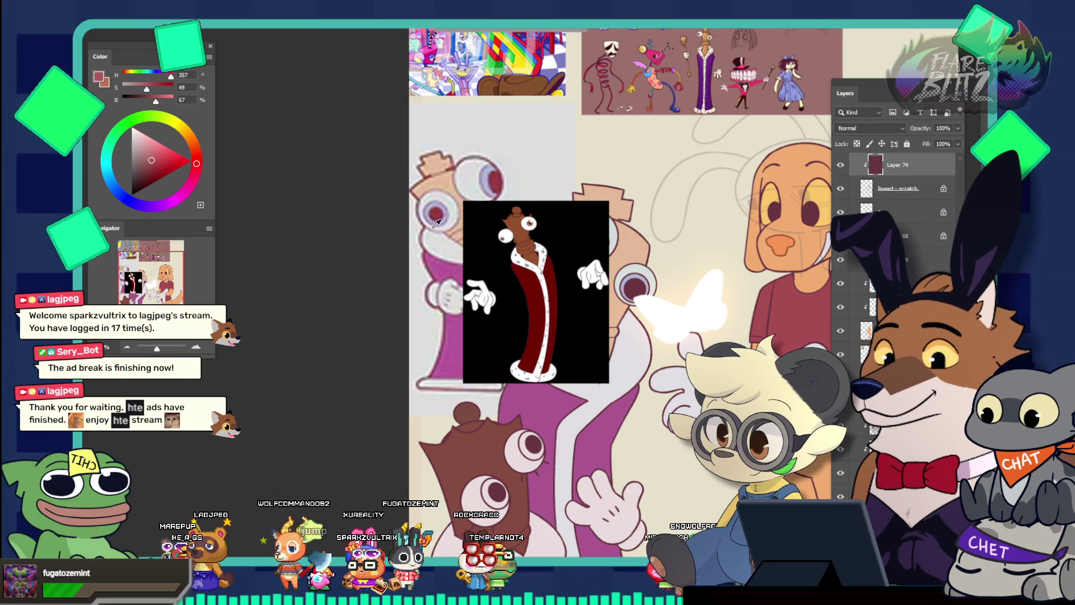
click(448, 204)
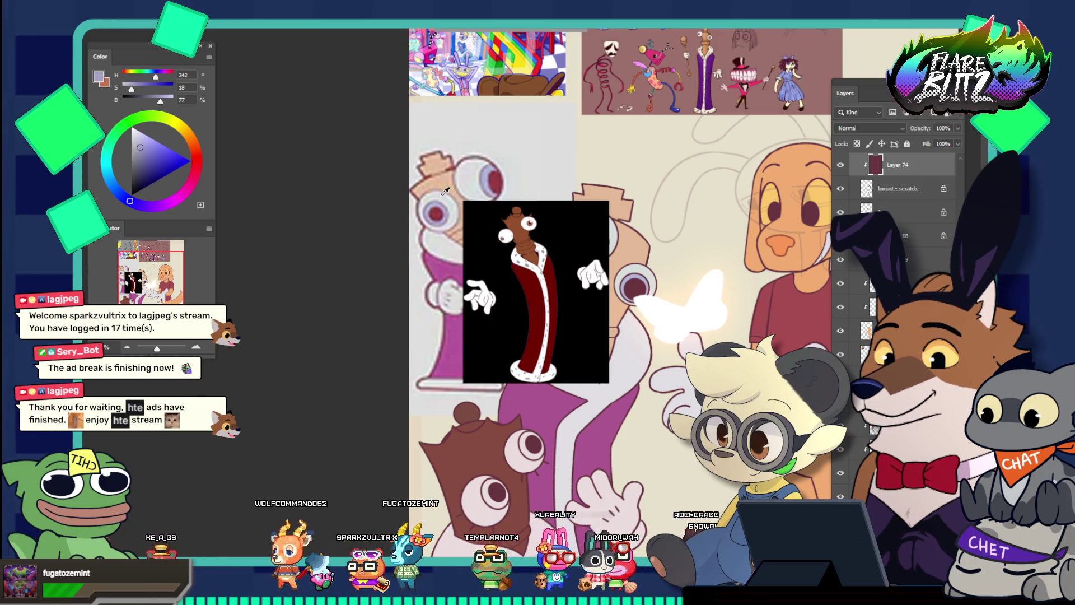
click(431, 210)
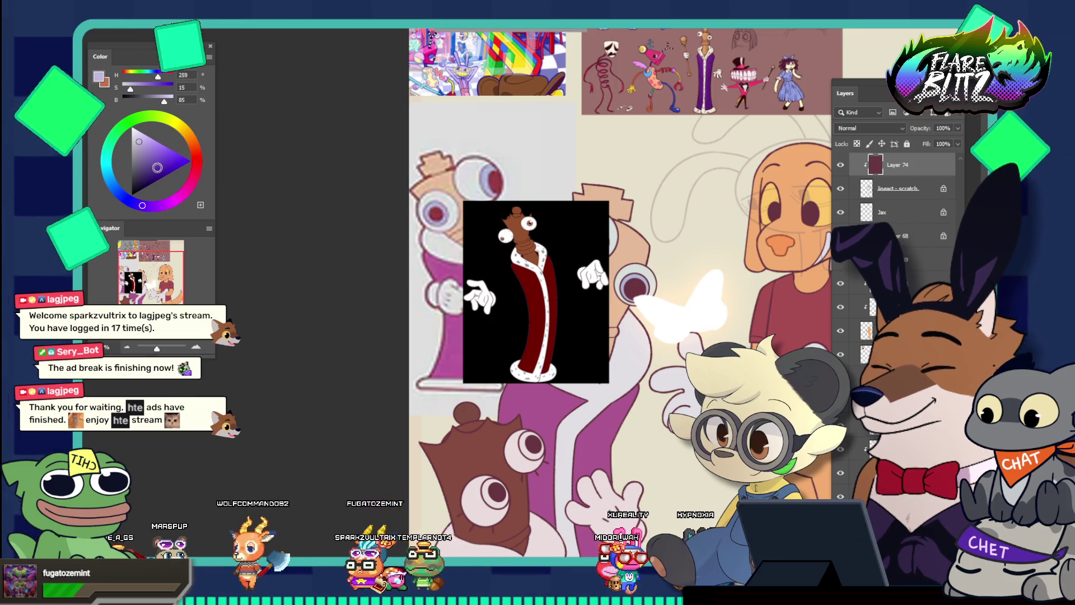
Step: Swap to the brown swatch, darken it, and drag the black reference image to the top
key(x)
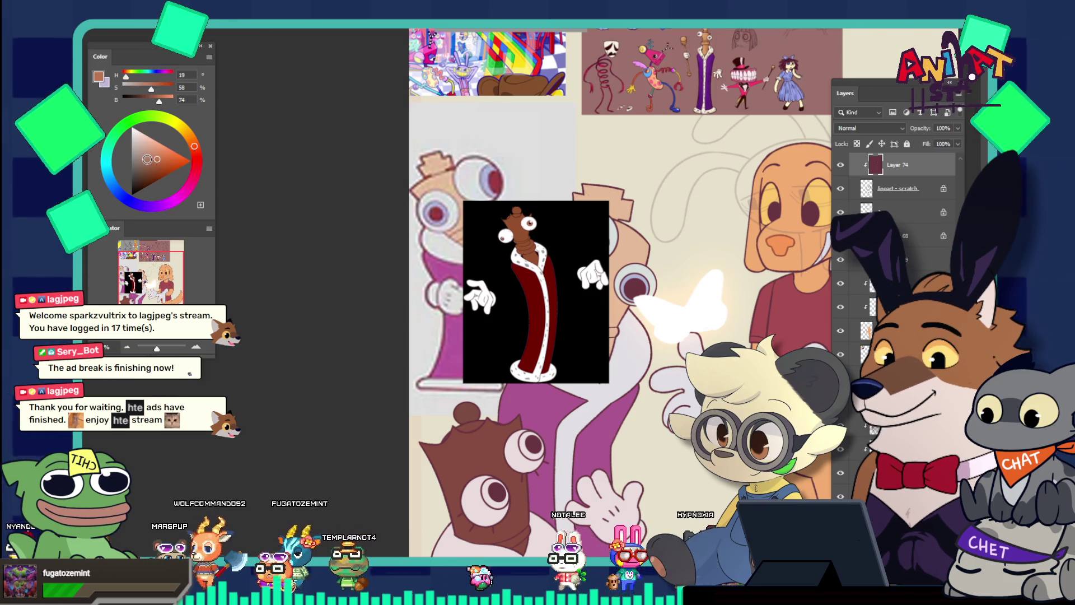
click(149, 165)
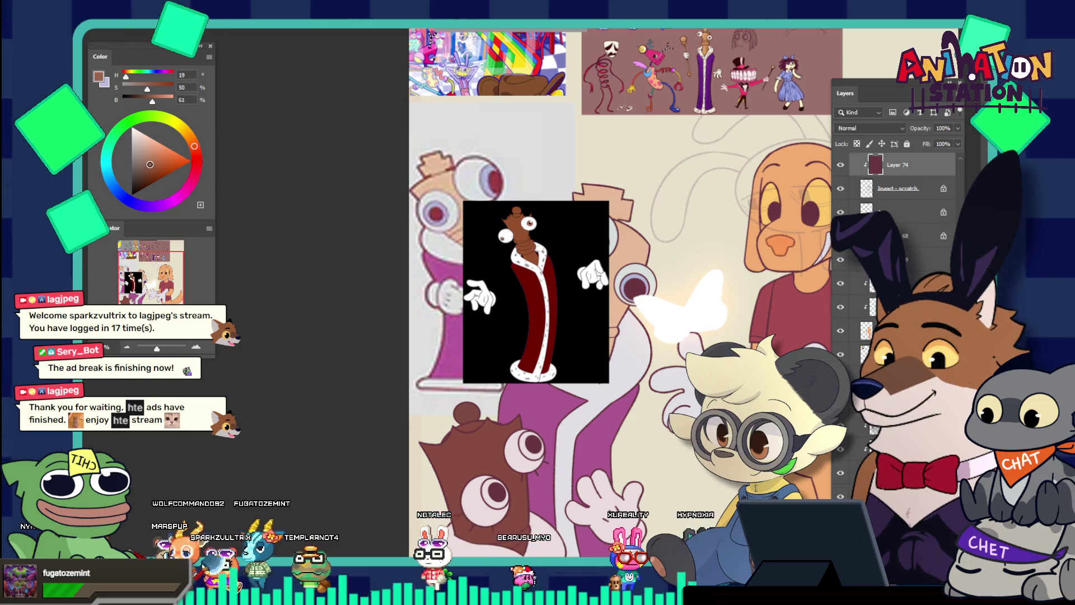
click(149, 161)
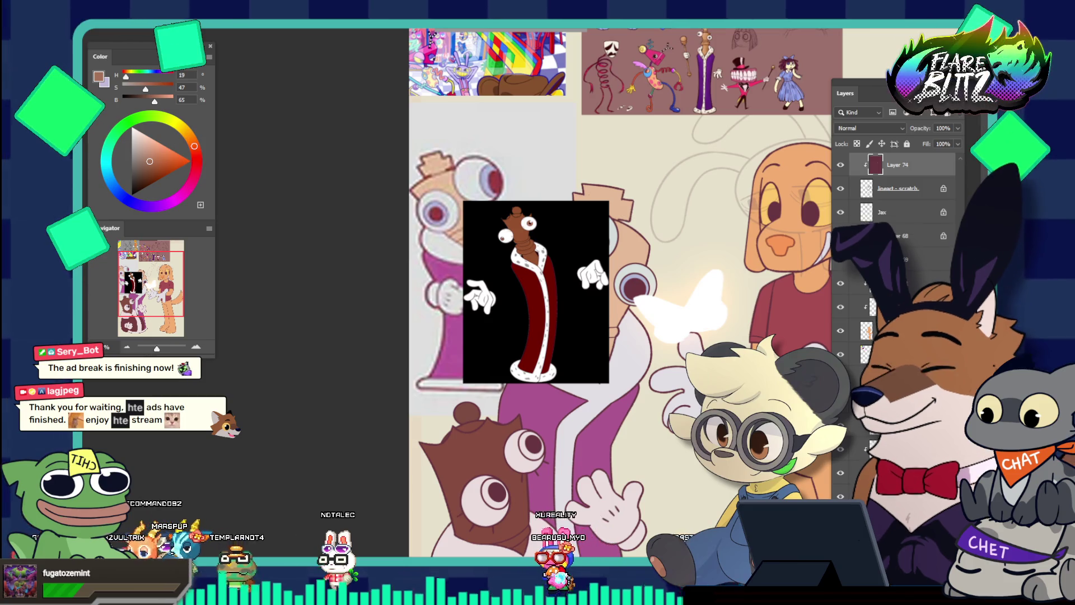
drag(553, 336, 528, 154)
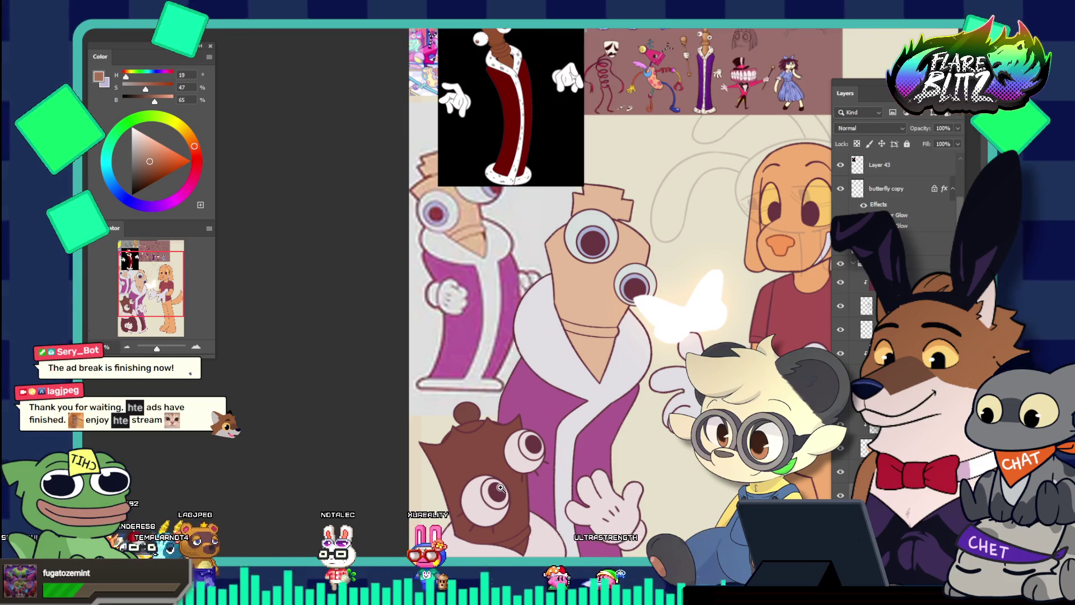
scroll(500, 487, down, 5)
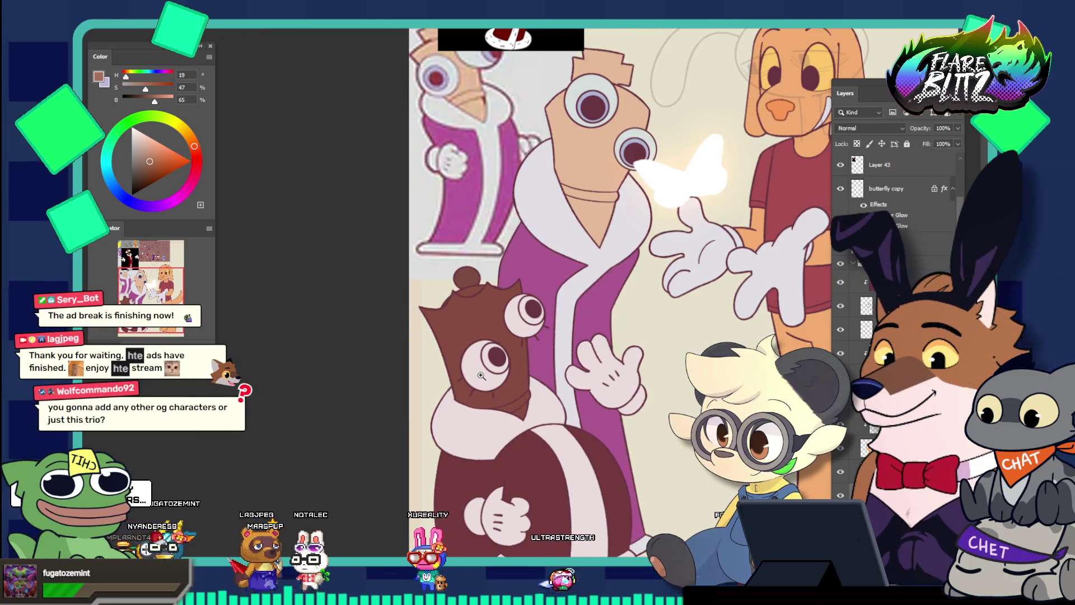
Step: Select the brown character's lower eye area and expand the selection by 3 pixels
drag(481, 376, 513, 418)
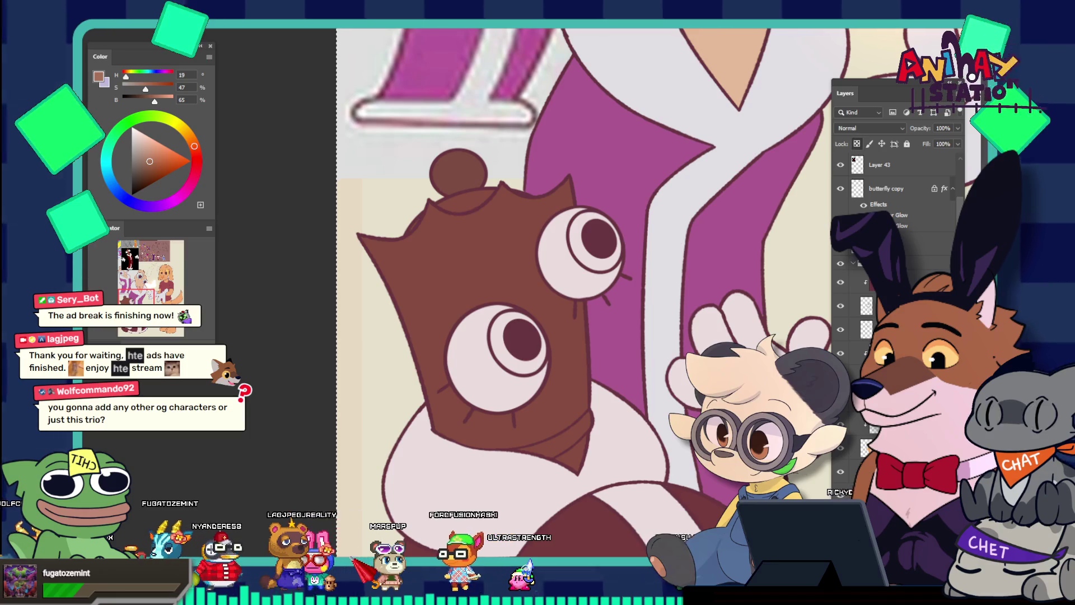
click(502, 338)
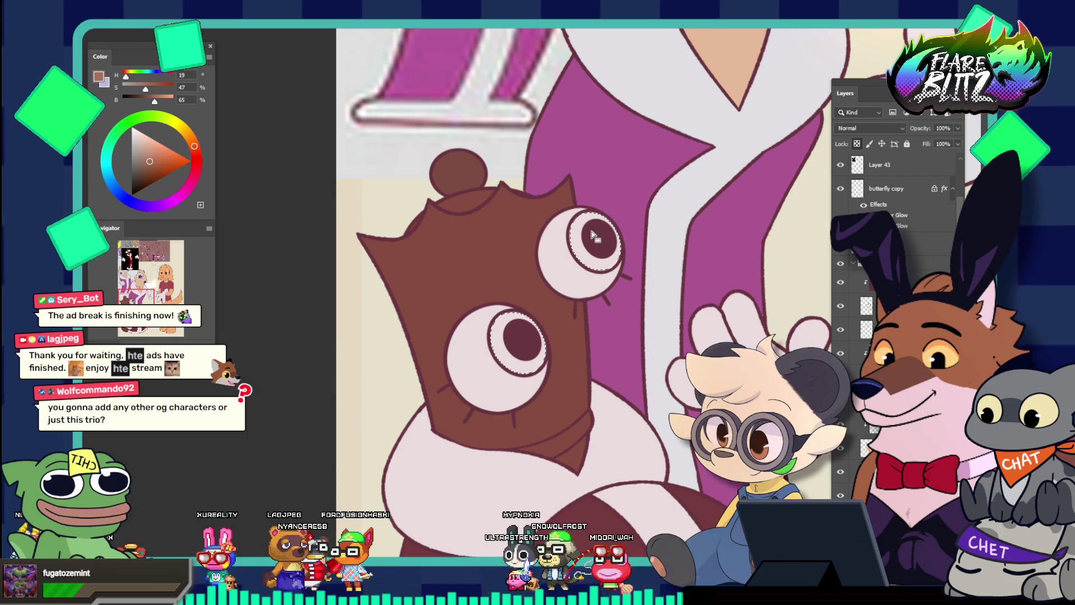
key(alt+s)
key(m)
key(e)
key(Return)
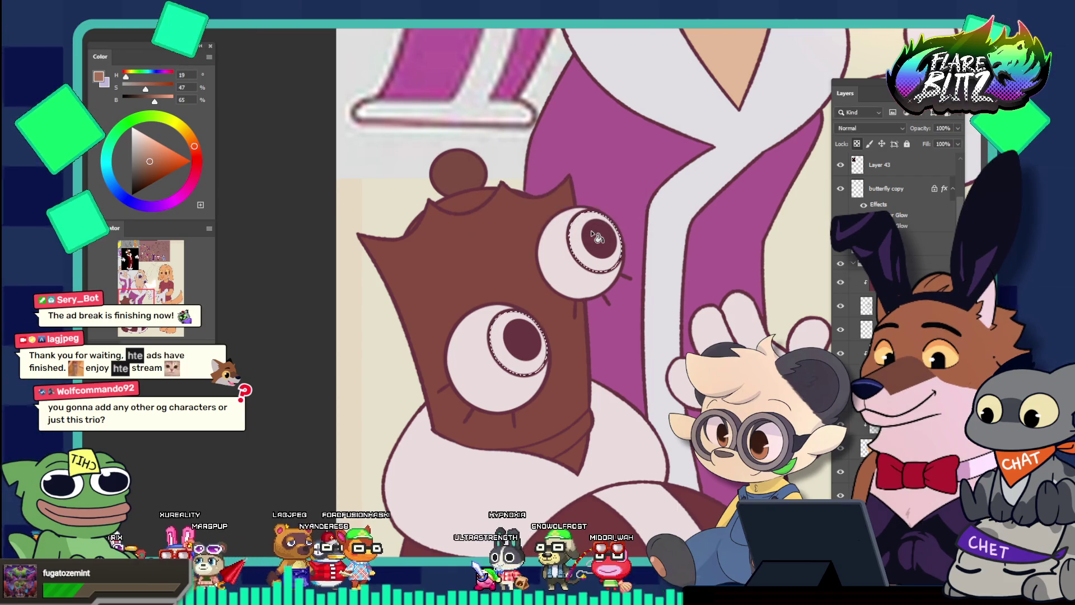
scroll(896, 252, down, 3)
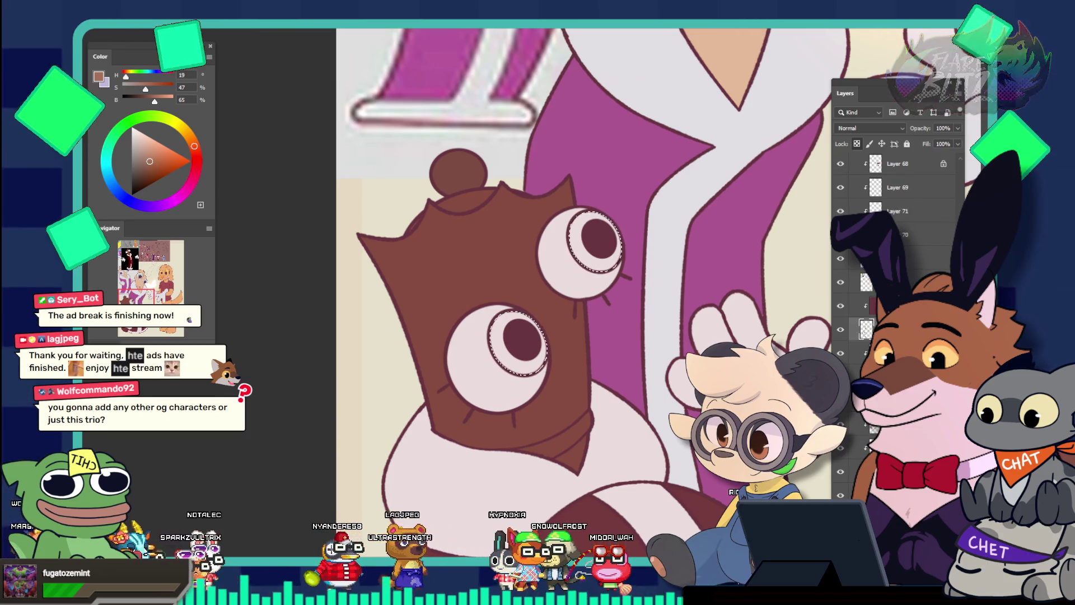
scroll(896, 252, down, 3)
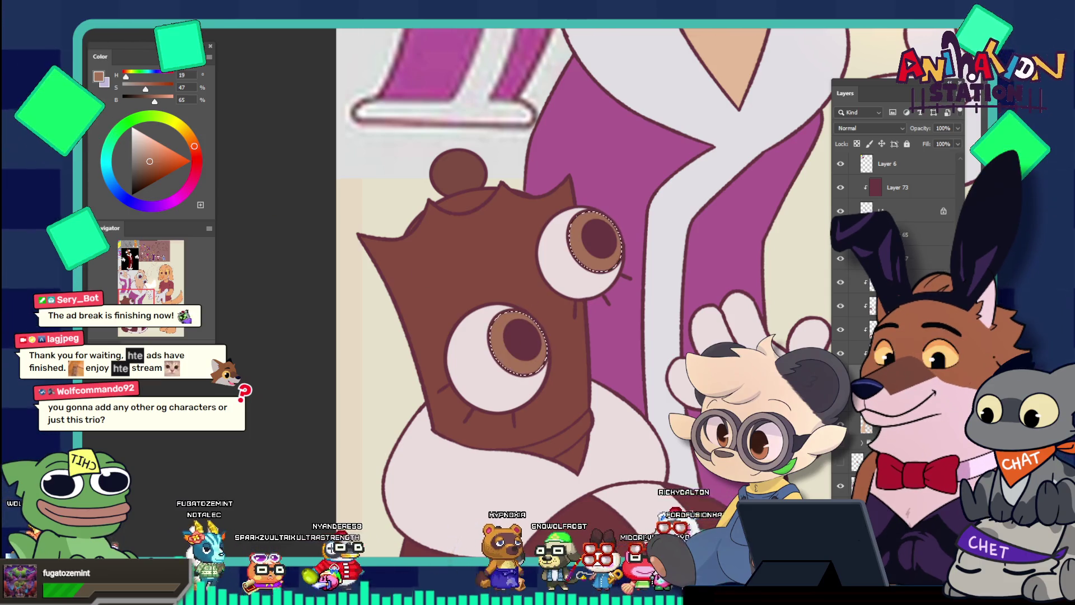
scroll(472, 283, down, 5)
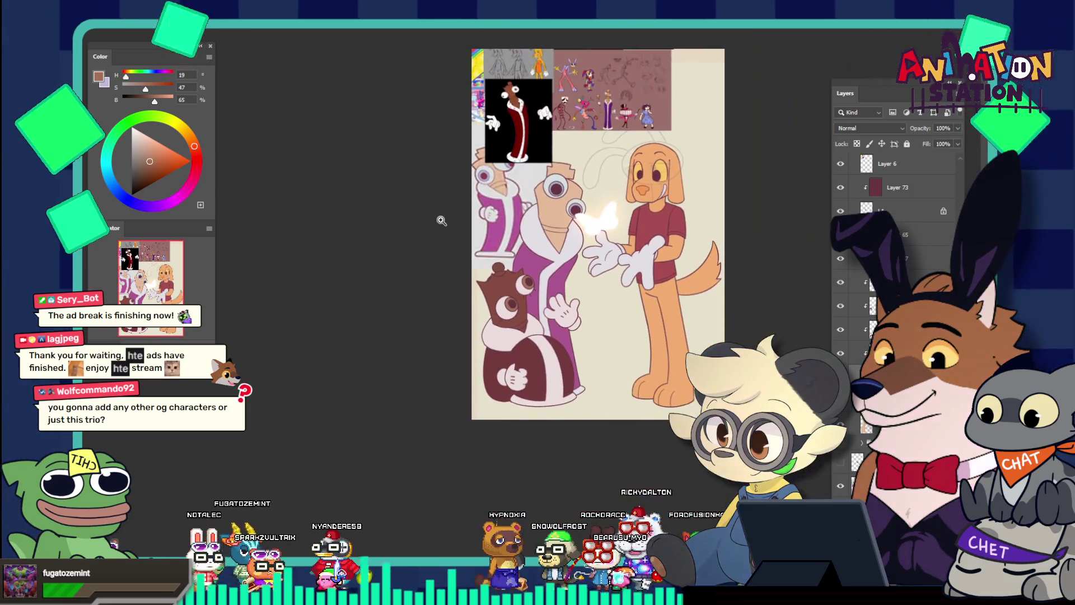
Step: Sample the lineart's dark maroon (H346, S50%, B40%) as the painting colour
scroll(532, 322, up, 5)
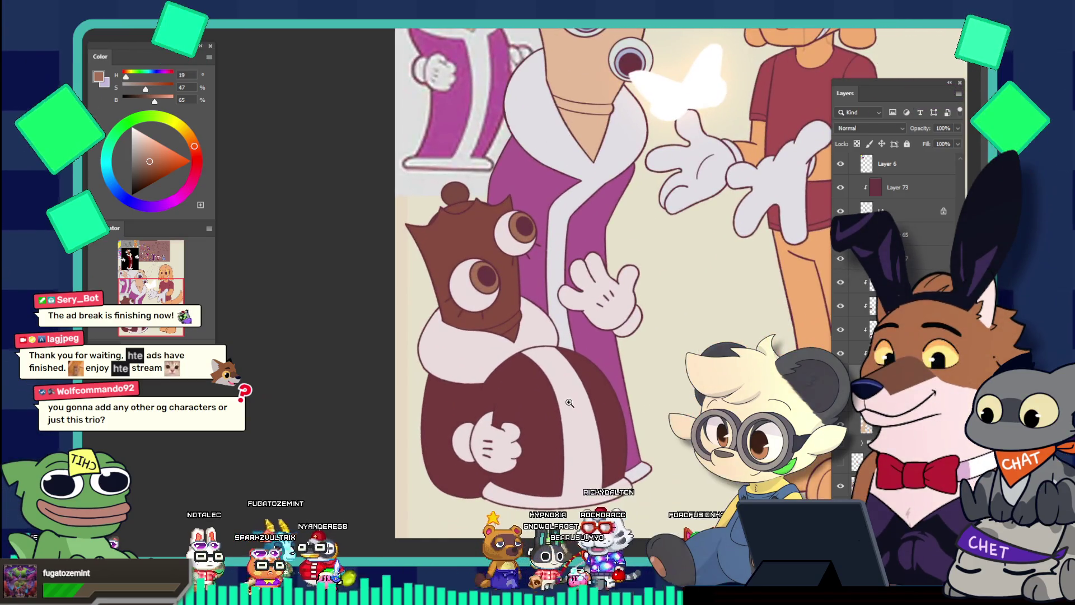
scroll(548, 310, up, 3)
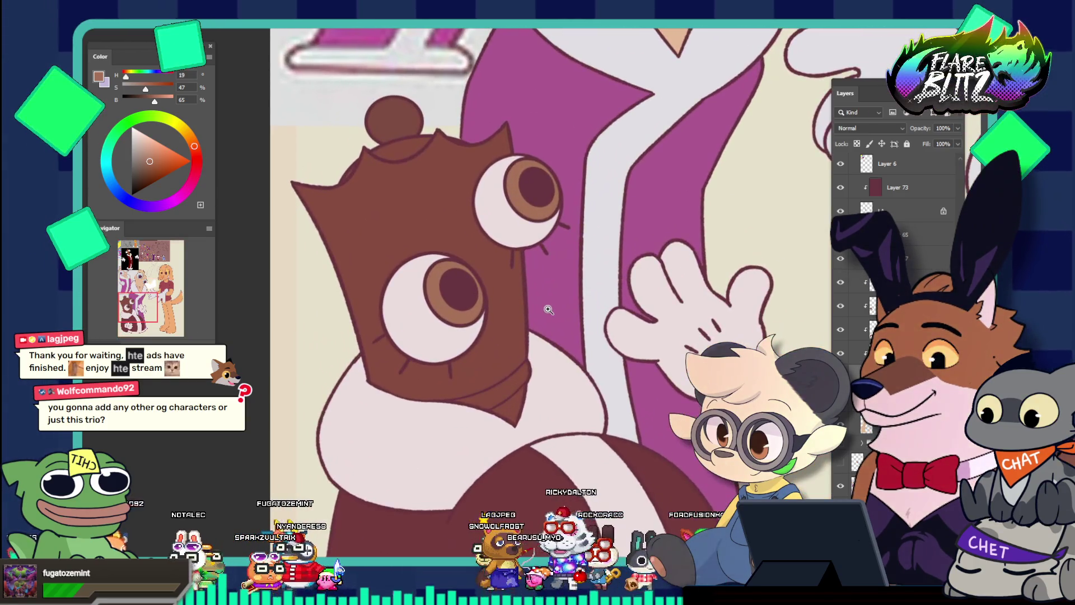
alt+click(530, 375)
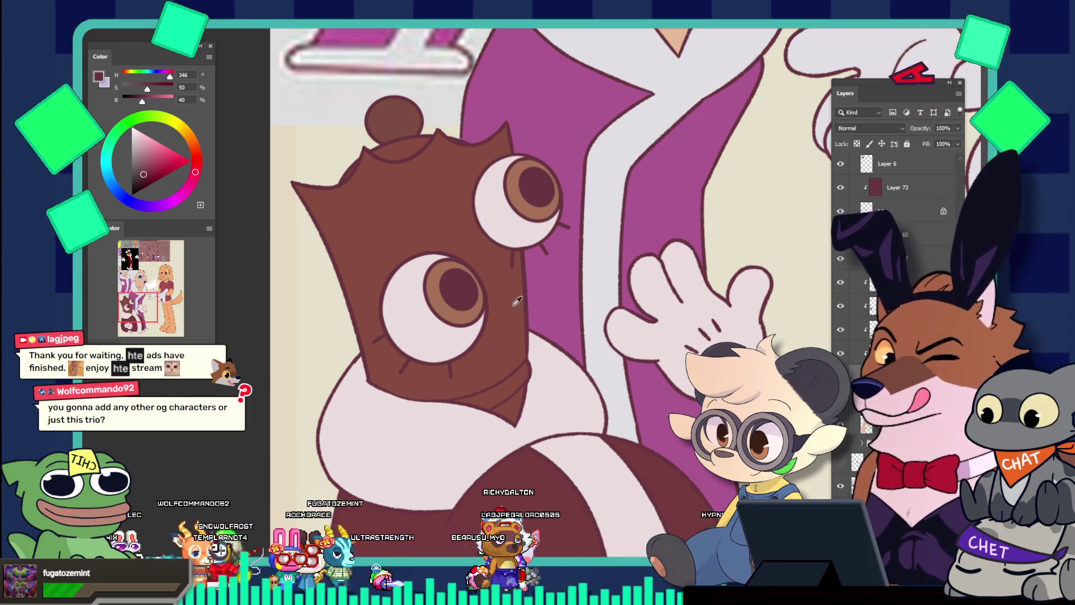
key(ctrl+minus)
key(ctrl+minus)
key(ctrl+minus)
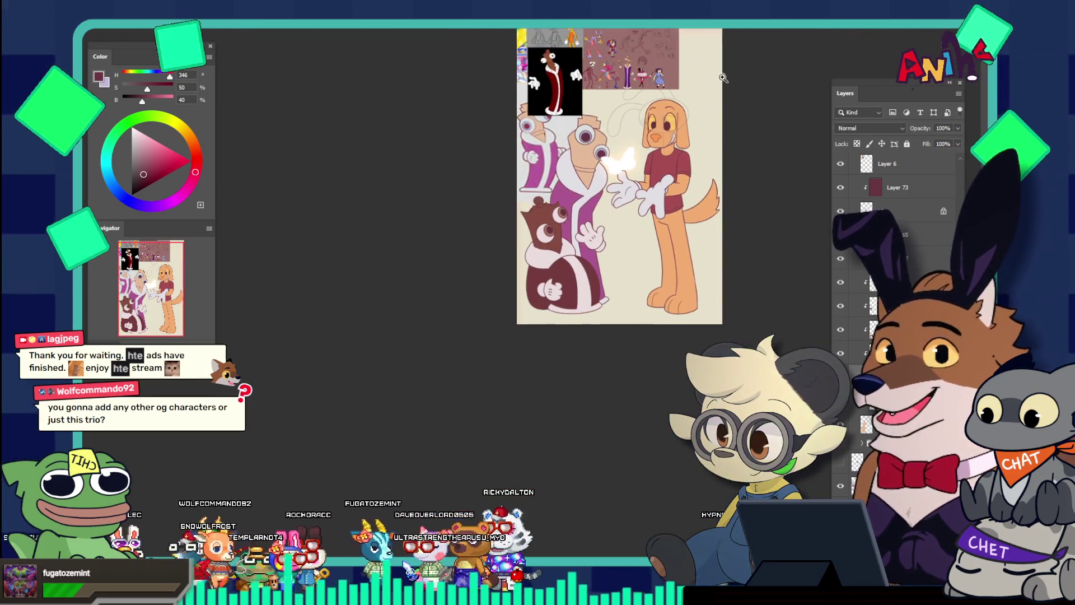
click(722, 77)
click(610, 247)
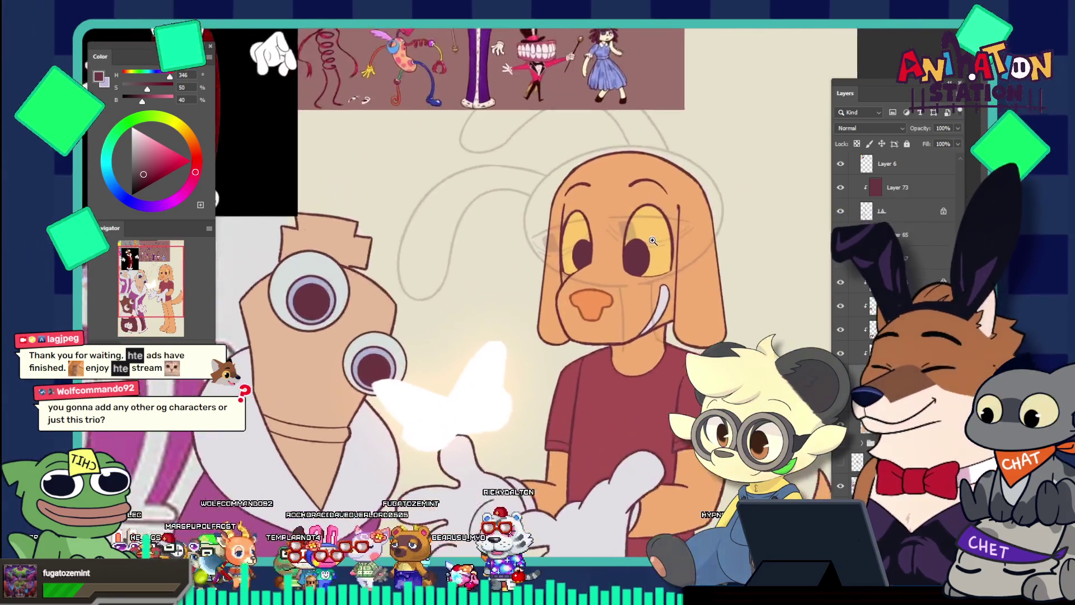
alt+click(572, 205)
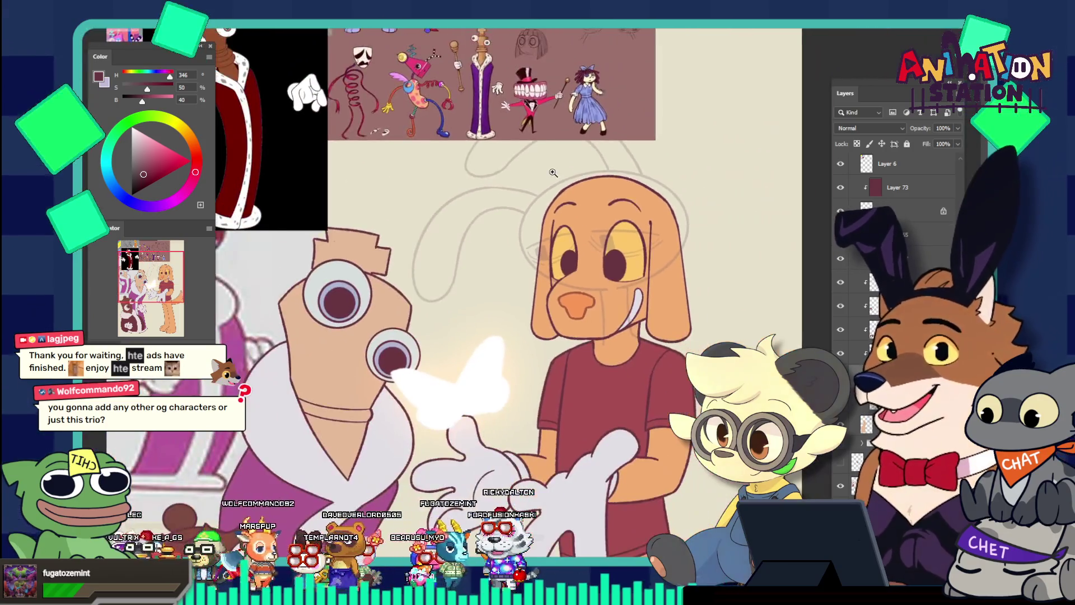
alt+click(555, 187)
alt+click(537, 173)
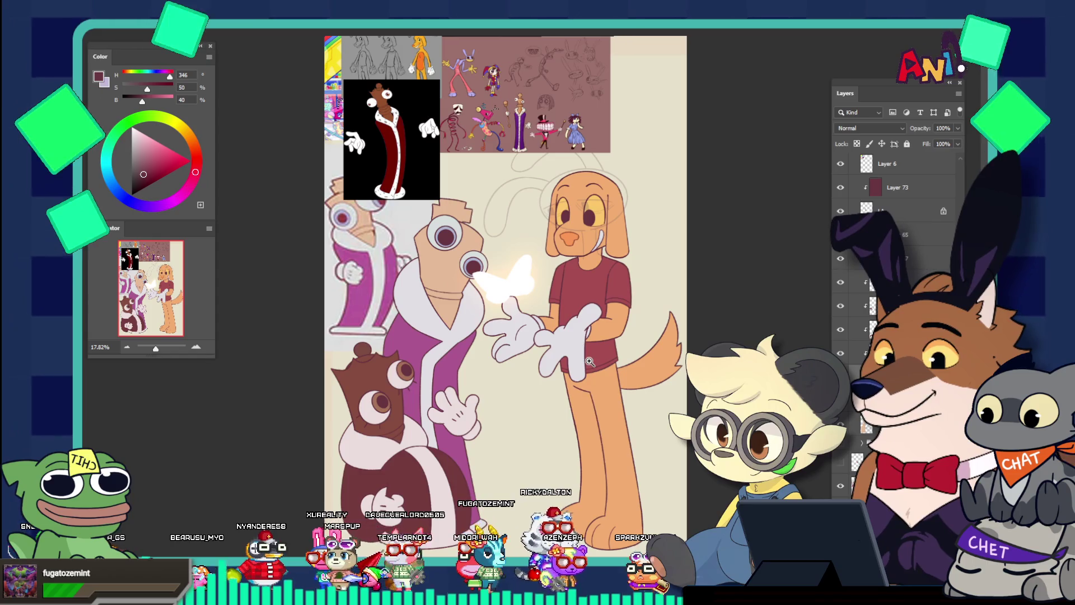
Step: Select the 50% opacity layer in the Layers panel and zoom out on the drawing
scroll(590, 362, down, 1)
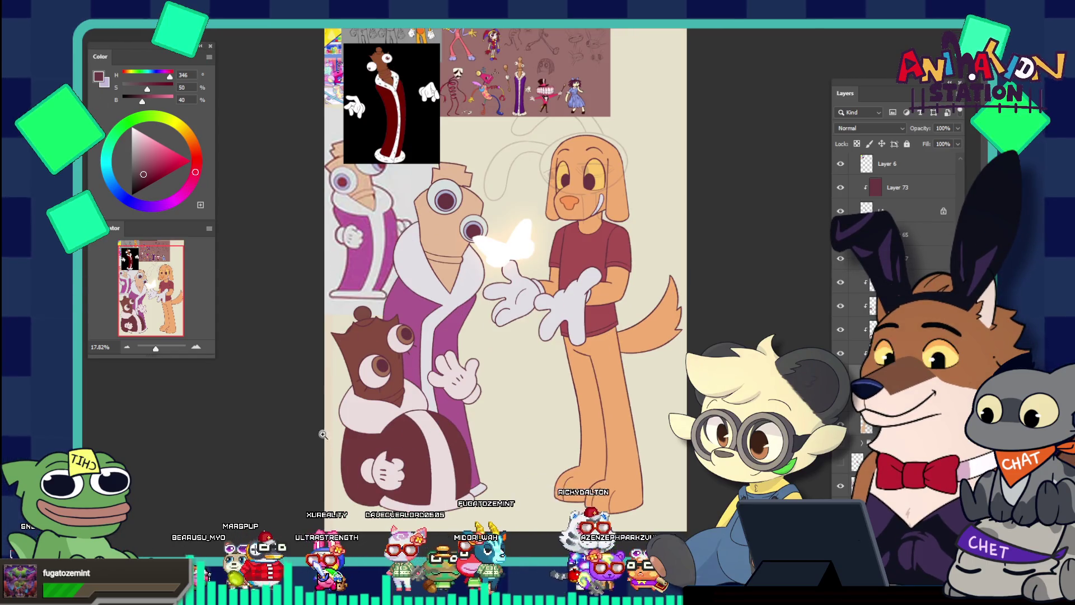
scroll(427, 457, down, 1)
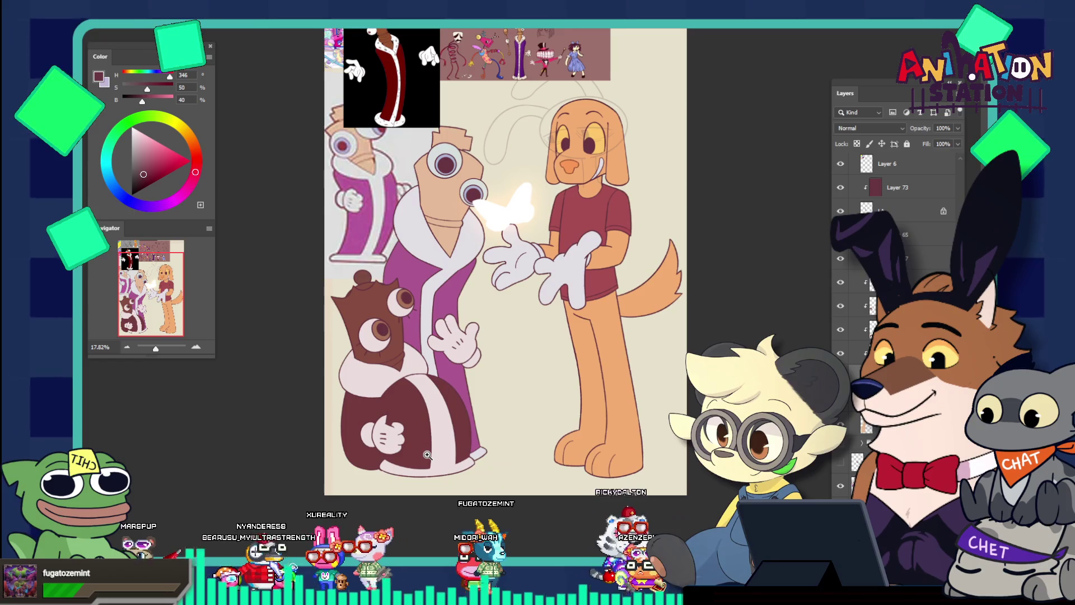
scroll(427, 455, up, 1)
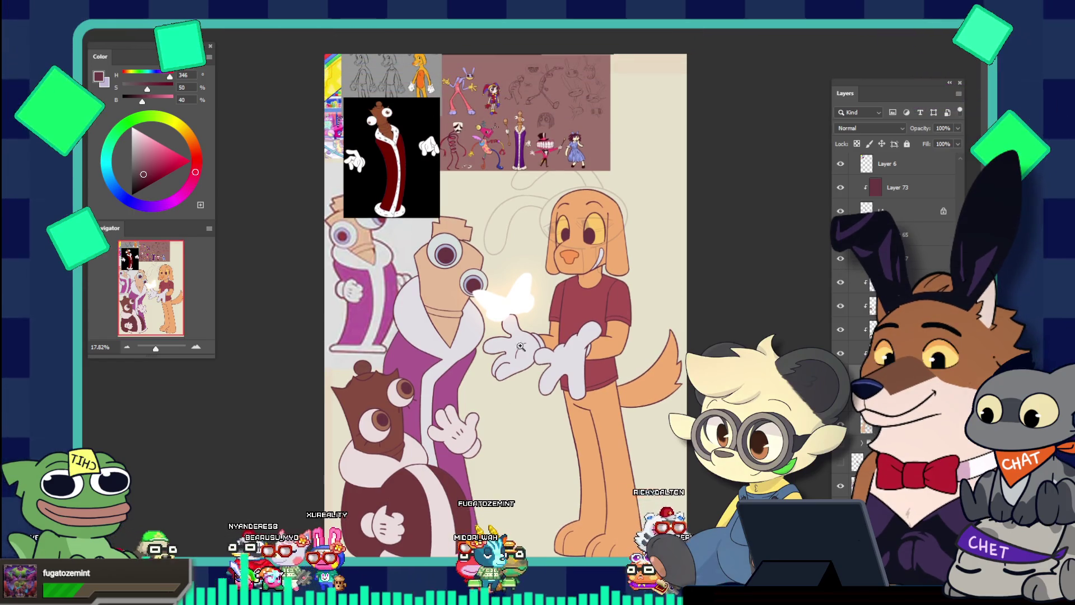
scroll(595, 301, up, 3)
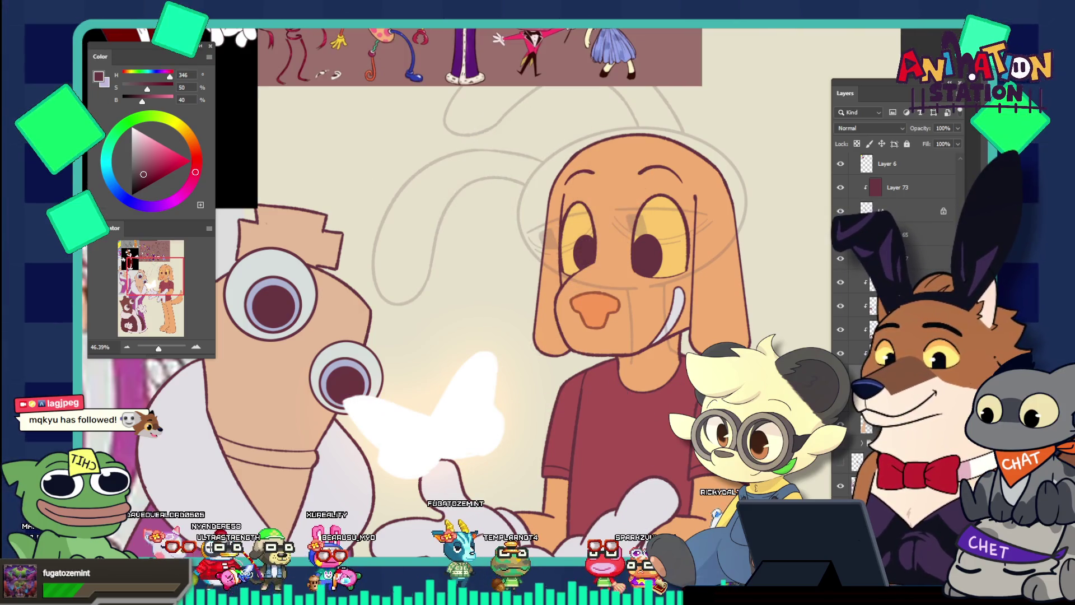
scroll(896, 280, down, 3)
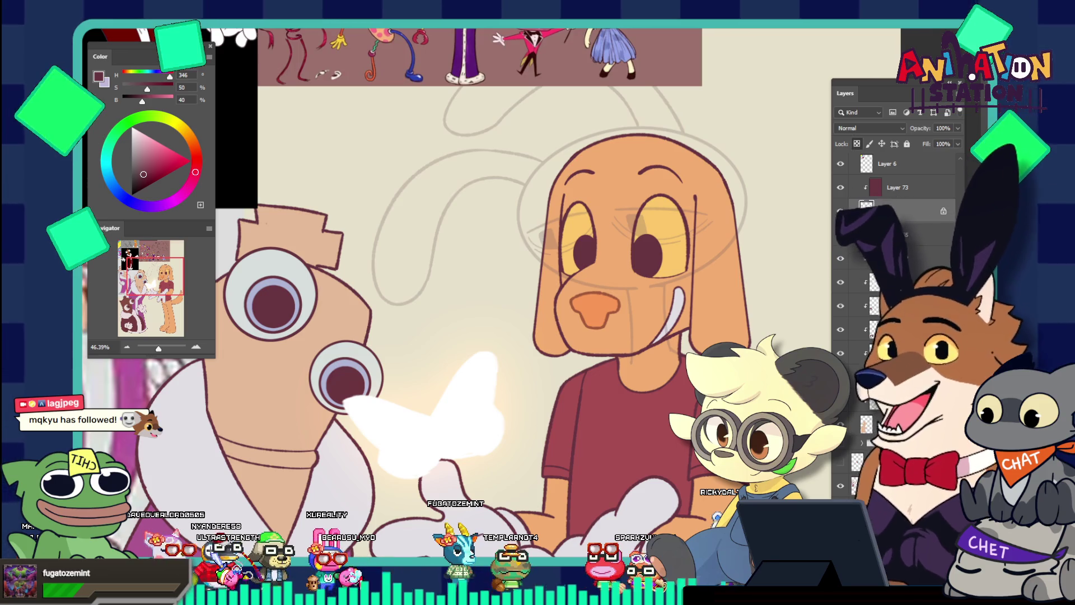
scroll(896, 252, up, 5)
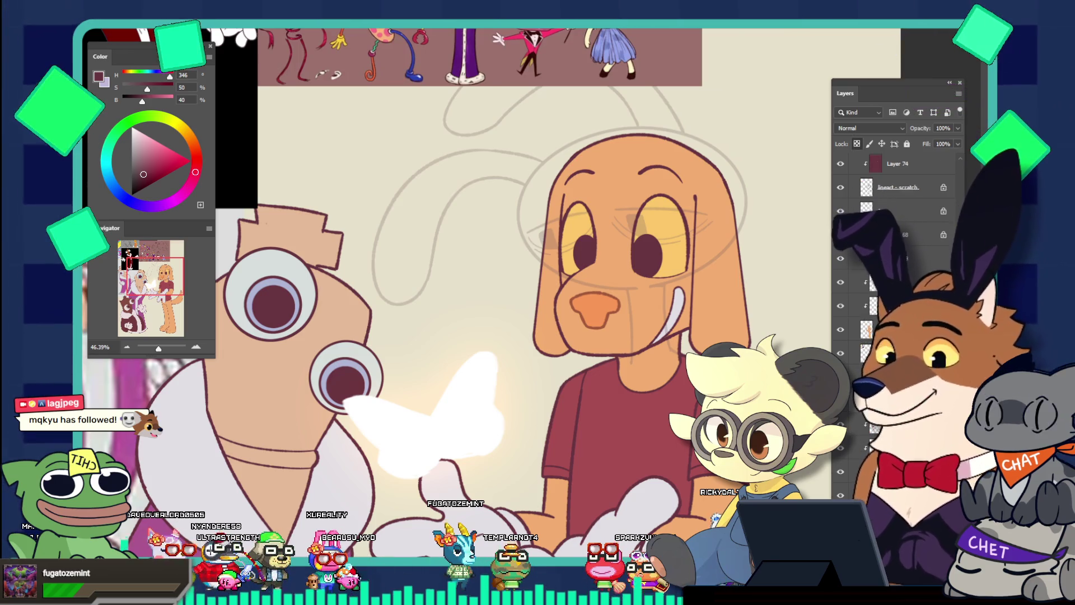
scroll(896, 252, up, 2)
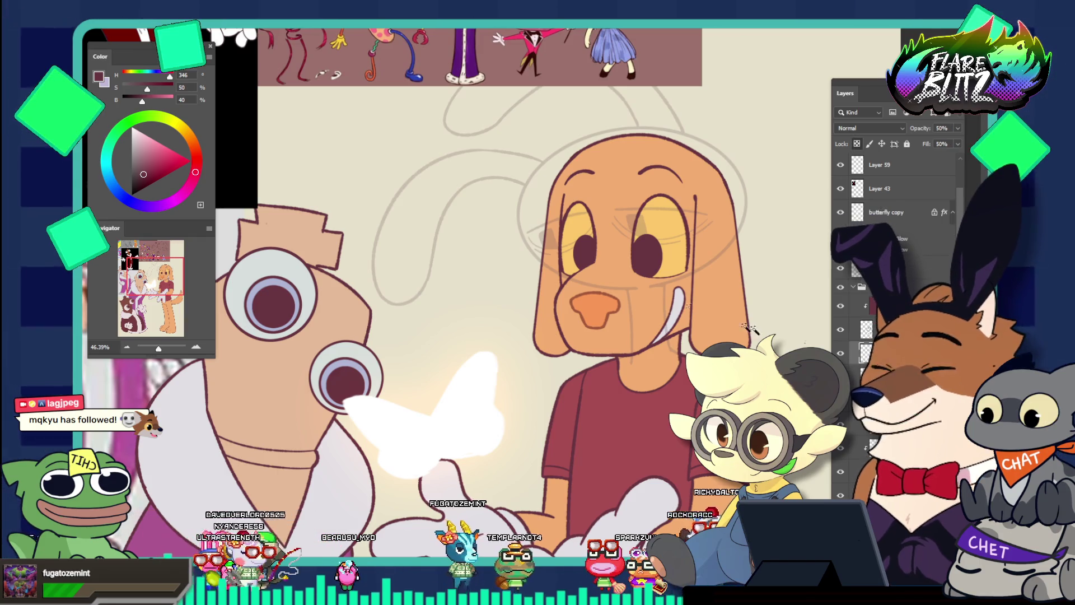
click(866, 353)
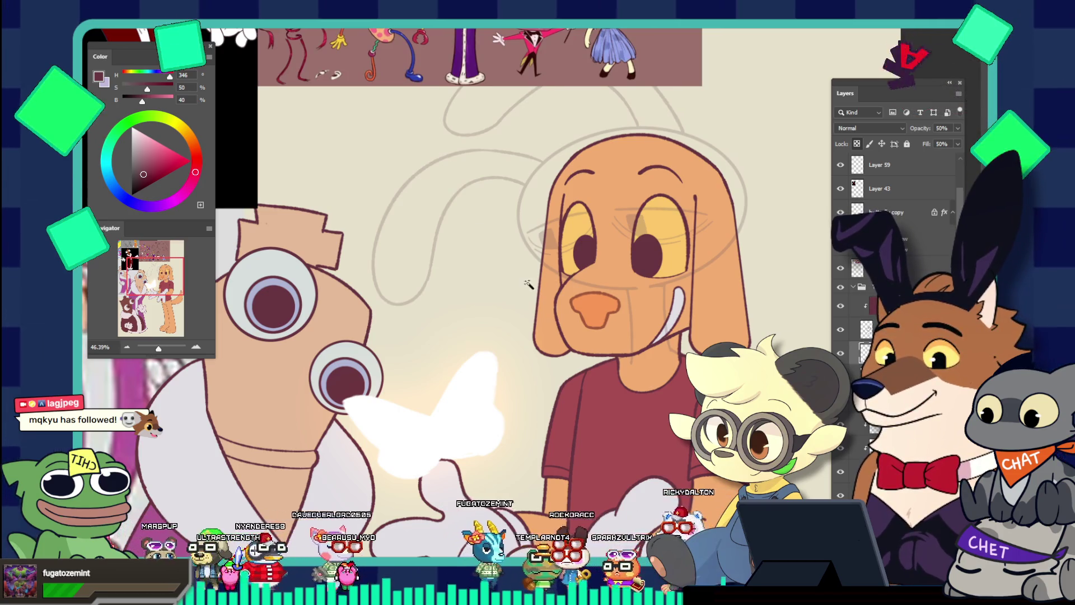
alt+click(509, 244)
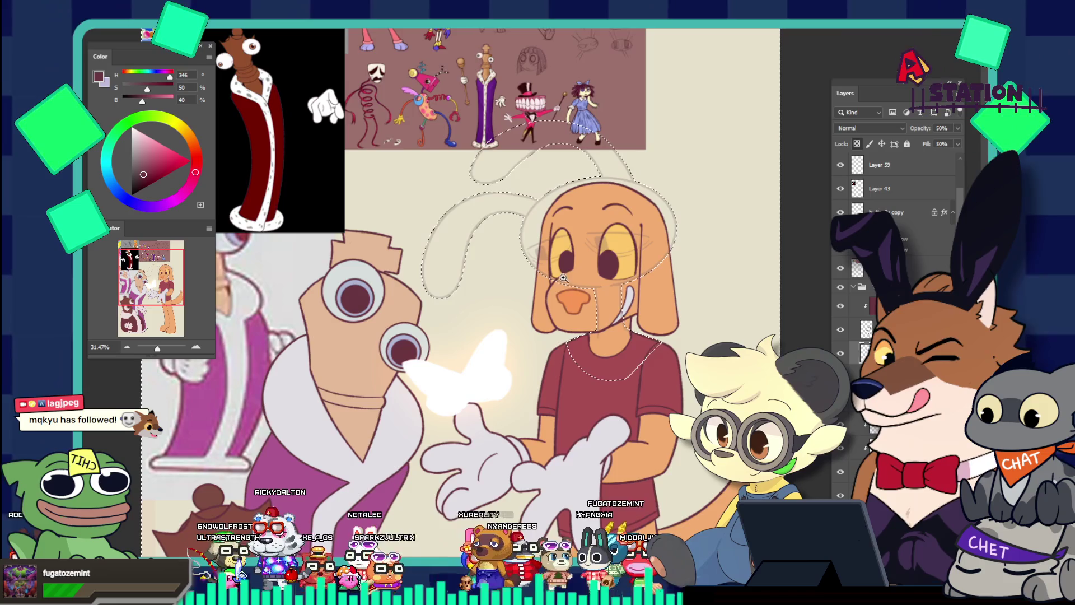
Step: Zoom in on the dog's head and expand the bunny-head selection via Select > Modify > Expand
mouse_move(574, 263)
mouse_down()
mouse_move(610, 264)
mouse_move(732, 331)
mouse_up()
key(ctrl+0)
key(alt+s)
key(m)
key(e)
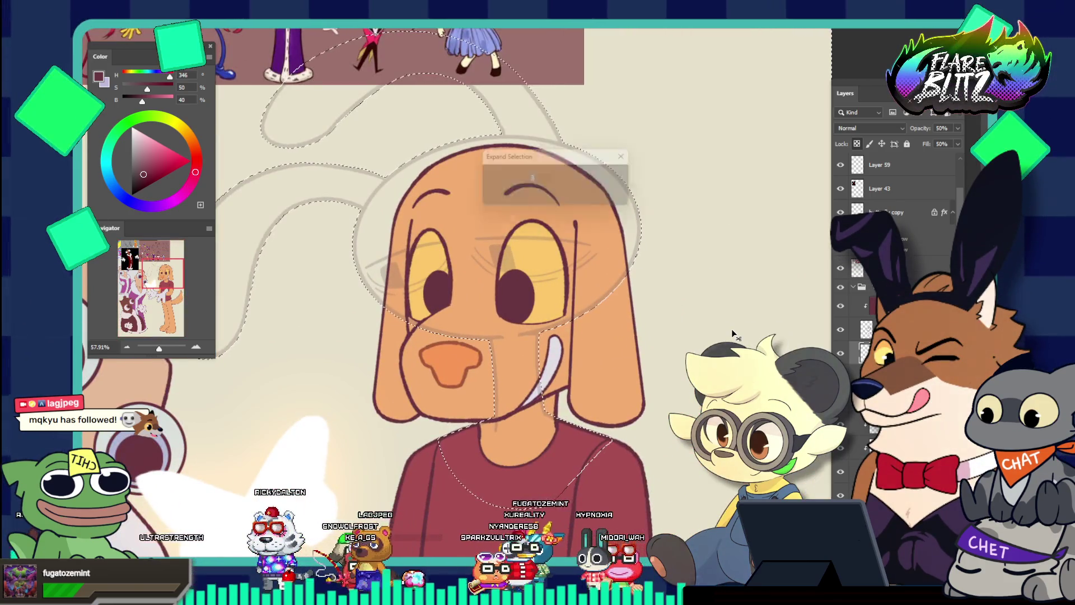
key(Return)
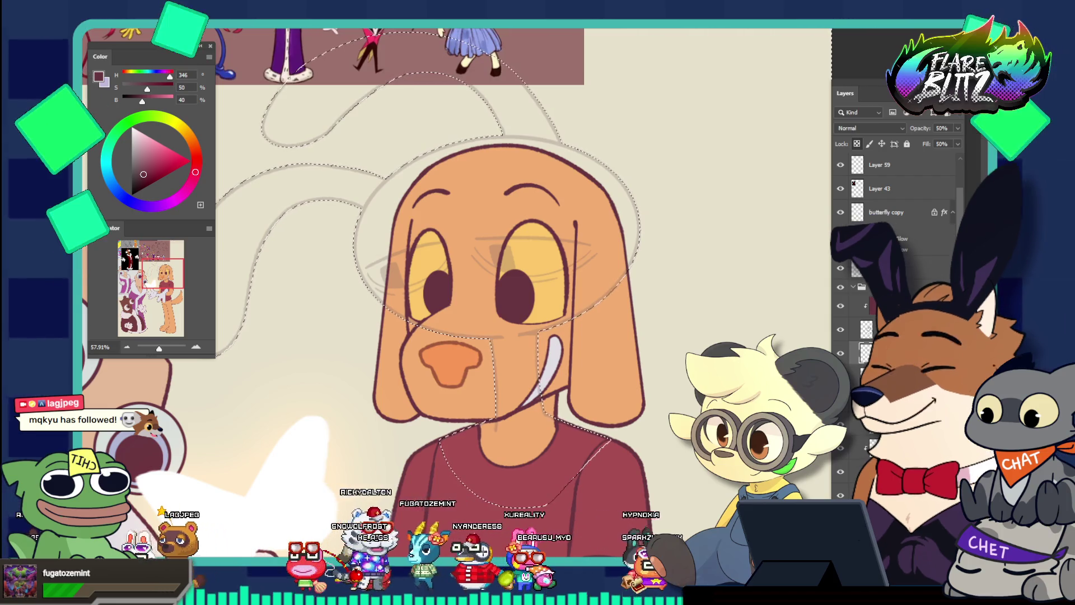
right_click(446, 329)
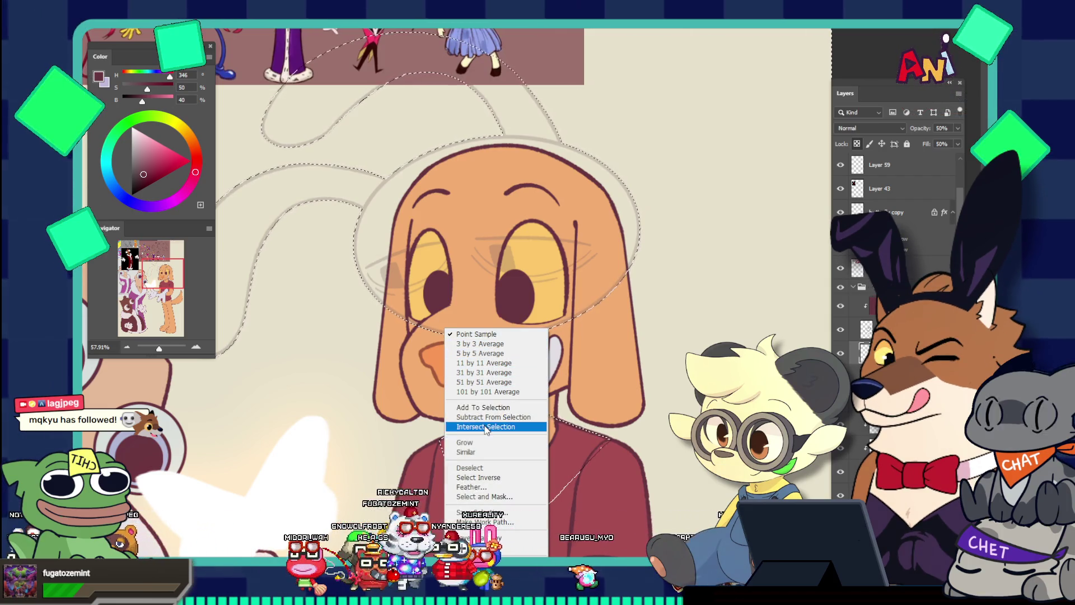
click(481, 478)
scroll(560, 392, down, 5)
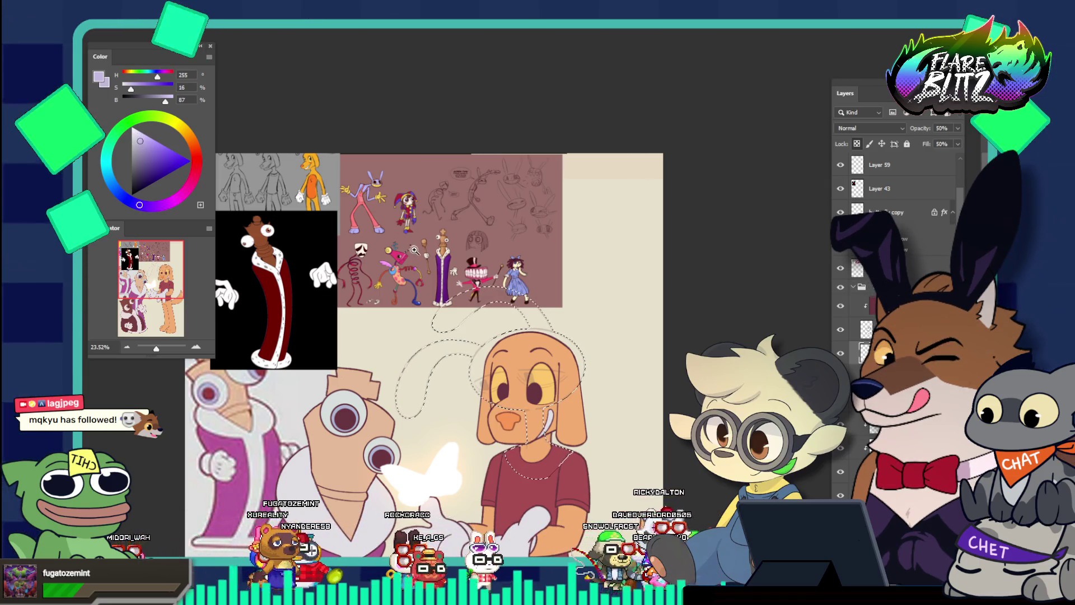
Step: Paint-bucket the bunny-shaped selection over the dog with the lavender foreground colour, then zoom out
scroll(323, 222, down, 6)
scroll(387, 233, up, 7)
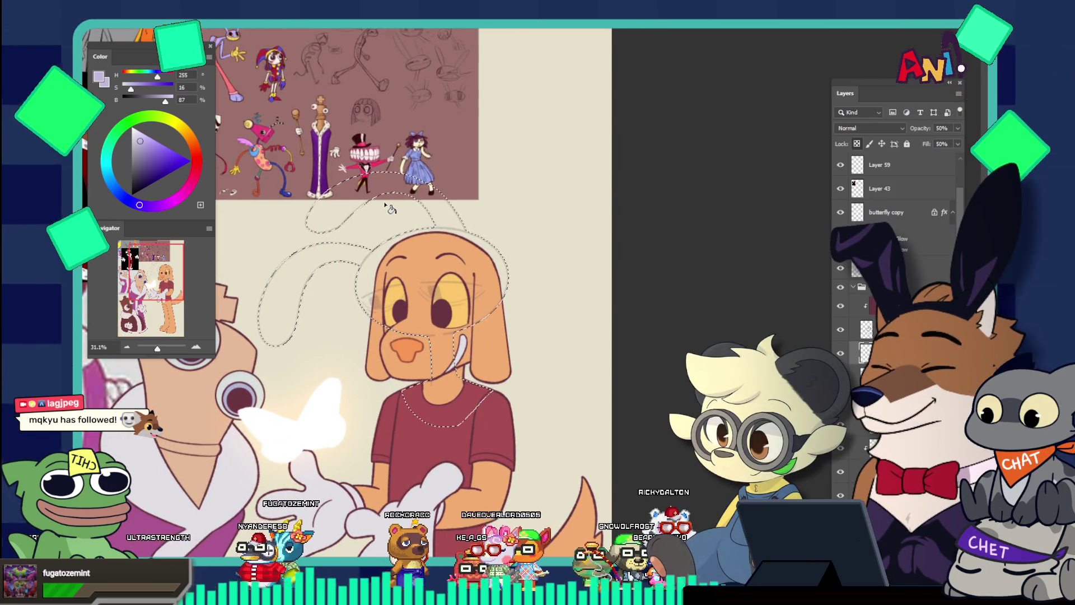
click(463, 280)
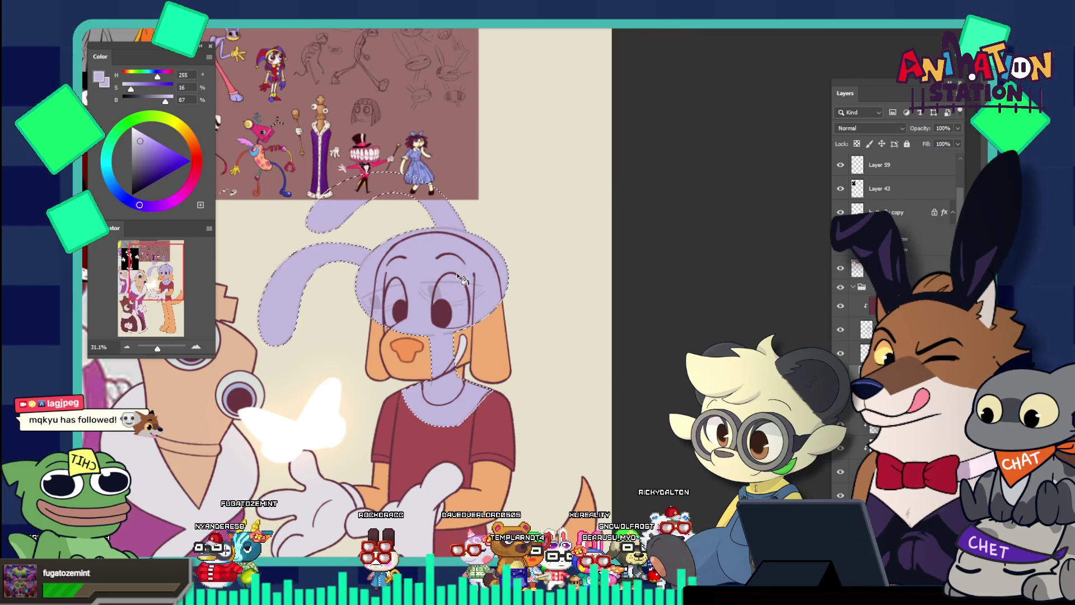
scroll(440, 325, up, 2)
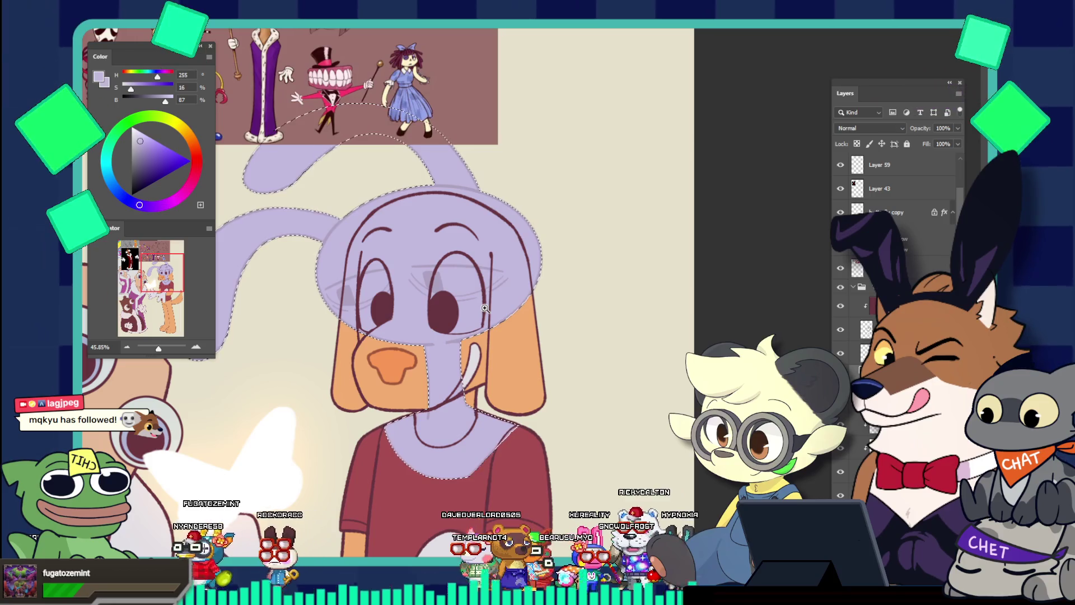
scroll(421, 258, down, 3)
scroll(422, 258, up, 2)
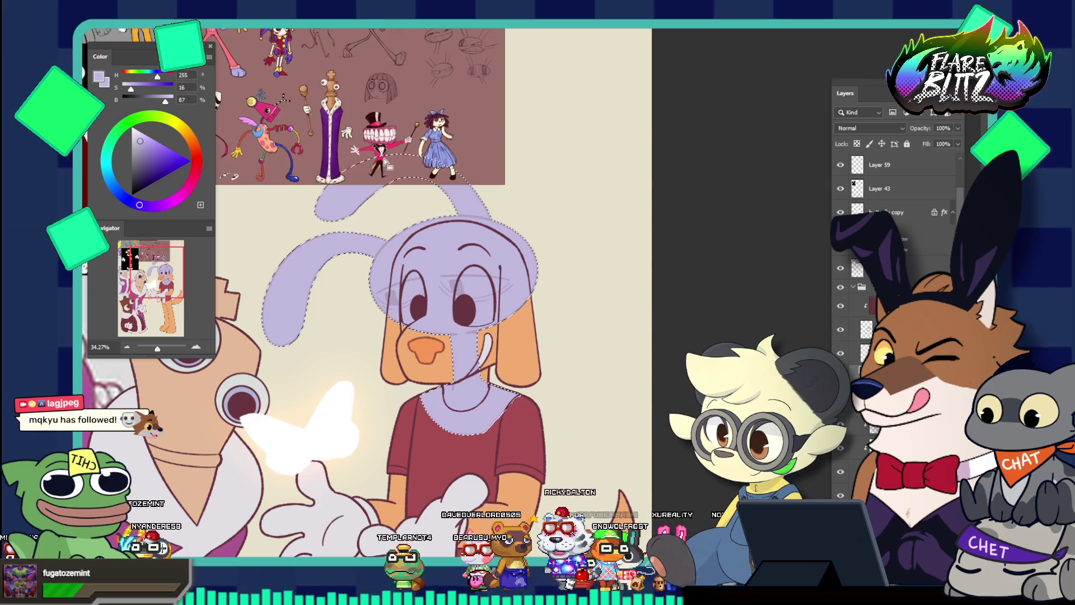
alt+click(416, 175)
mouse_move(366, 172)
mouse_down()
mouse_move(348, 150)
mouse_move(469, 116)
mouse_up()
Step: Dismiss the invalid-entry error and cancel the accidental Create Rectangle dialog
click(464, 188)
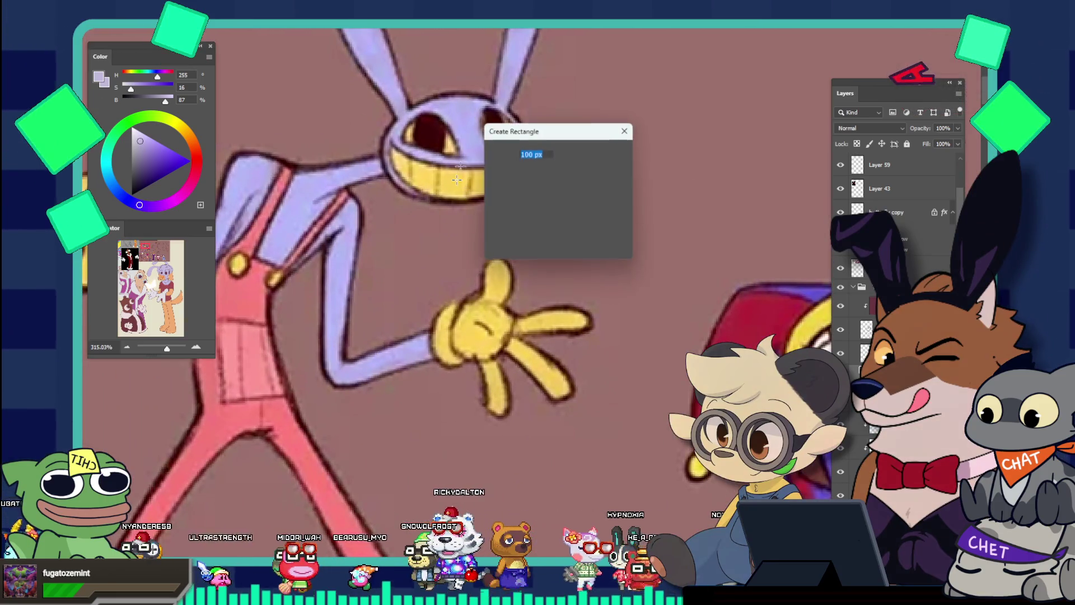
click(621, 193)
key(Return)
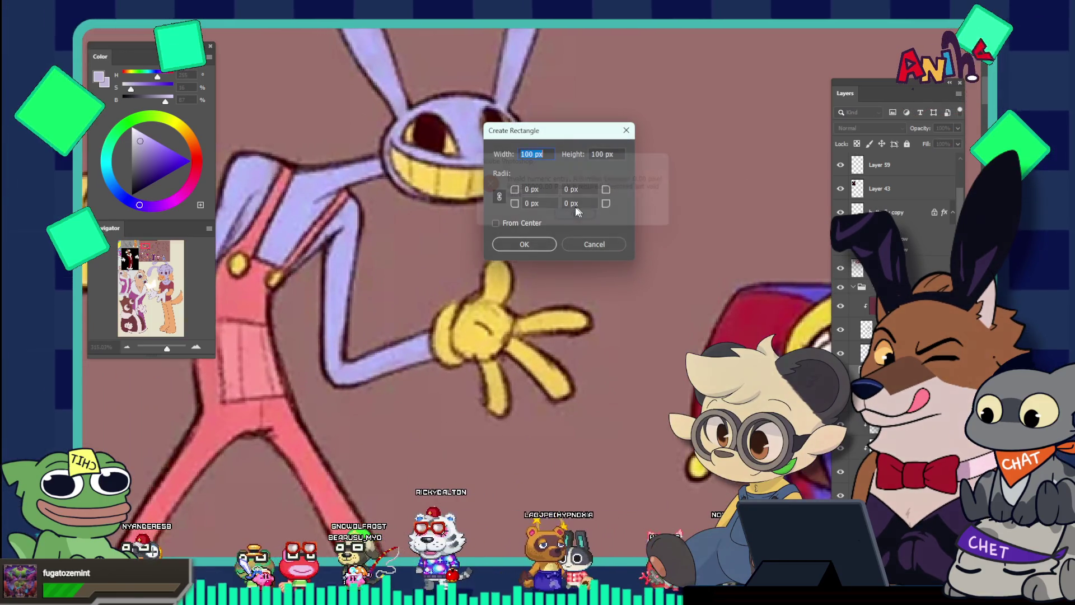
key(Escape)
Step: Sample the golden yellow (hue 46, 67%, 96%) from the grinning rabbit's teeth
click(463, 185)
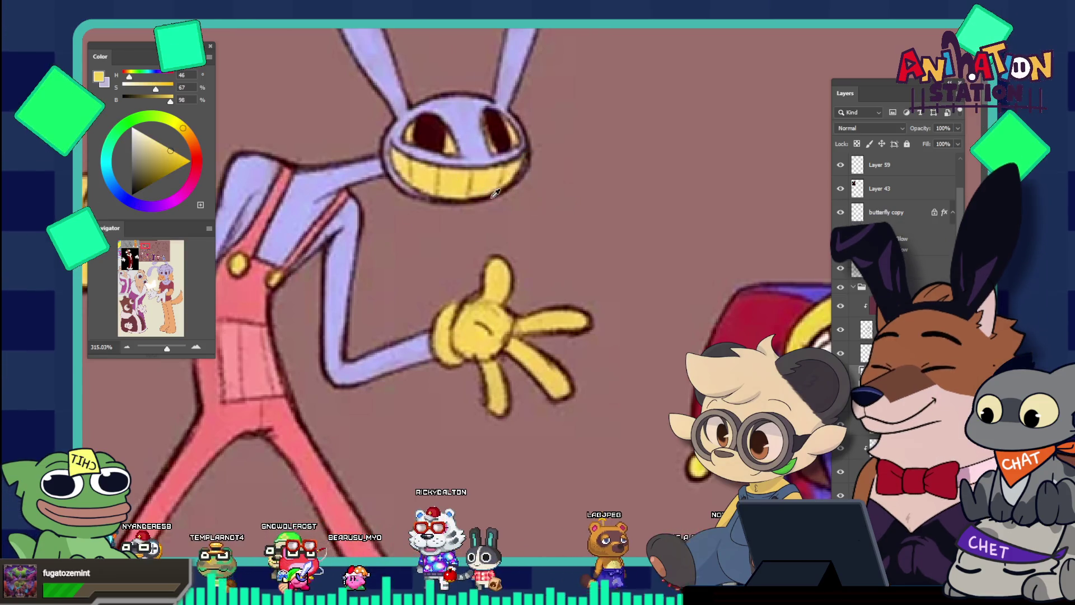
scroll(546, 274, down, 10)
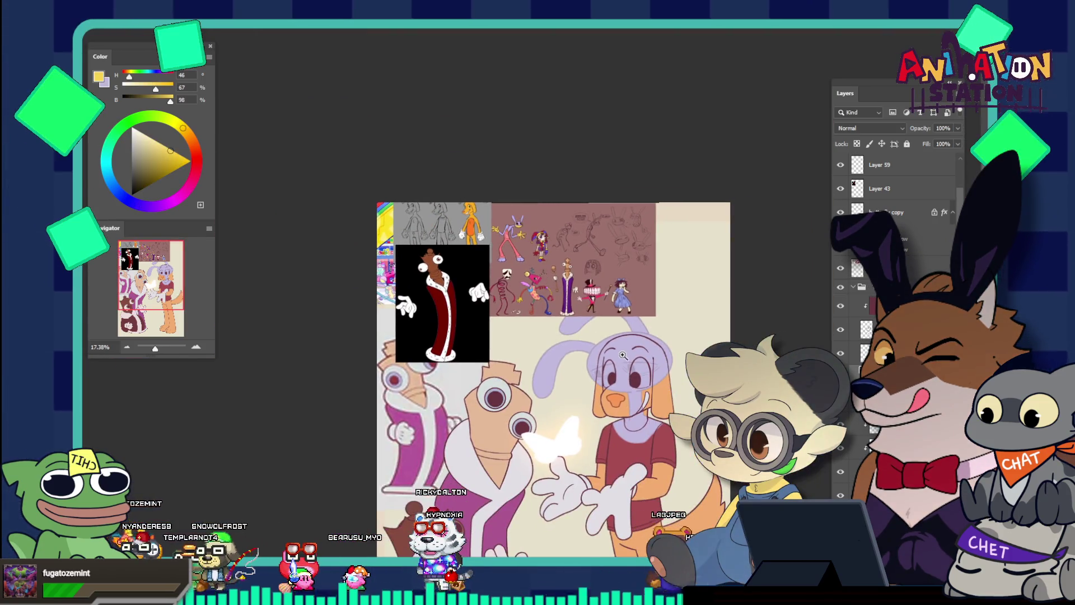
scroll(546, 274, up, 2)
scroll(517, 223, up, 6)
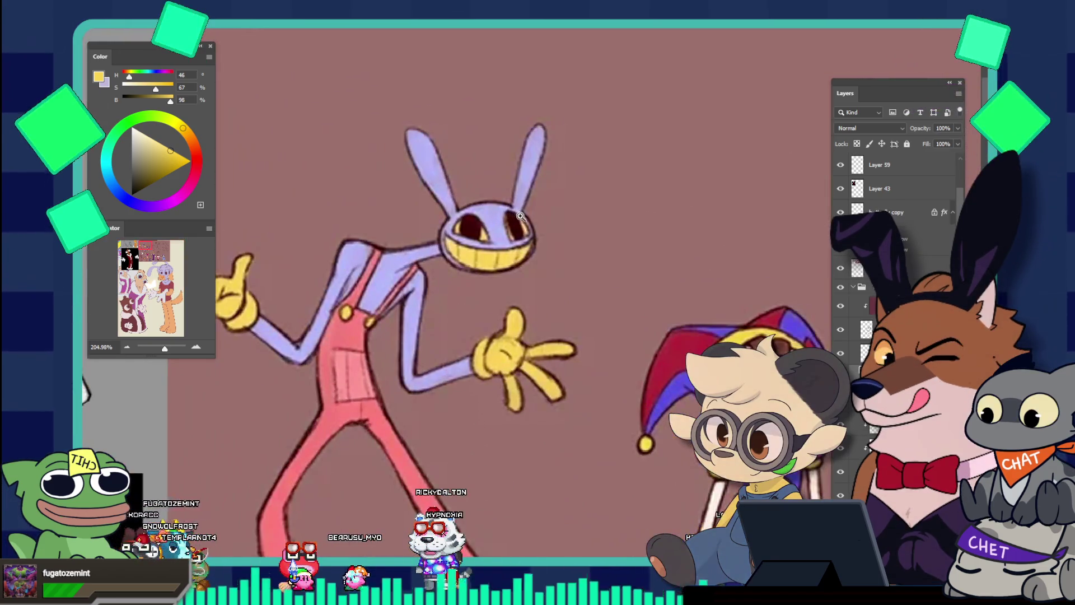
scroll(666, 409, down, 8)
scroll(667, 409, up, 4)
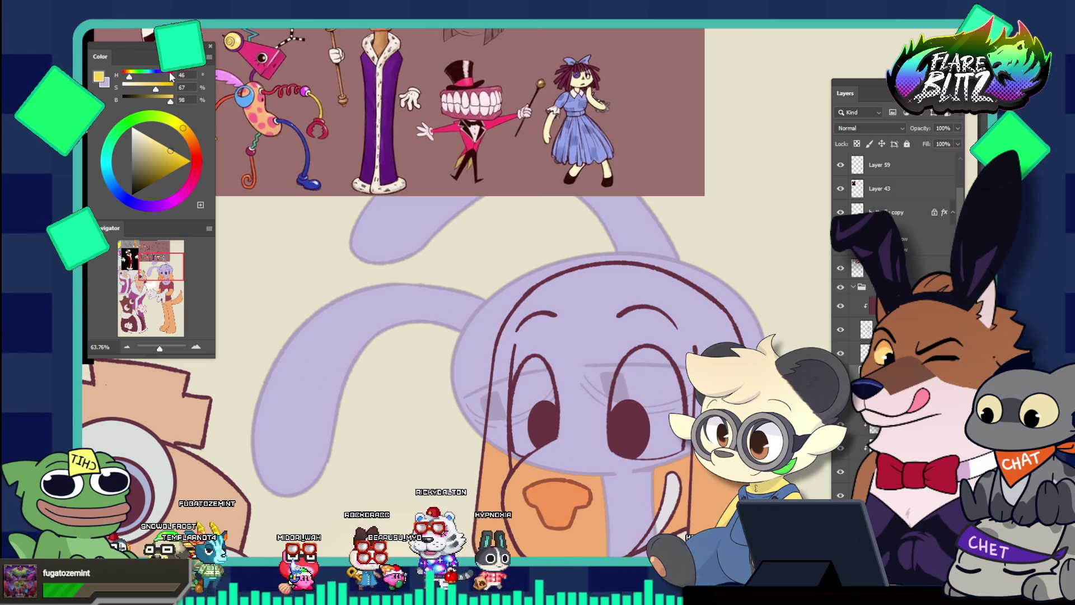
scroll(579, 287, down, 4)
scroll(579, 286, up, 2)
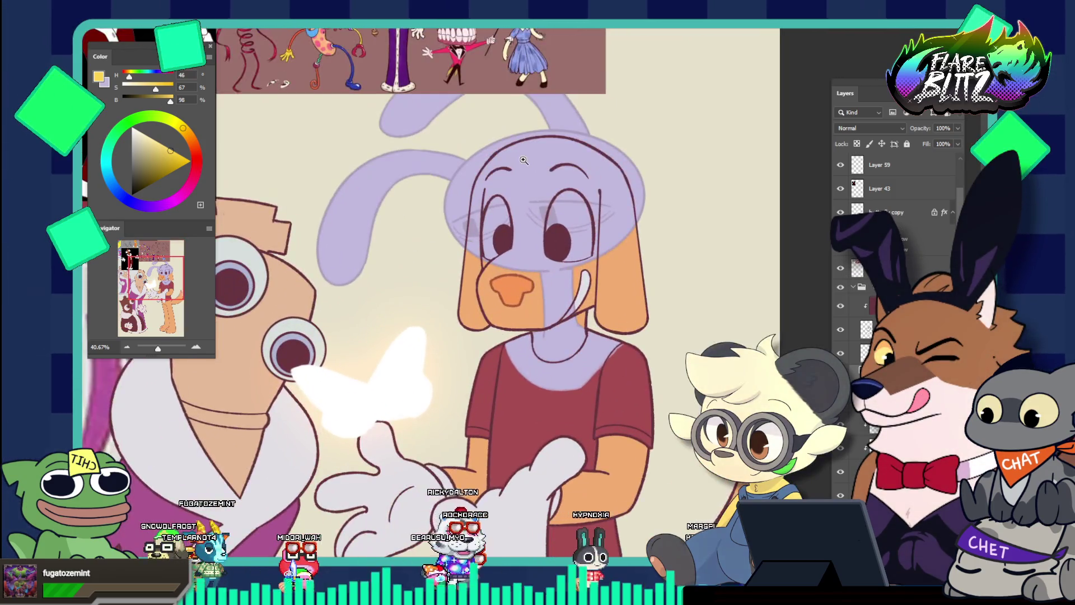
scroll(524, 161, up, 4)
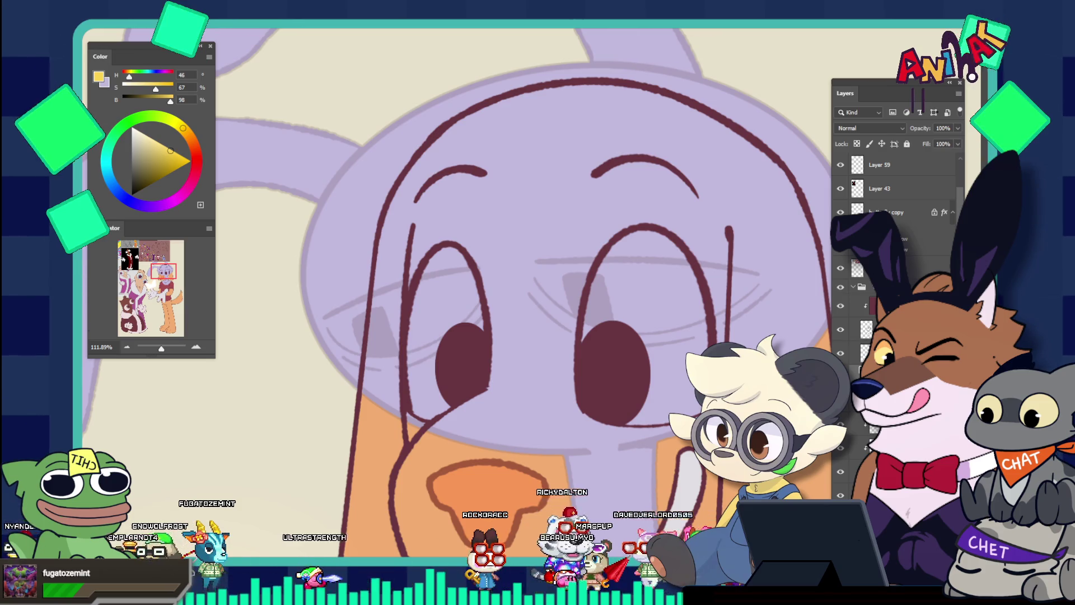
right_click(898, 212)
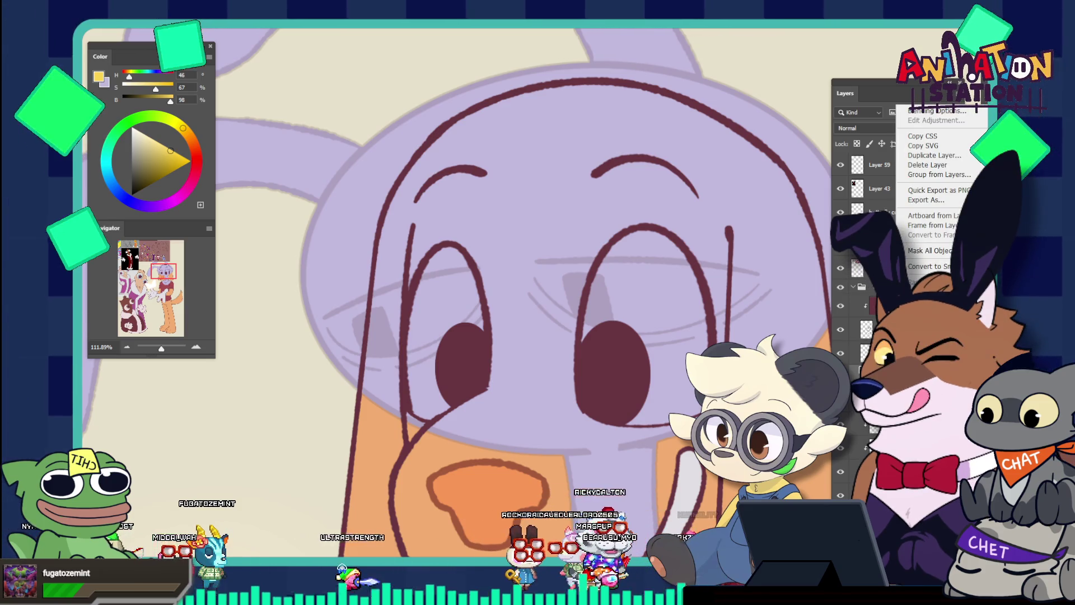
key(Escape)
drag(392, 310, 414, 309)
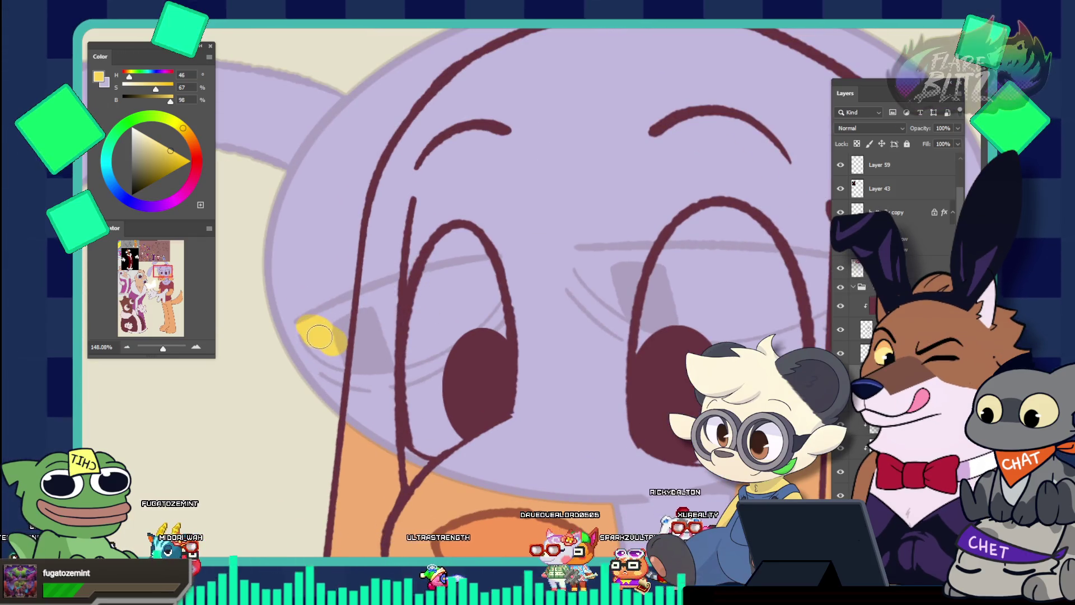
drag(328, 330, 375, 305)
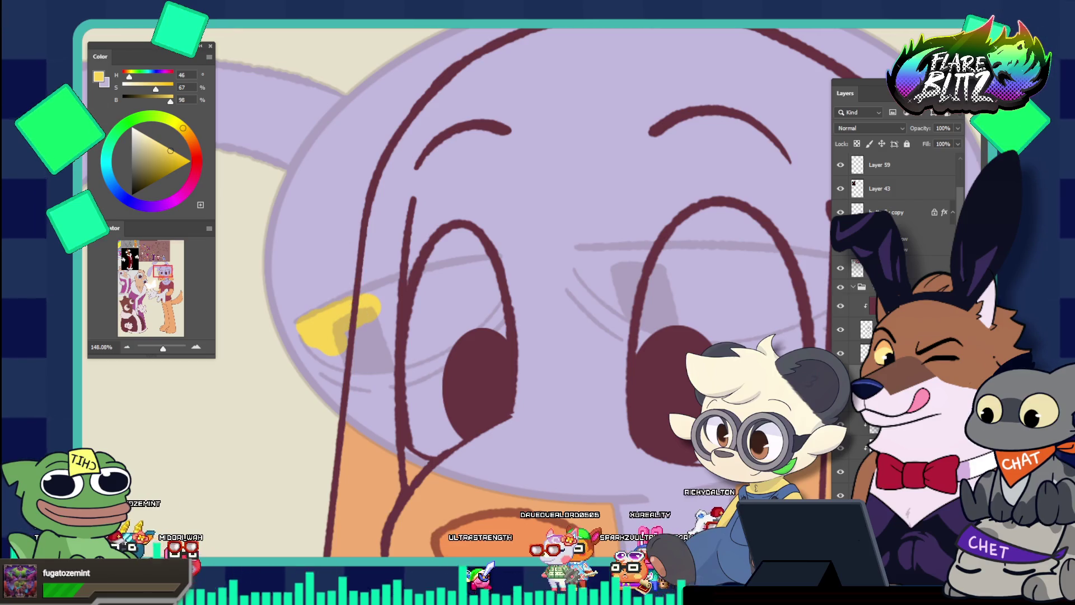
right_click(146, 165)
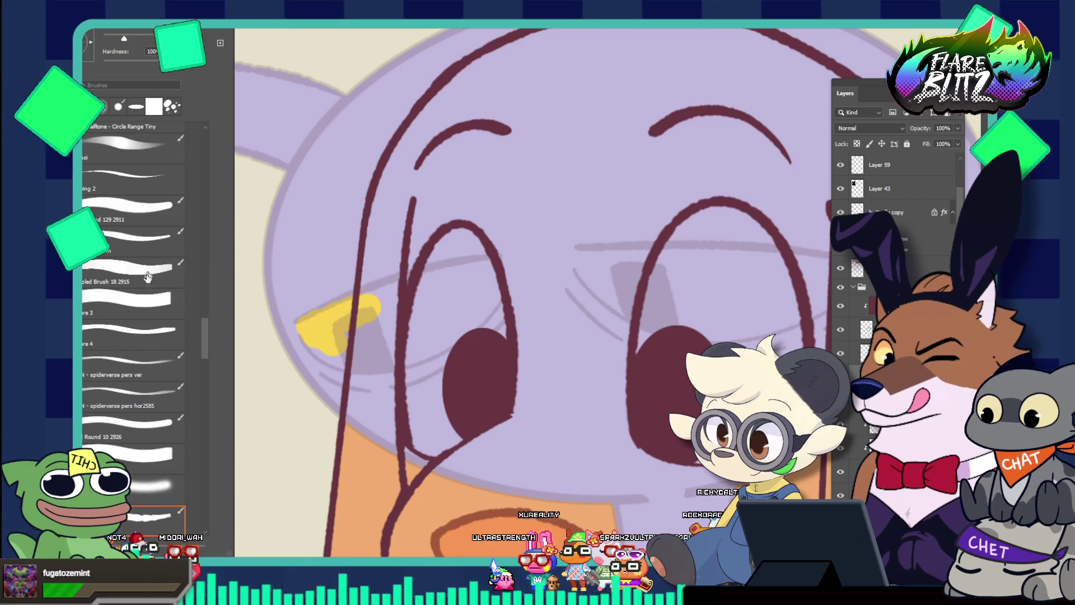
click(138, 240)
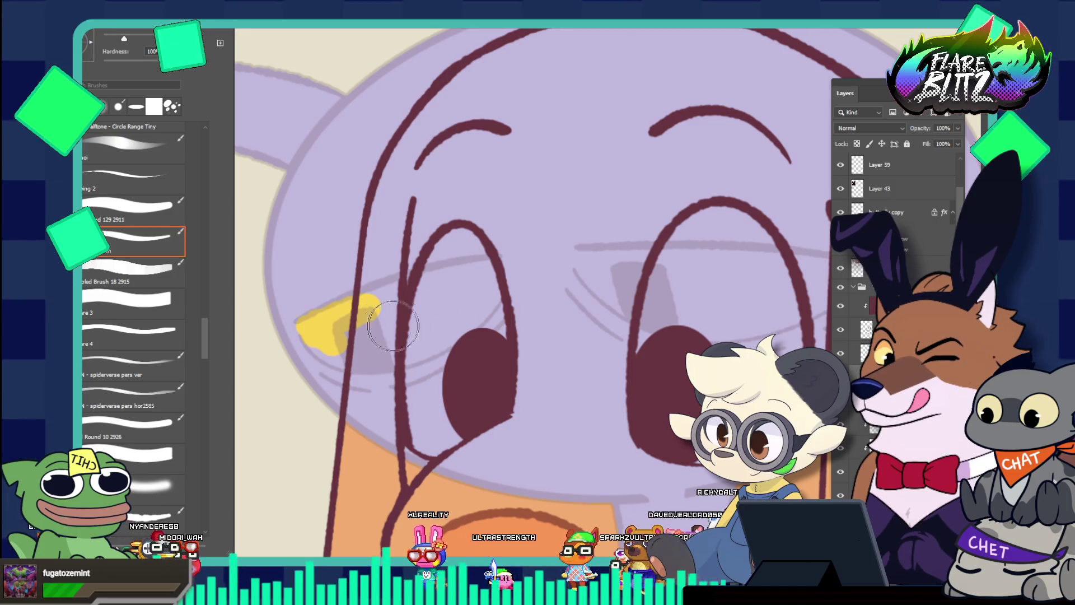
click(336, 343)
key(v)
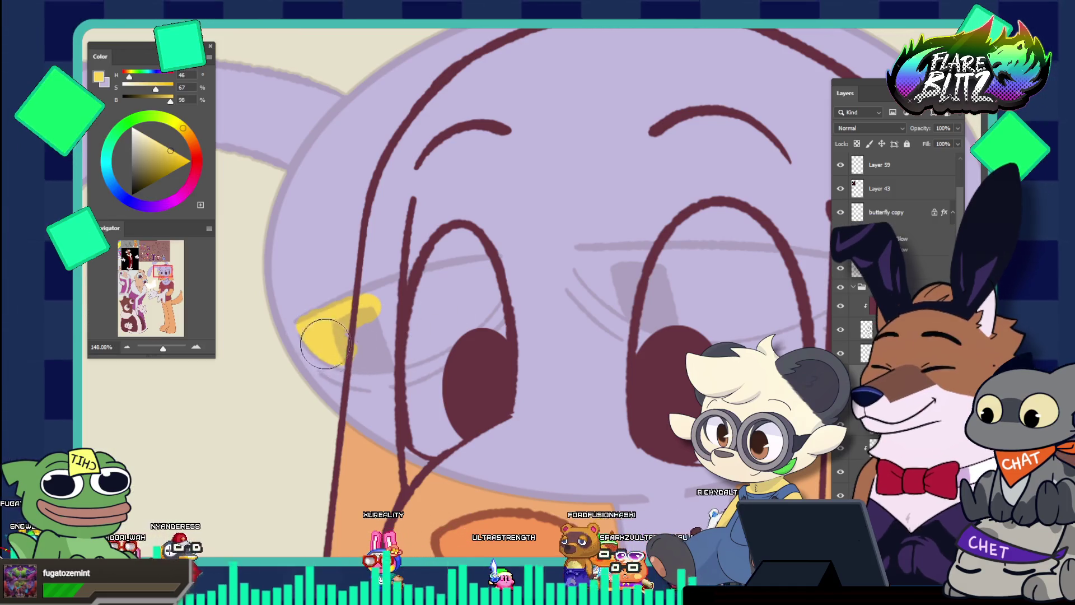
mouse_move(405, 338)
mouse_down()
mouse_move(417, 303)
mouse_move(485, 273)
mouse_up()
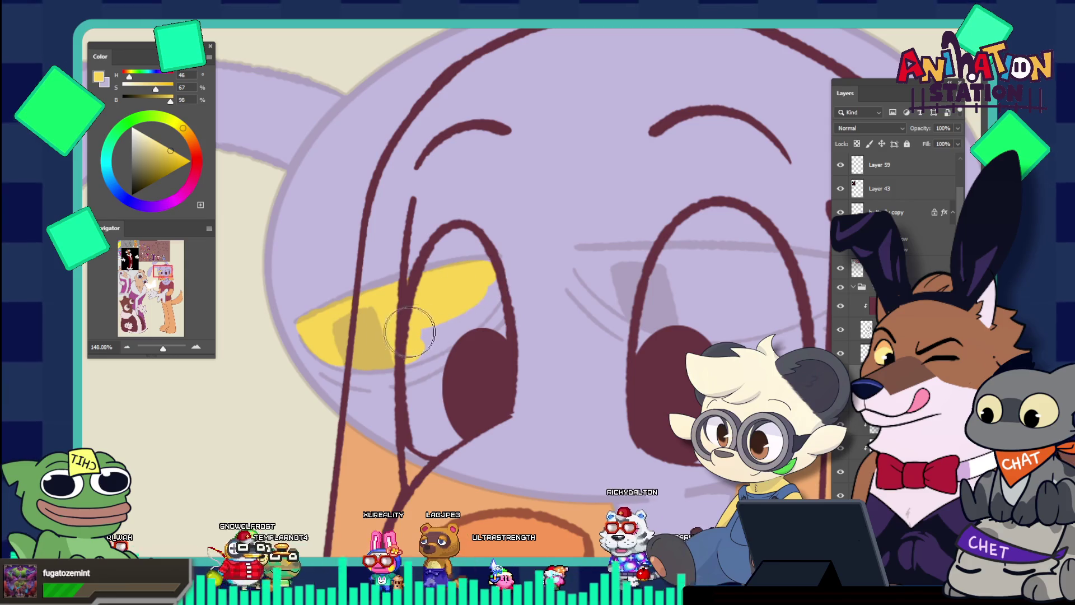
drag(415, 330, 436, 338)
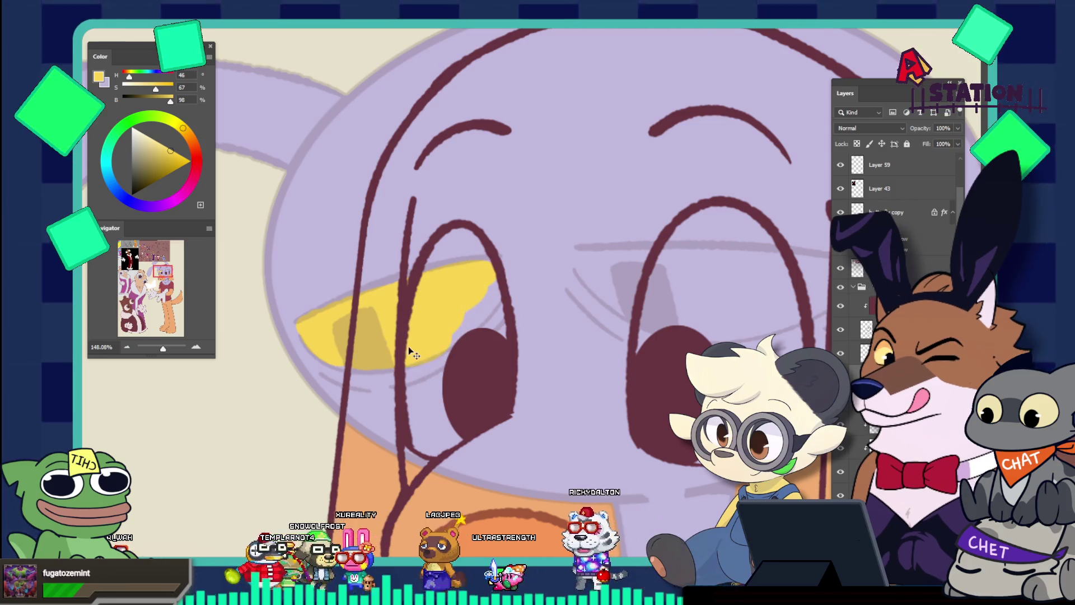
mouse_move(425, 343)
mouse_down()
mouse_move(455, 307)
mouse_move(487, 298)
mouse_up()
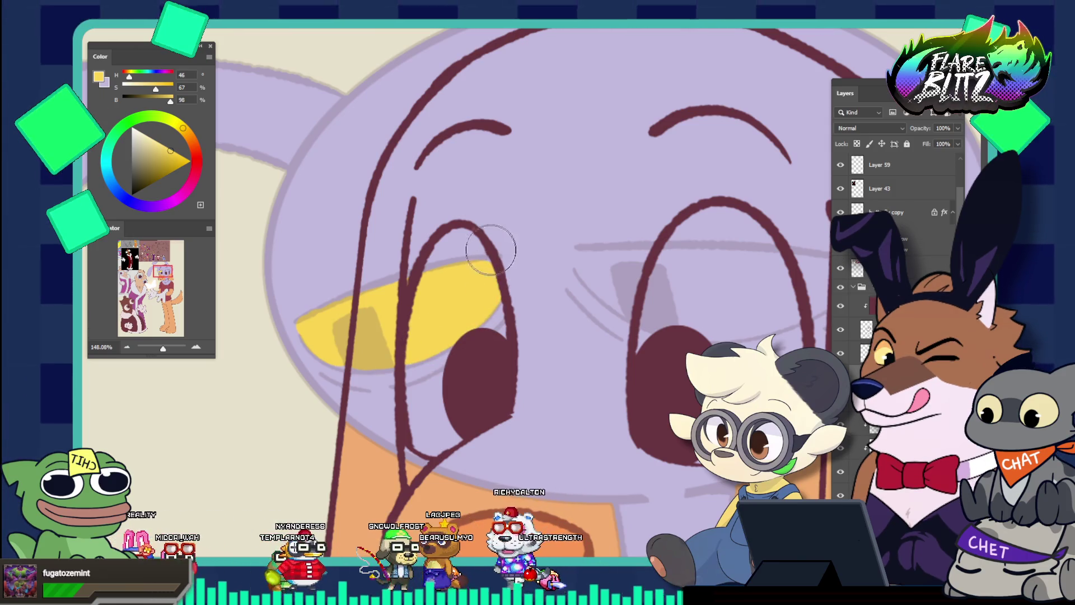
scroll(494, 269, down, 6)
scroll(527, 201, up, 6)
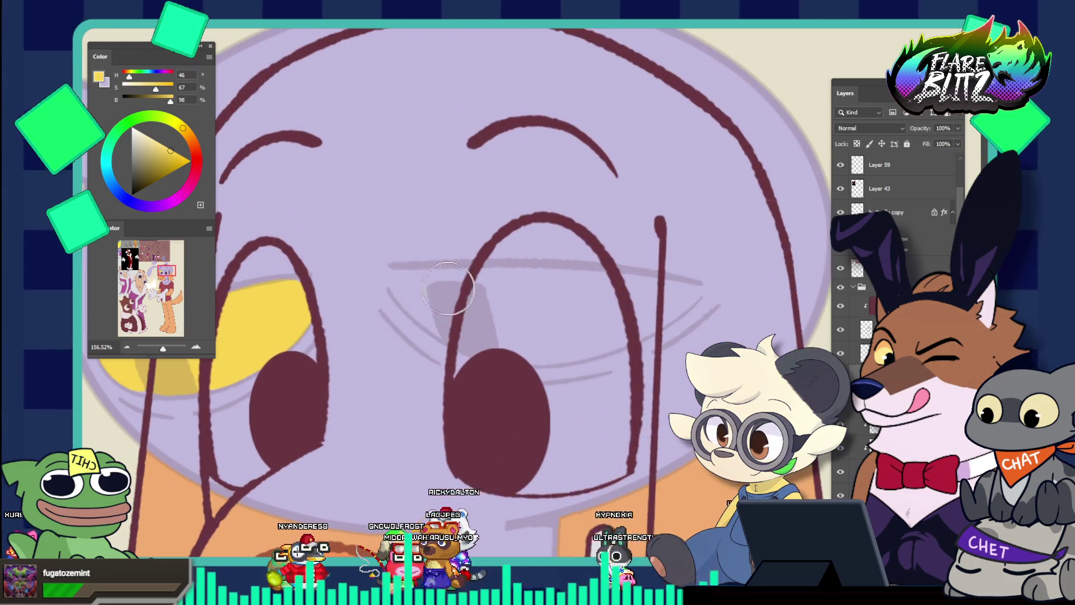
mouse_move(426, 301)
mouse_down()
mouse_move(398, 276)
mouse_move(481, 328)
mouse_move(546, 342)
mouse_move(601, 336)
mouse_up()
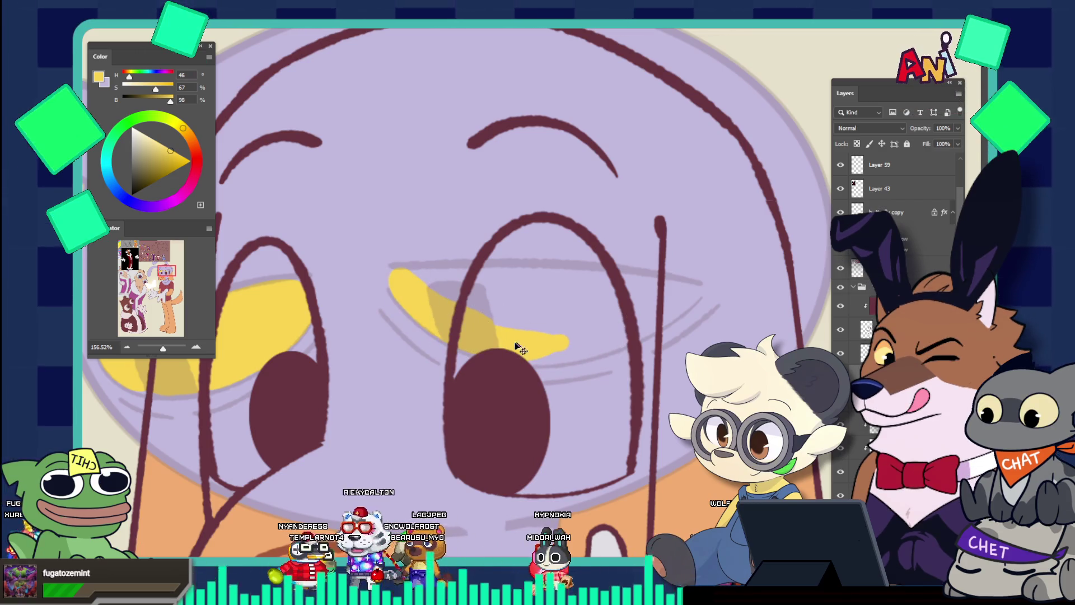
drag(537, 344, 595, 312)
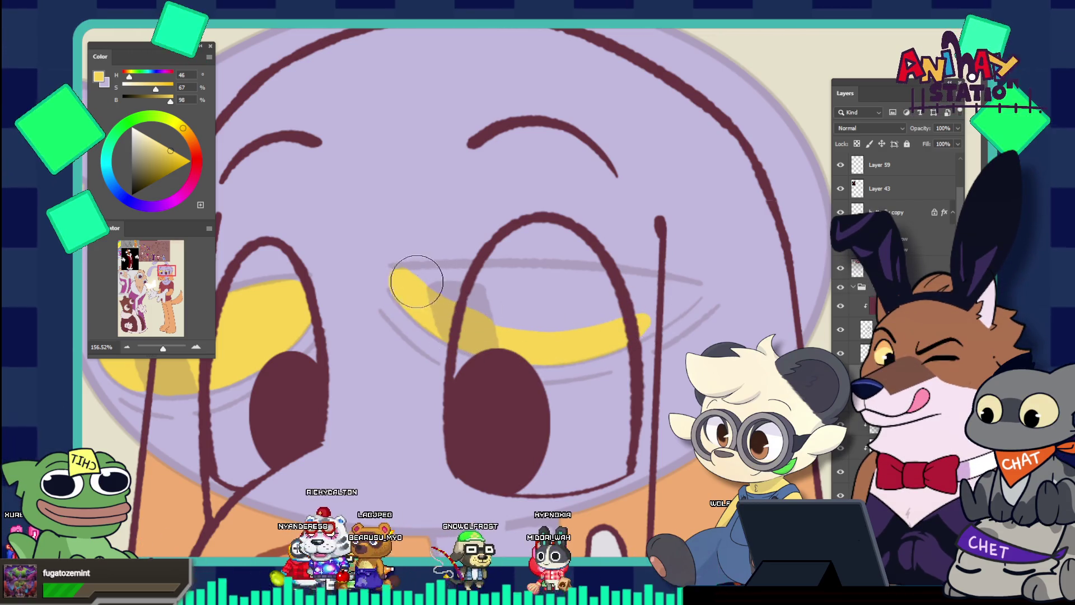
mouse_move(403, 278)
mouse_down()
mouse_move(521, 283)
mouse_move(602, 302)
mouse_move(552, 321)
mouse_up()
drag(638, 296, 677, 294)
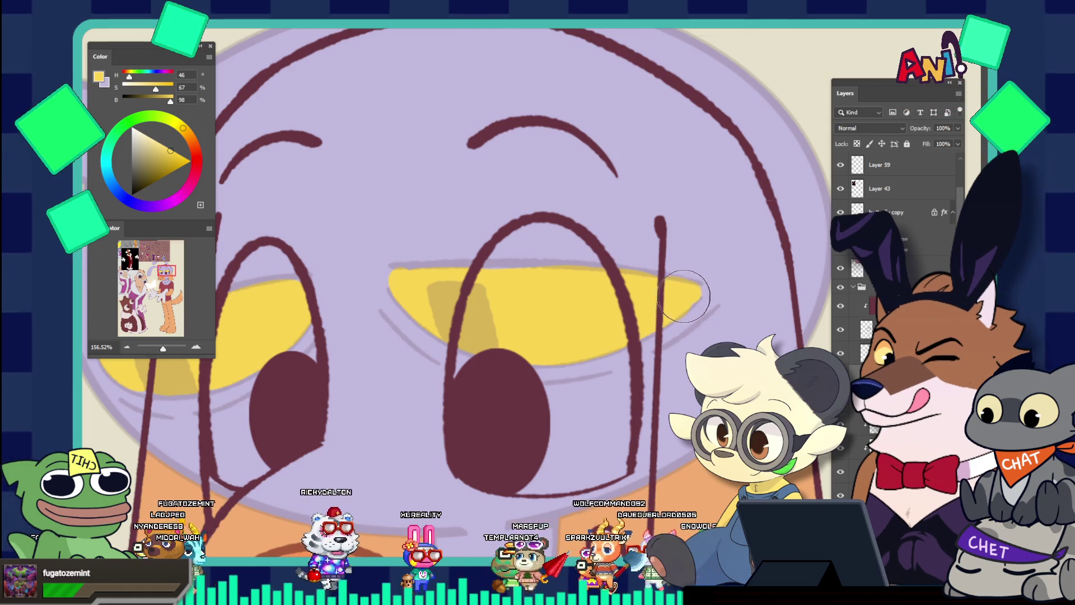
scroll(552, 214, down, 5)
scroll(552, 214, down, 2)
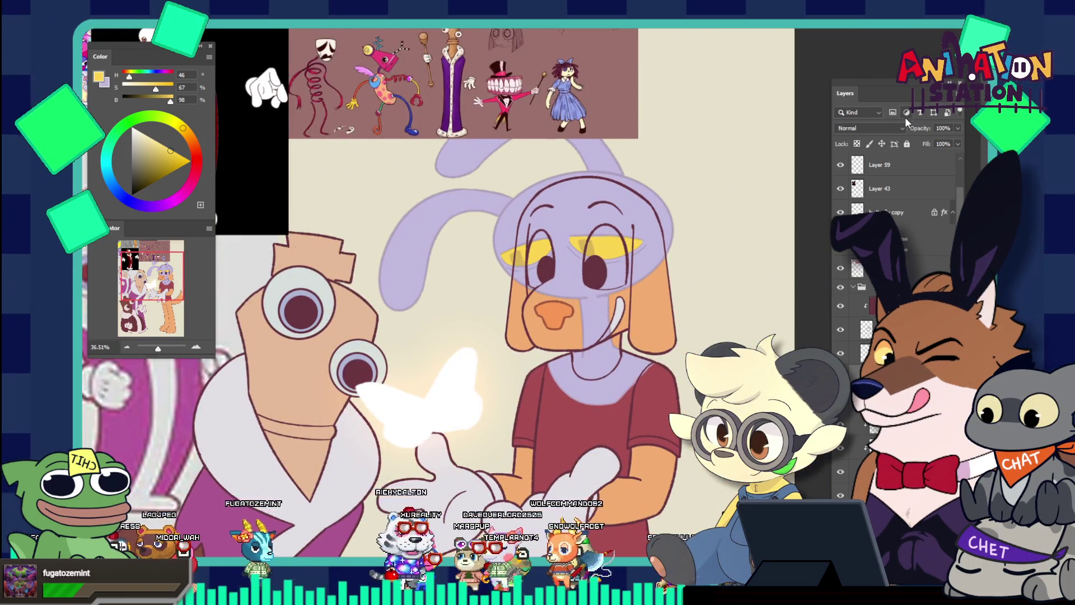
Step: Set the bunny-head layer to Lighten blending and delete the pink overlay from the dog's face
click(871, 128)
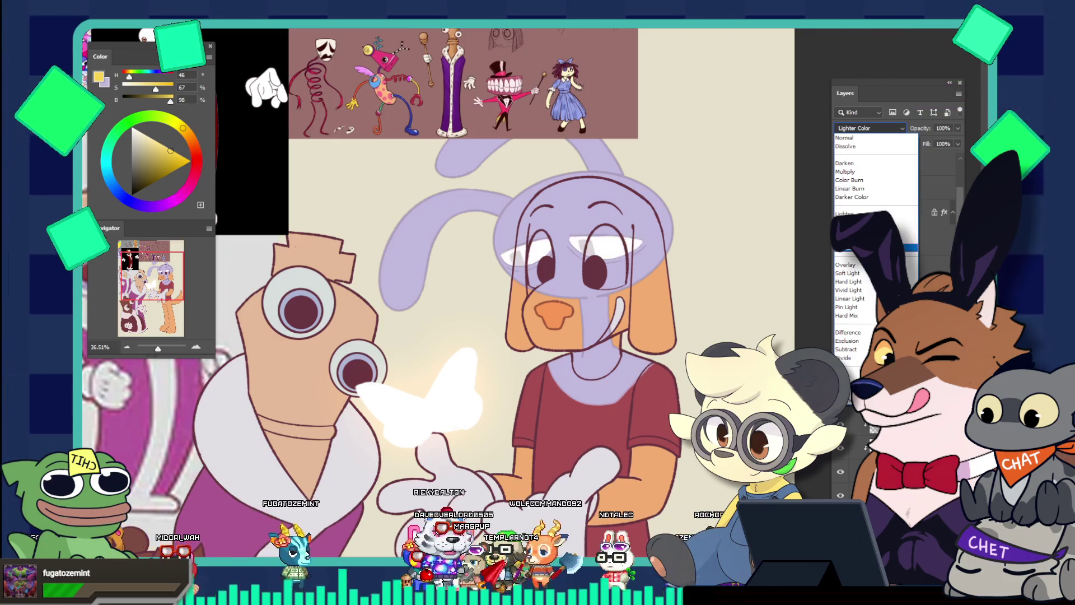
click(844, 137)
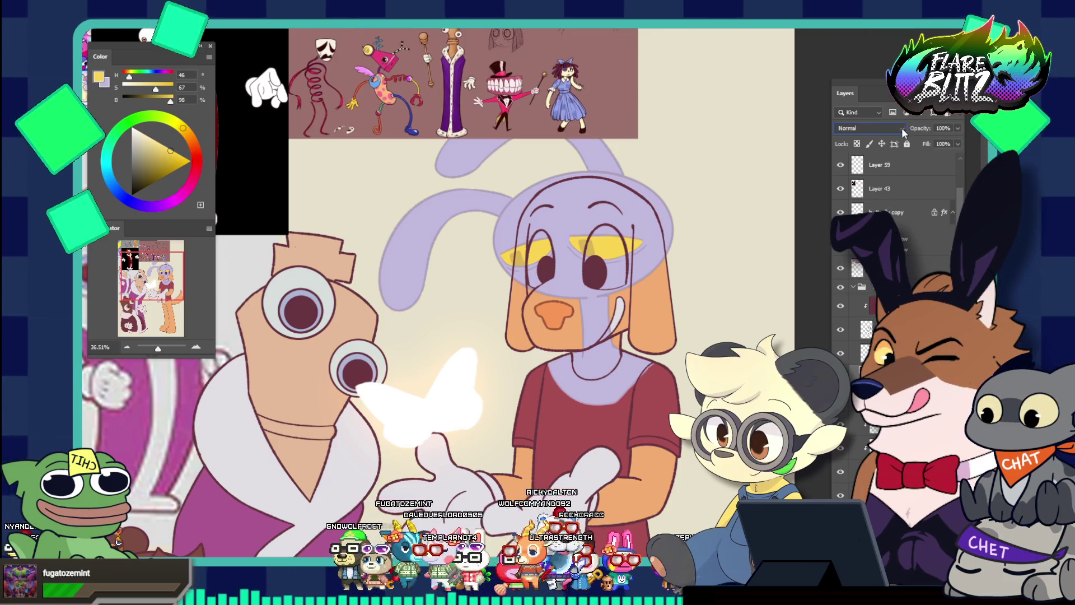
click(874, 128)
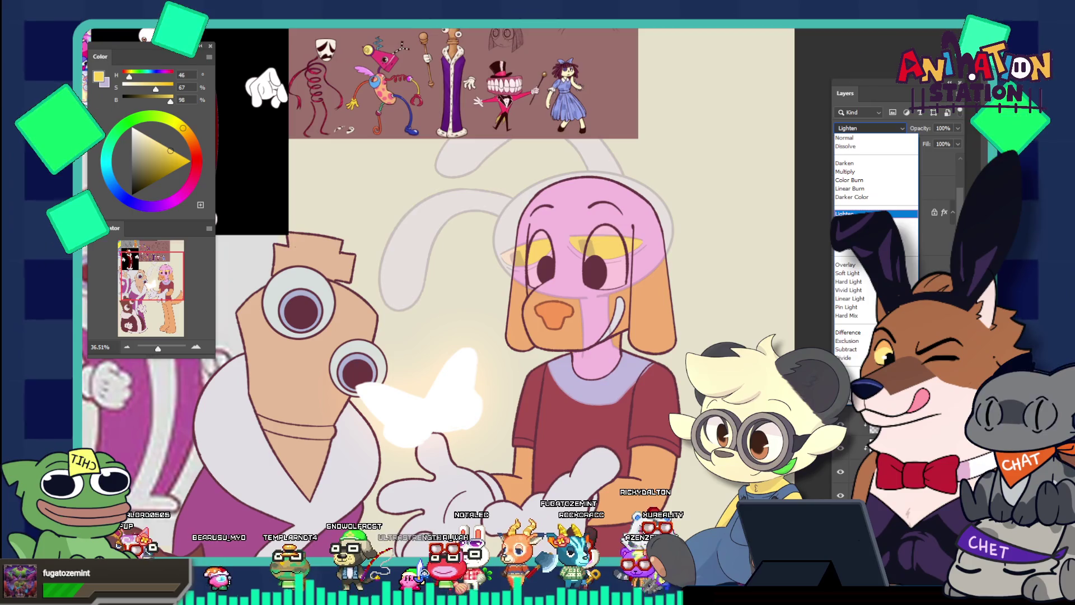
click(847, 213)
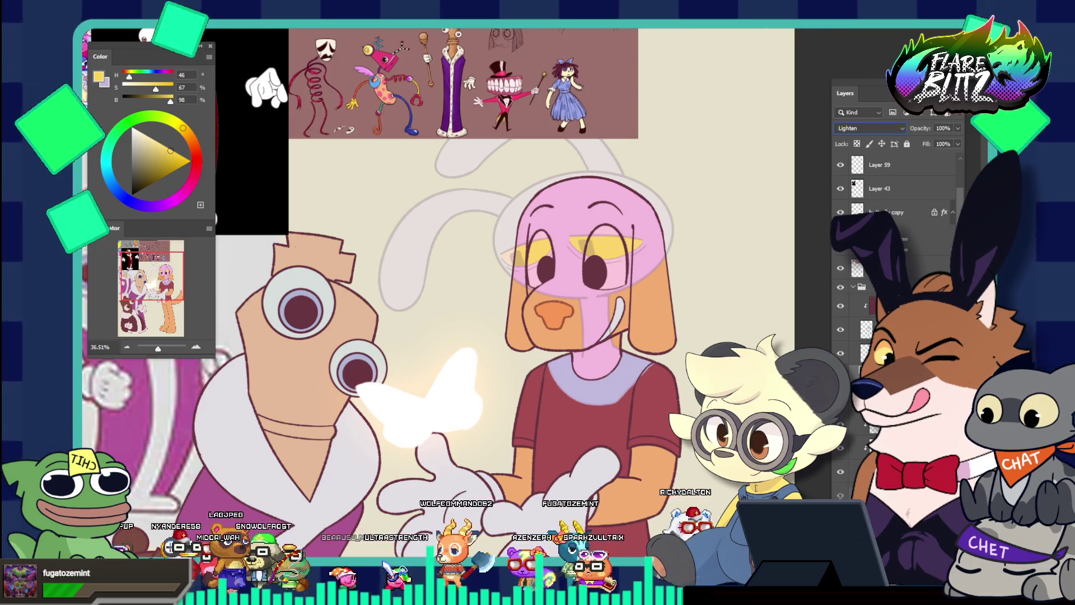
key(Delete)
scroll(637, 269, down, 3)
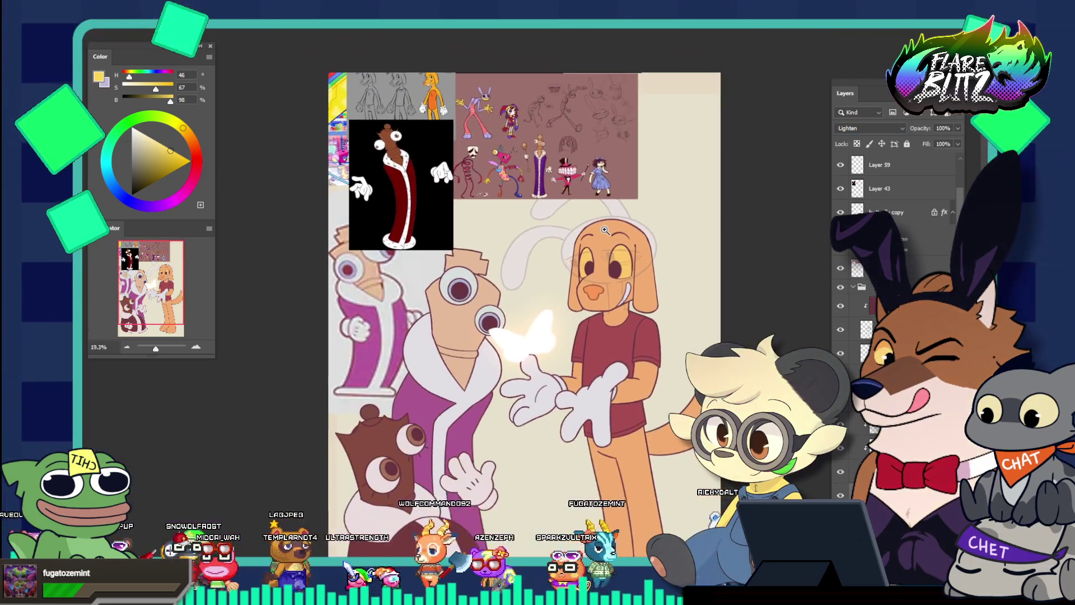
Step: Set the half-opacity overlay layer's blend mode to Luminosity
scroll(653, 285, up, 4)
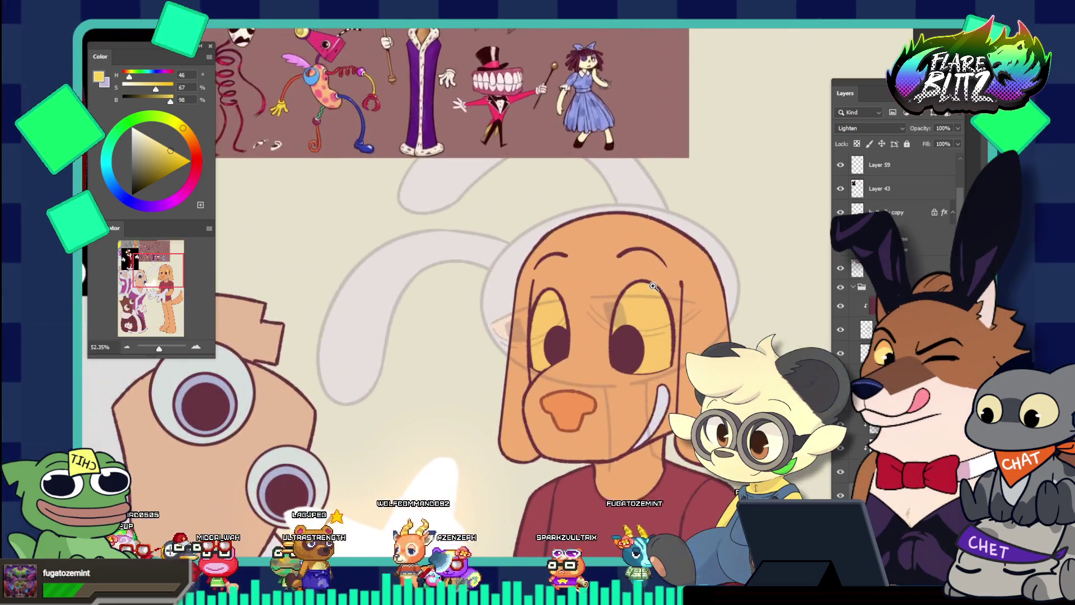
scroll(622, 306, down, 2)
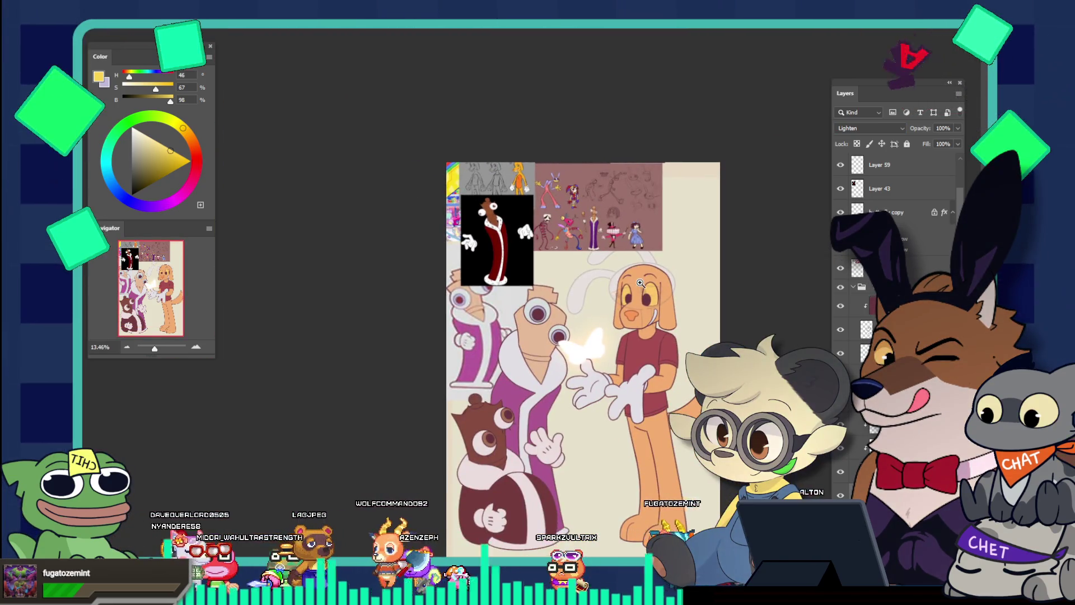
click(865, 353)
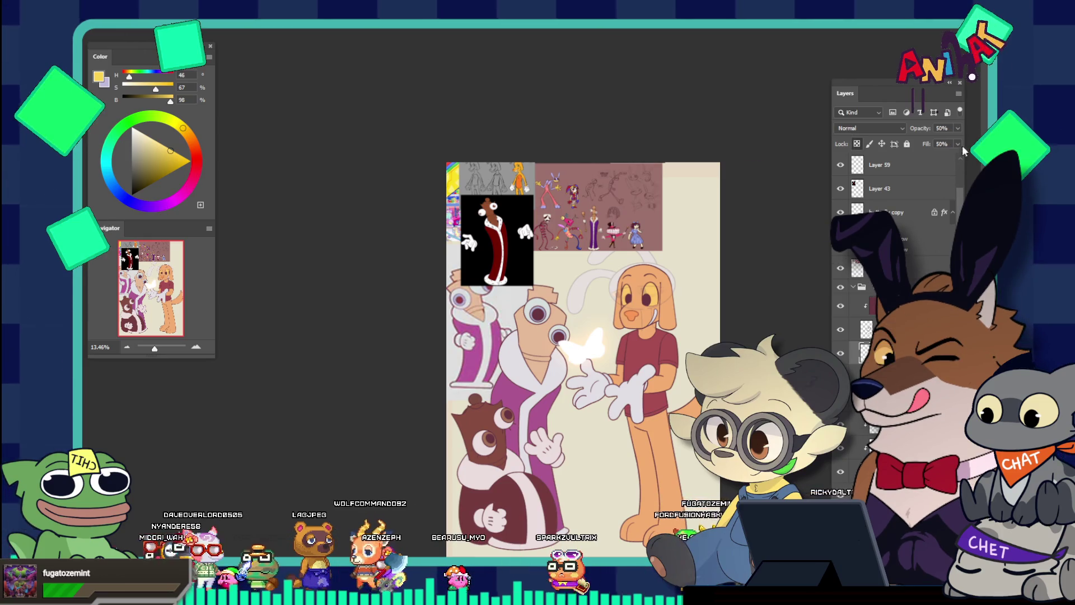
click(889, 128)
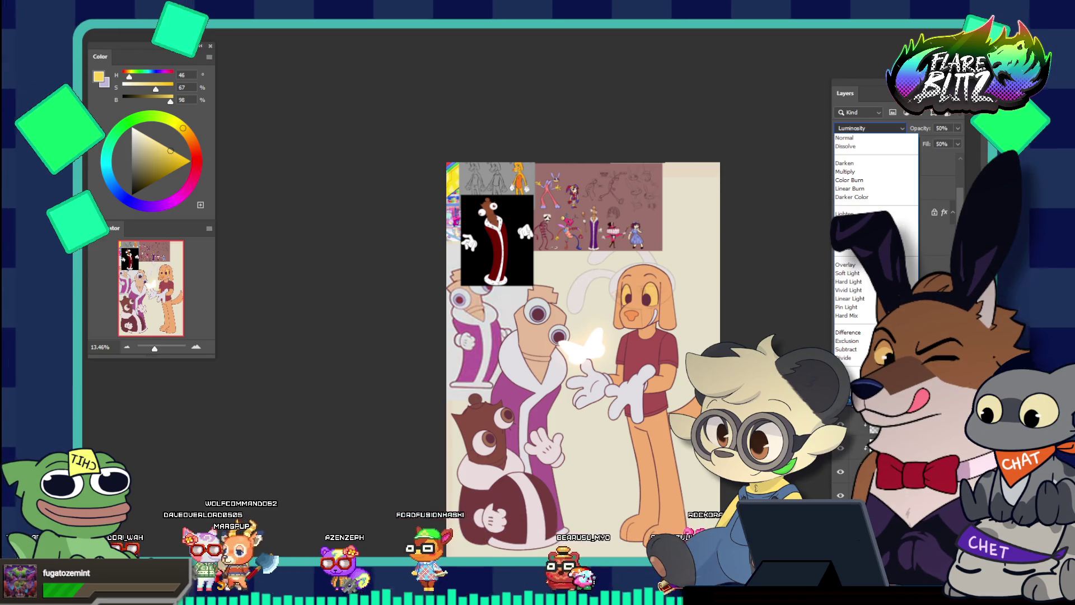
click(848, 399)
Step: Zoom in on the dog's eyes and pick pure white (0% saturation, 100% brightness) as painting colour
mouse_move(611, 277)
mouse_down()
mouse_move(672, 334)
mouse_move(631, 280)
mouse_up()
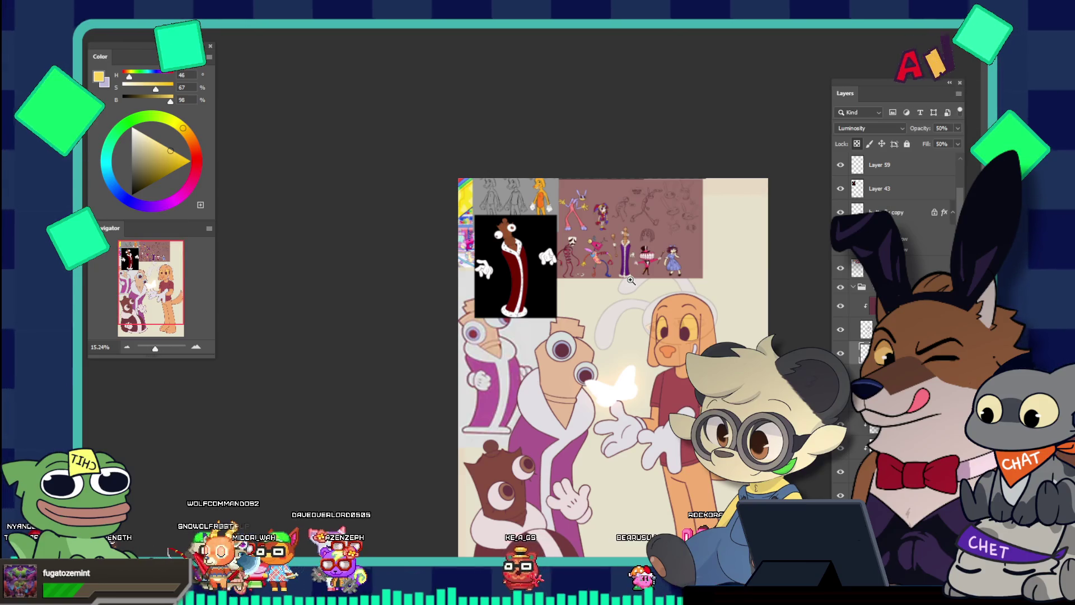
scroll(631, 280, down, 5)
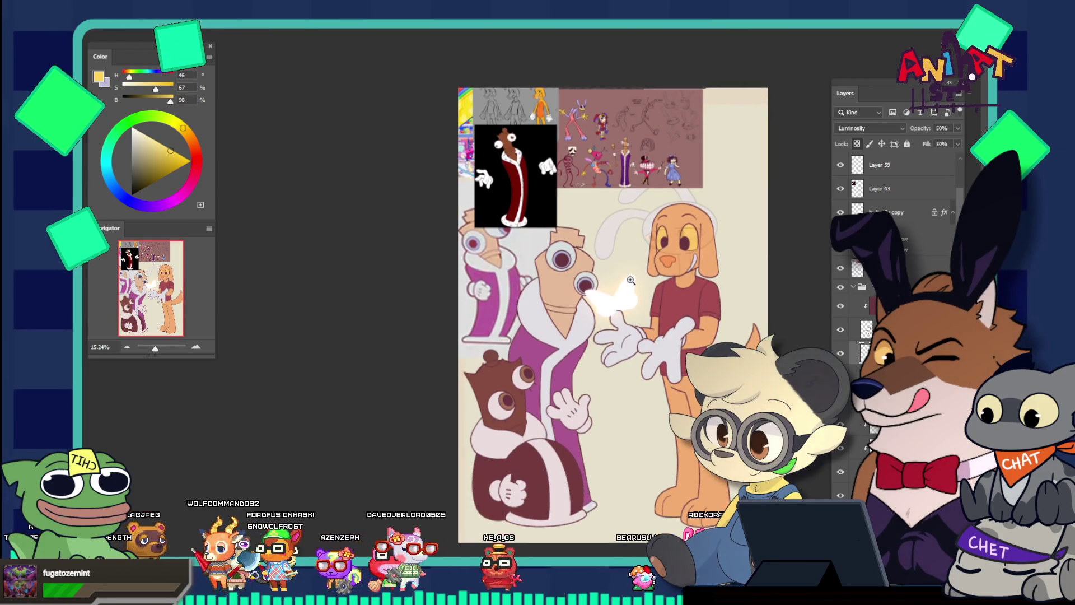
mouse_move(554, 237)
mouse_down()
mouse_move(617, 300)
mouse_move(536, 272)
mouse_move(698, 327)
mouse_move(312, 199)
mouse_up()
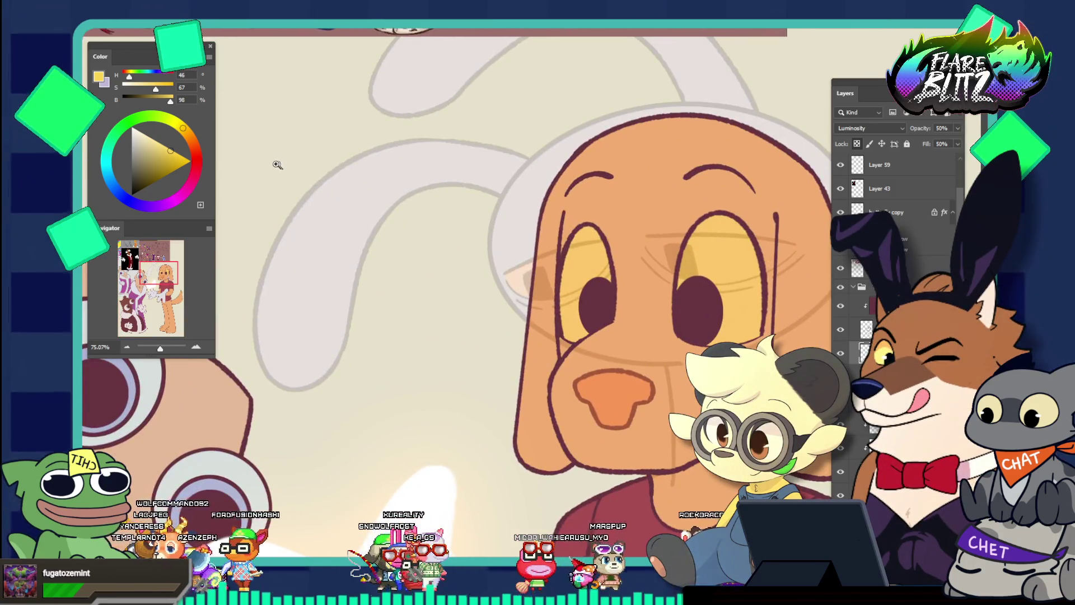
drag(128, 139, 131, 128)
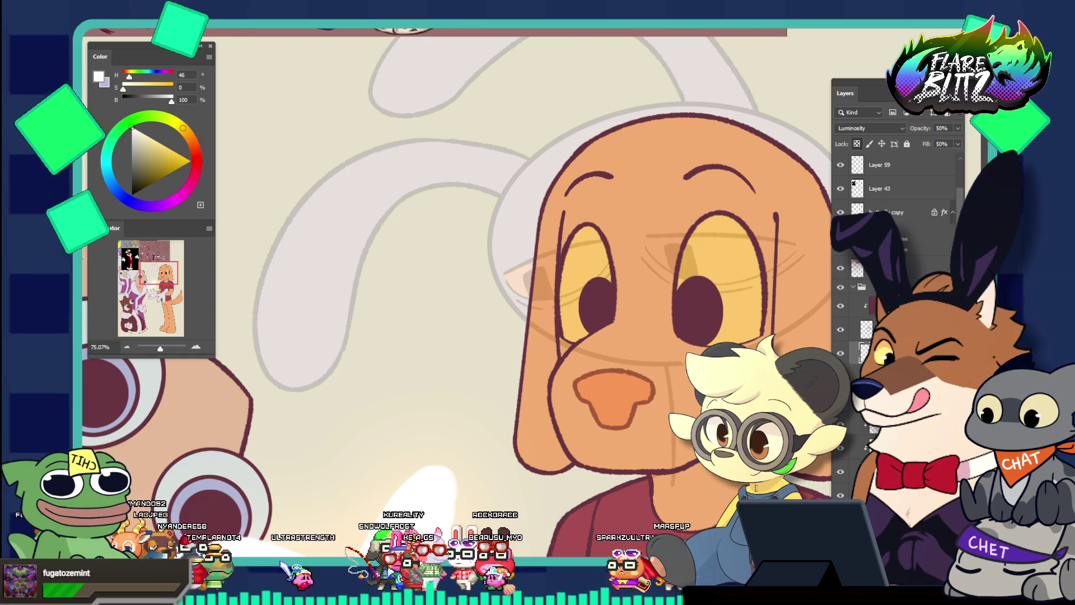
ctrl+click(707, 325)
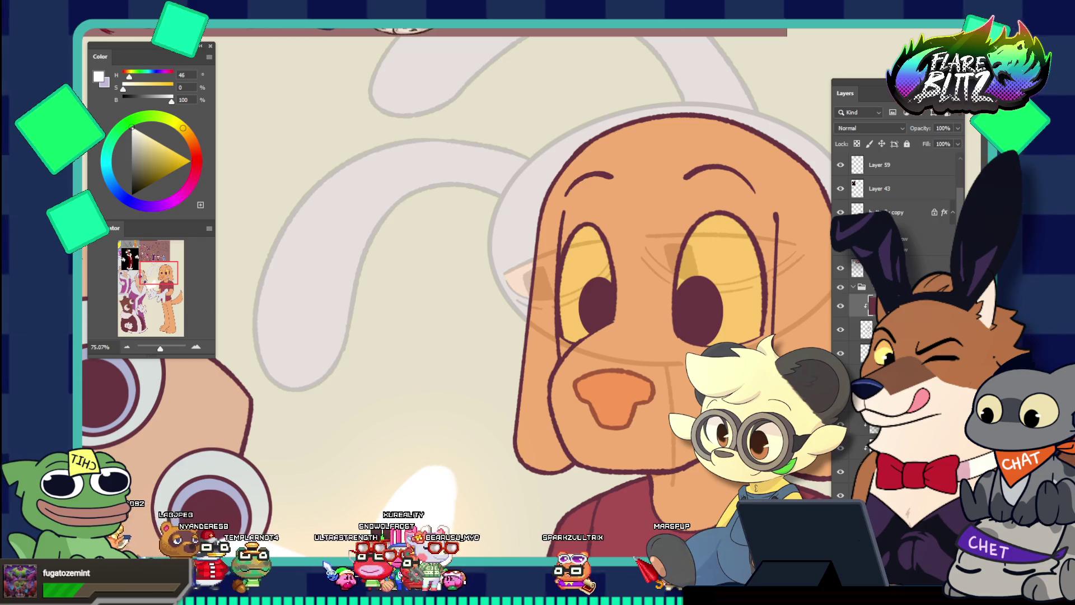
key(Delete)
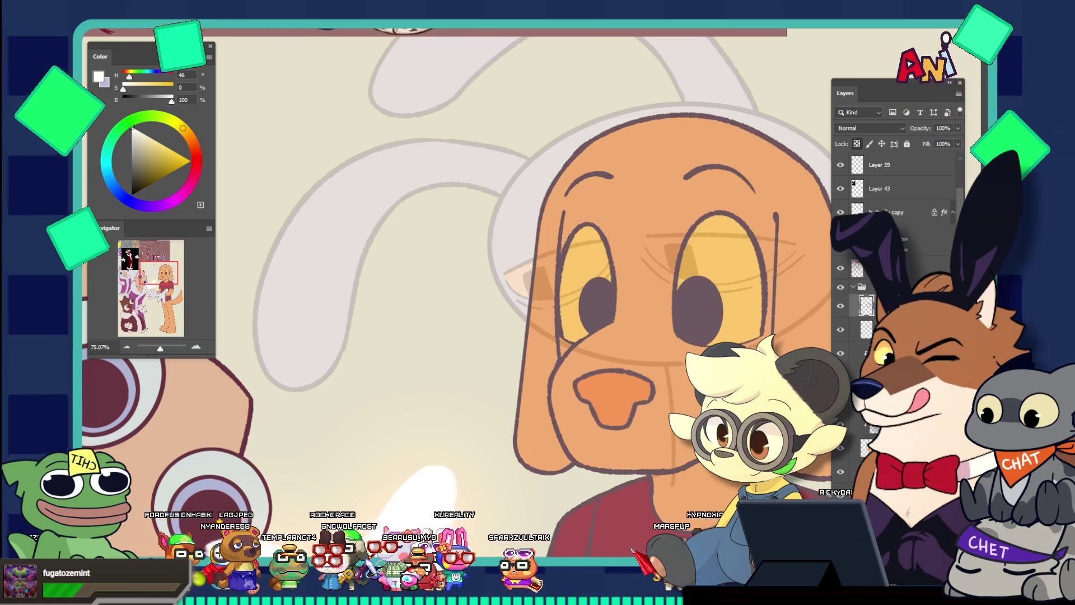
key(ctrl+z)
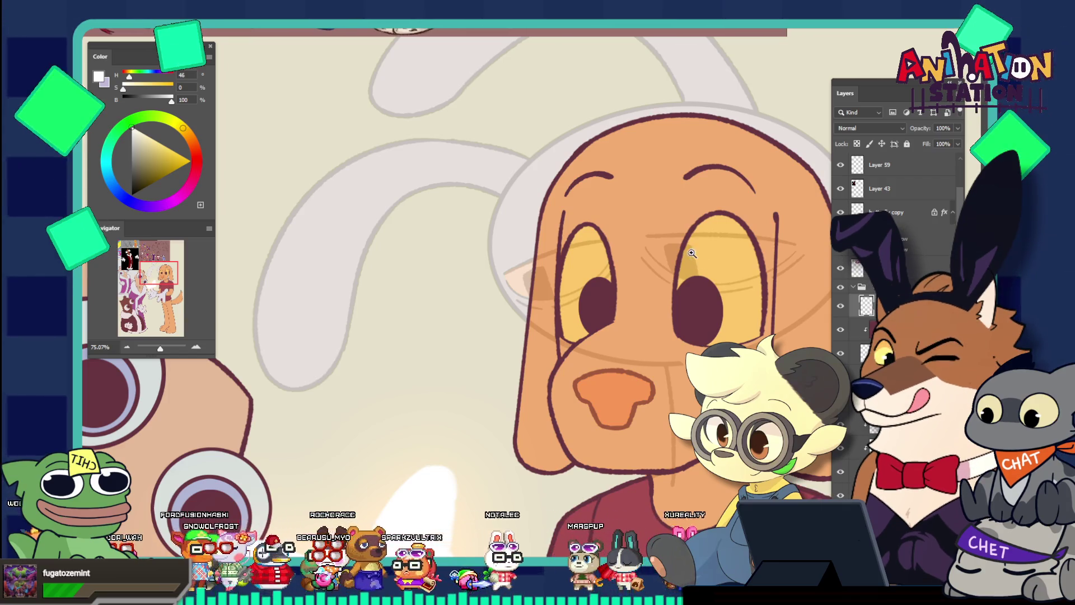
click(724, 274)
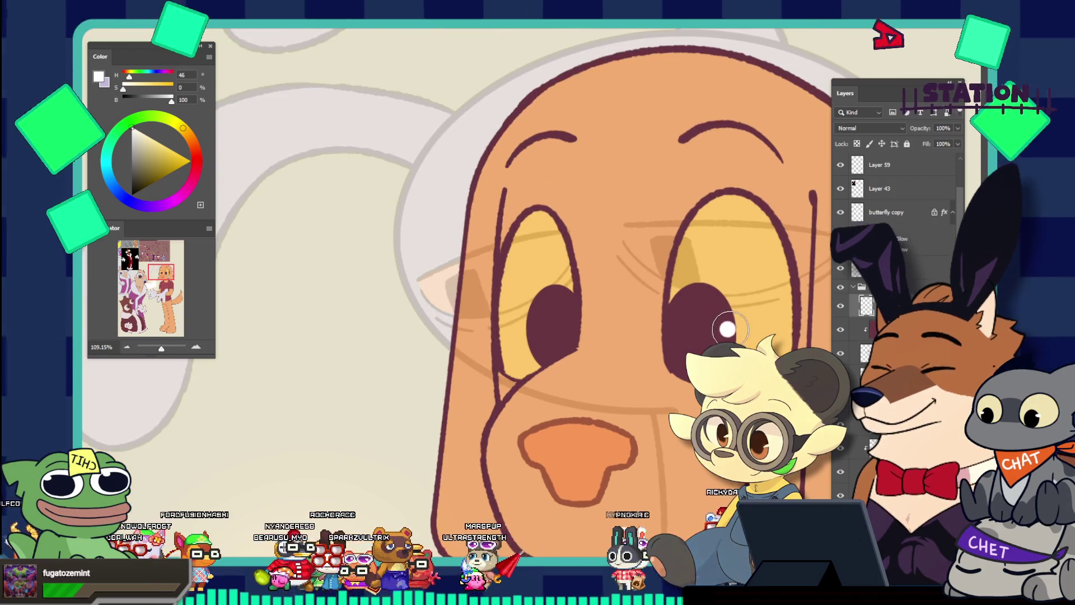
Step: Brush white highlight dots onto the dog's right and left pupils
key(b)
click(731, 323)
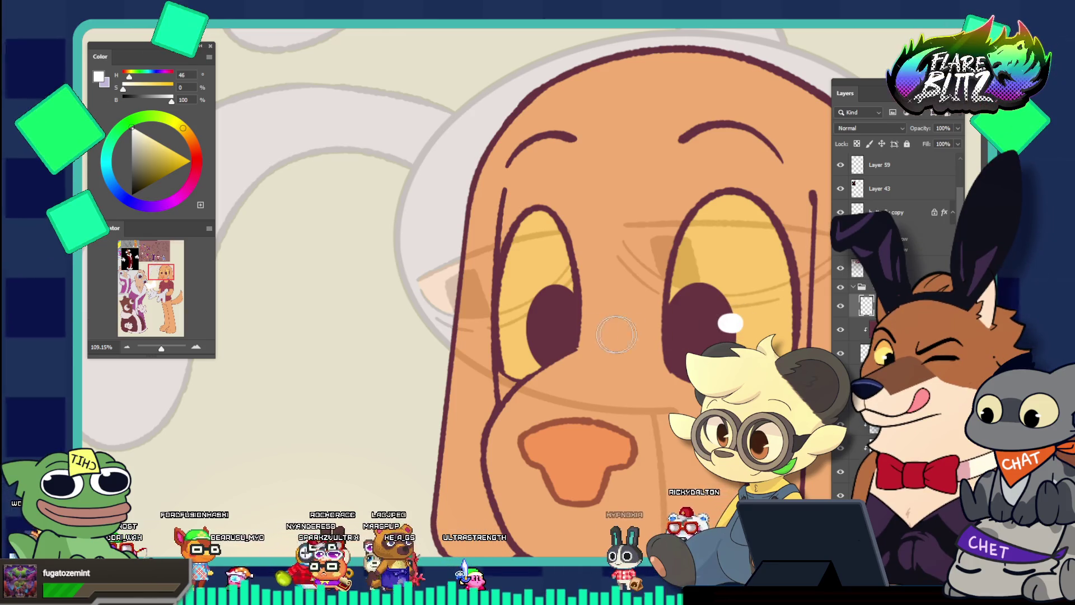
click(530, 318)
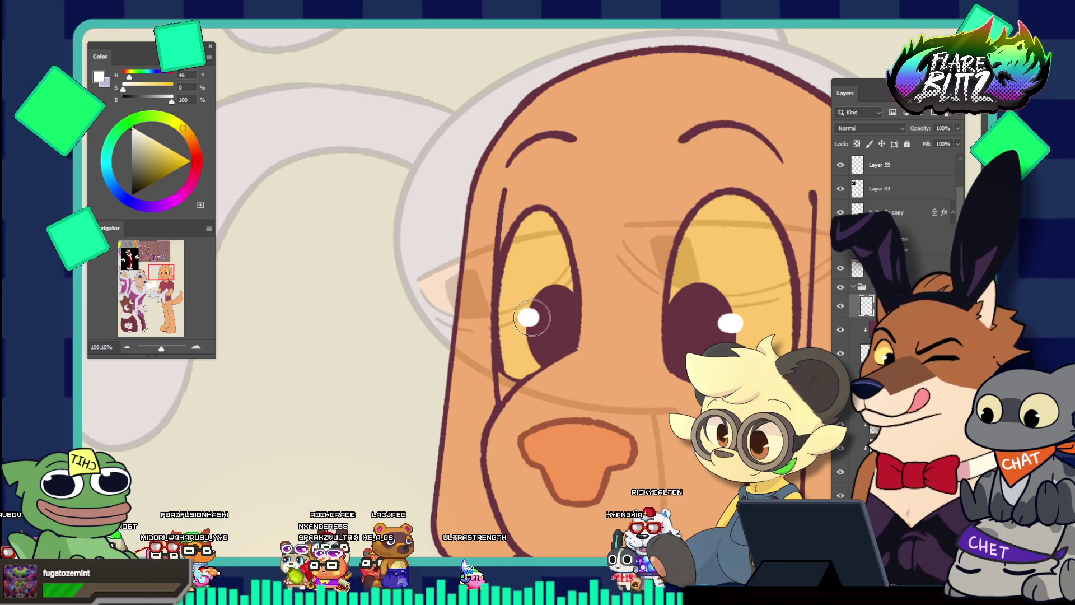
Step: Zoom to the peach character's upper eye and dot its pupil with white
key(ctrl+0)
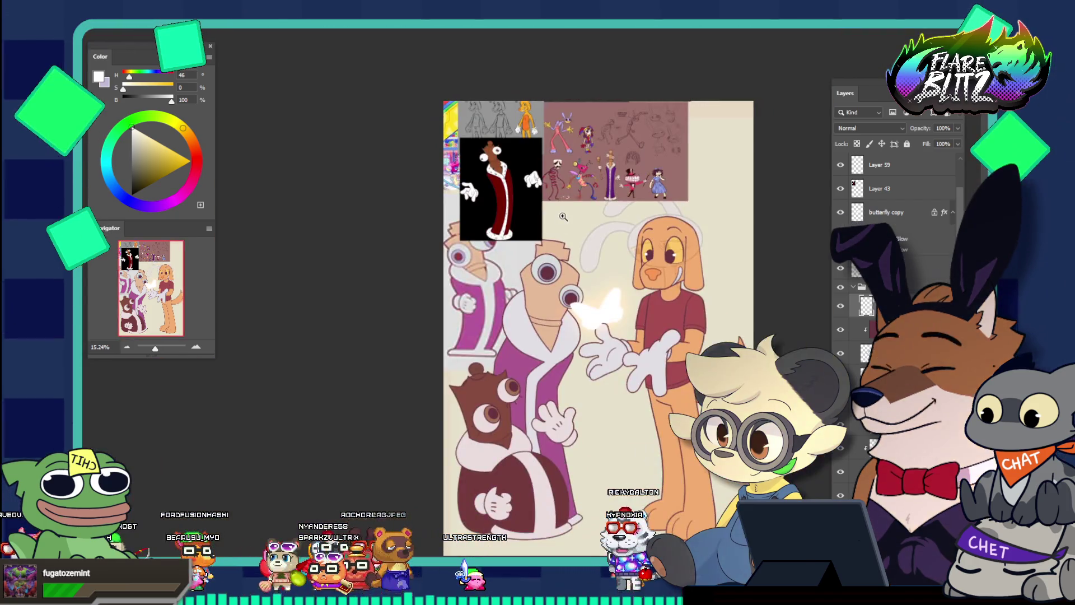
drag(548, 268, 597, 287)
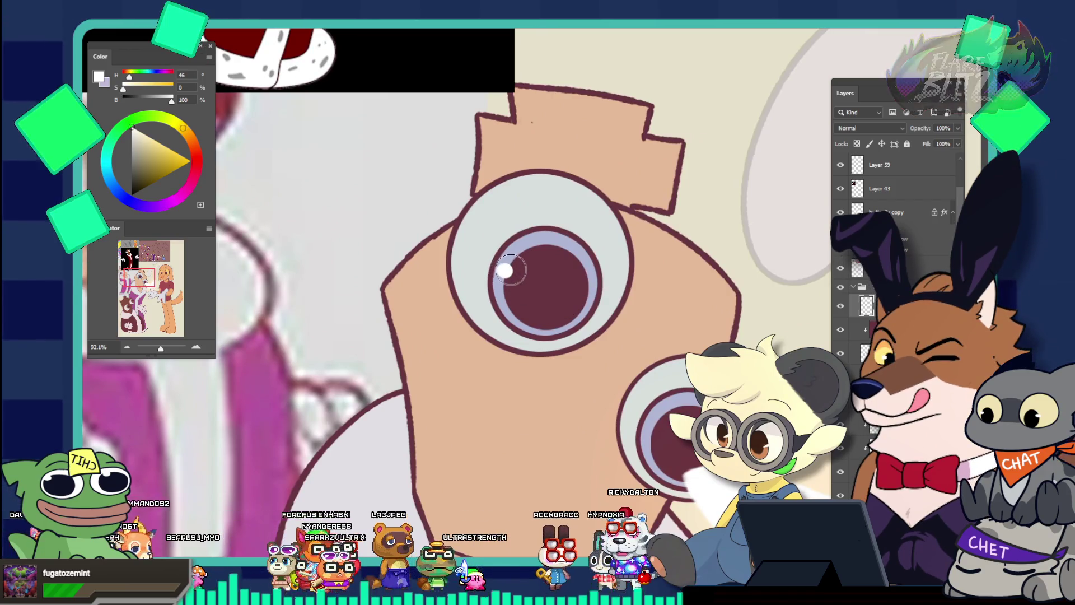
click(508, 270)
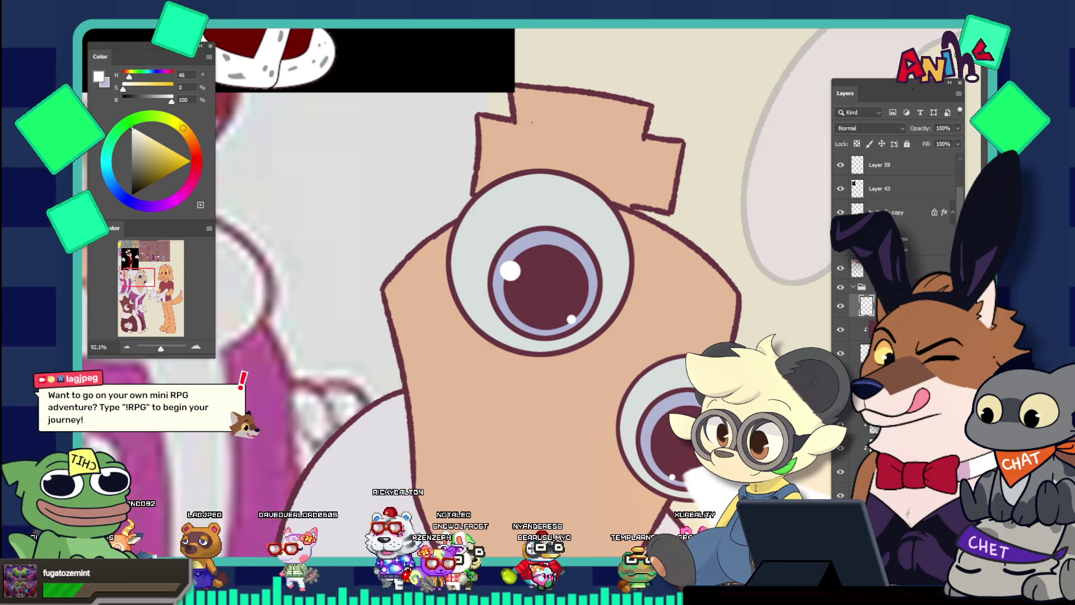
scroll(705, 338, down, 3)
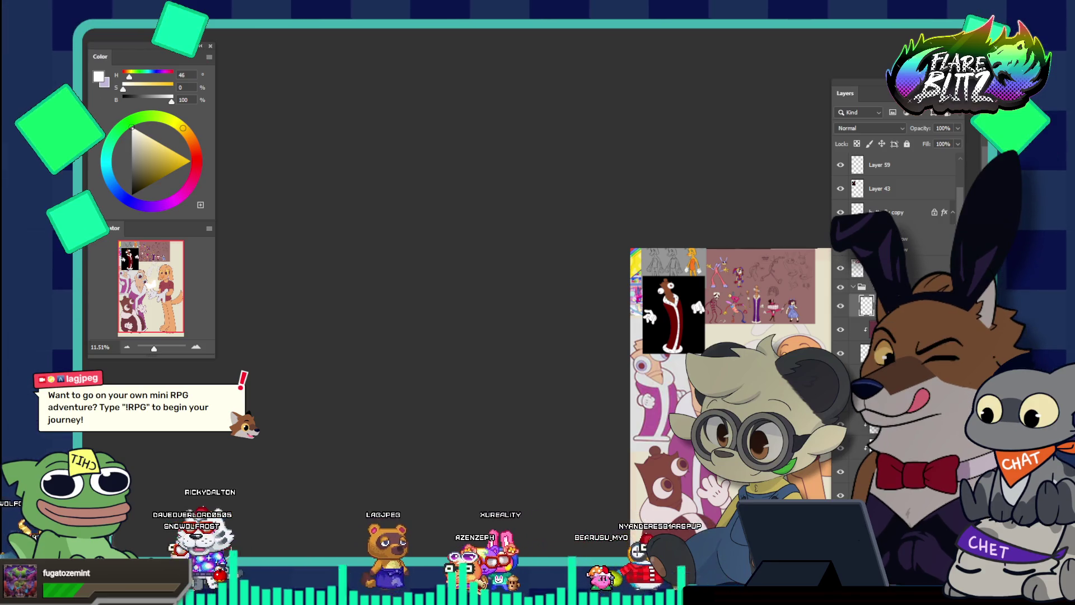
Step: Paint a large white highlight on the peach character's upper pupil plus three small sparkle dots
scroll(719, 372, up, 5)
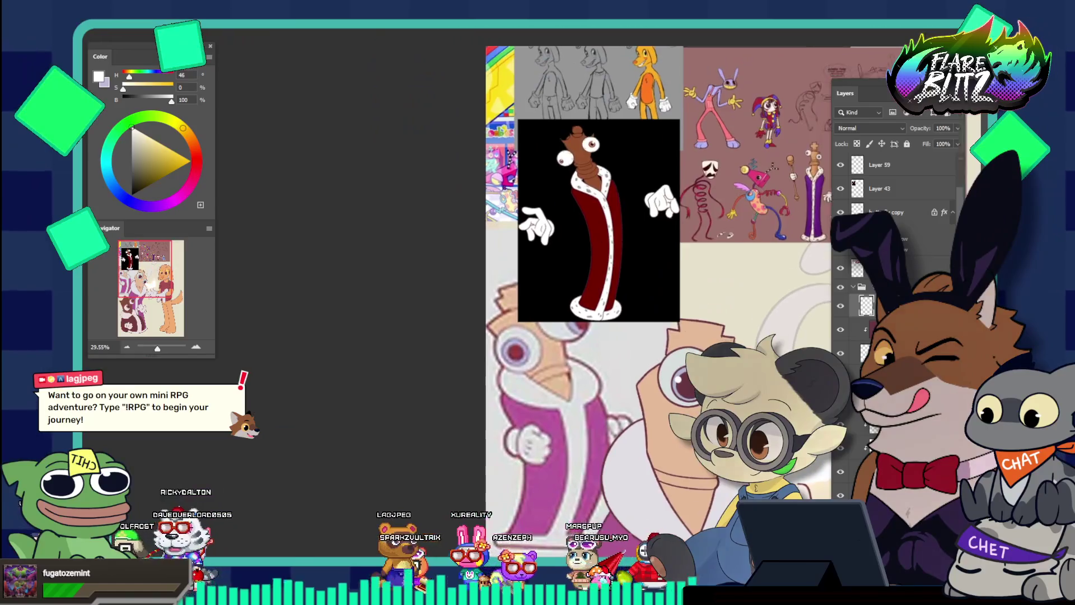
scroll(719, 372, up, 4)
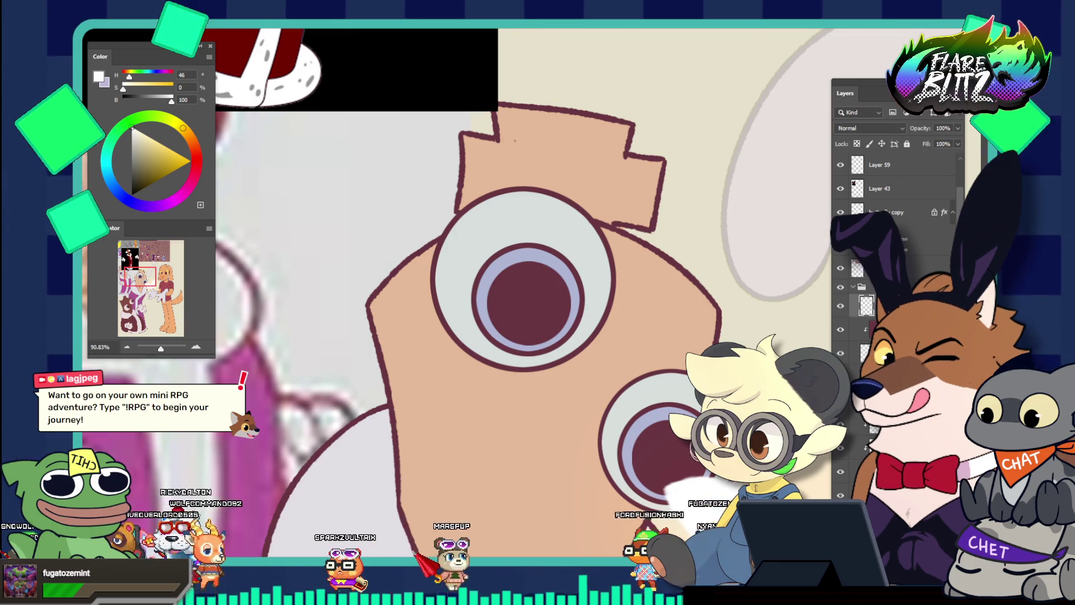
click(499, 273)
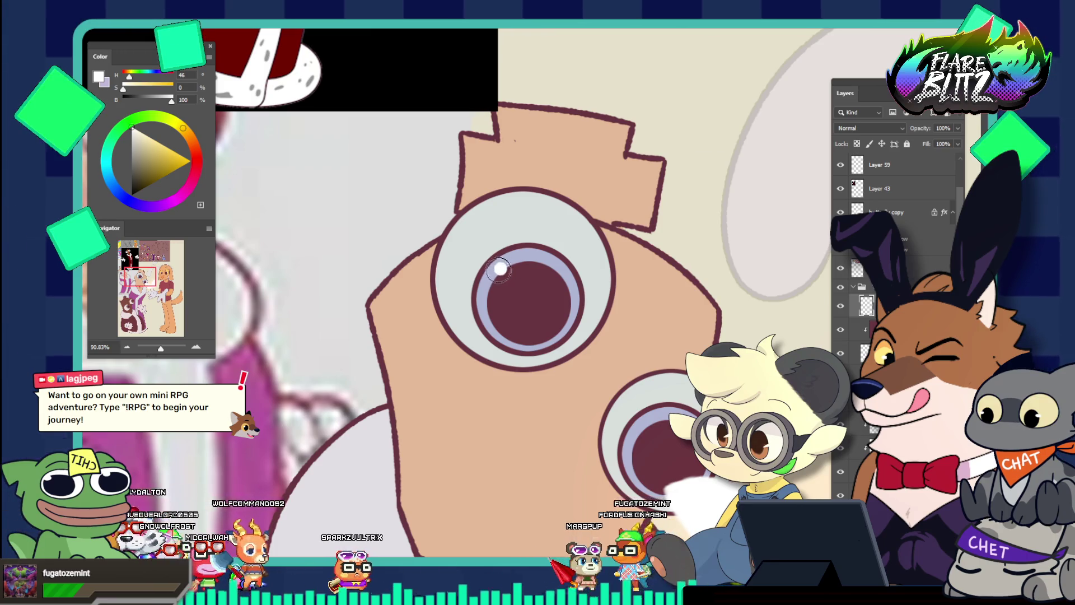
click(501, 270)
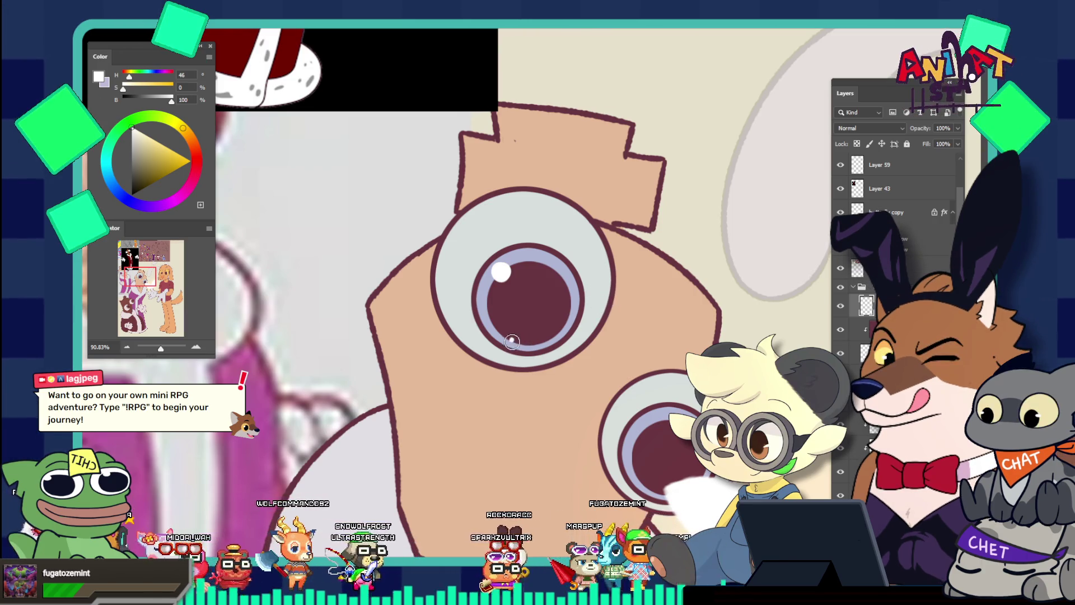
click(512, 340)
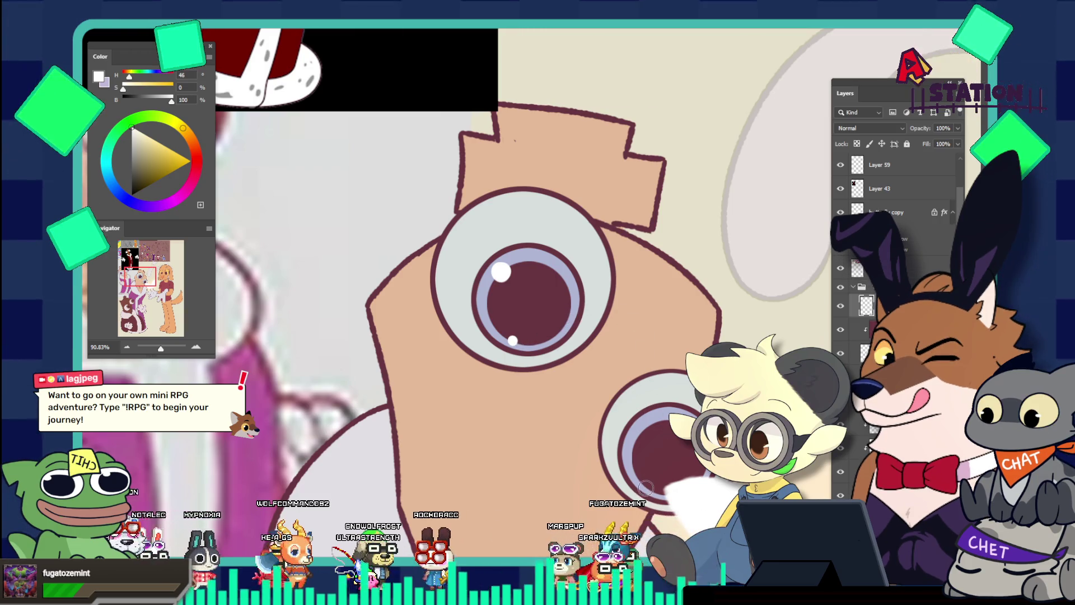
click(646, 484)
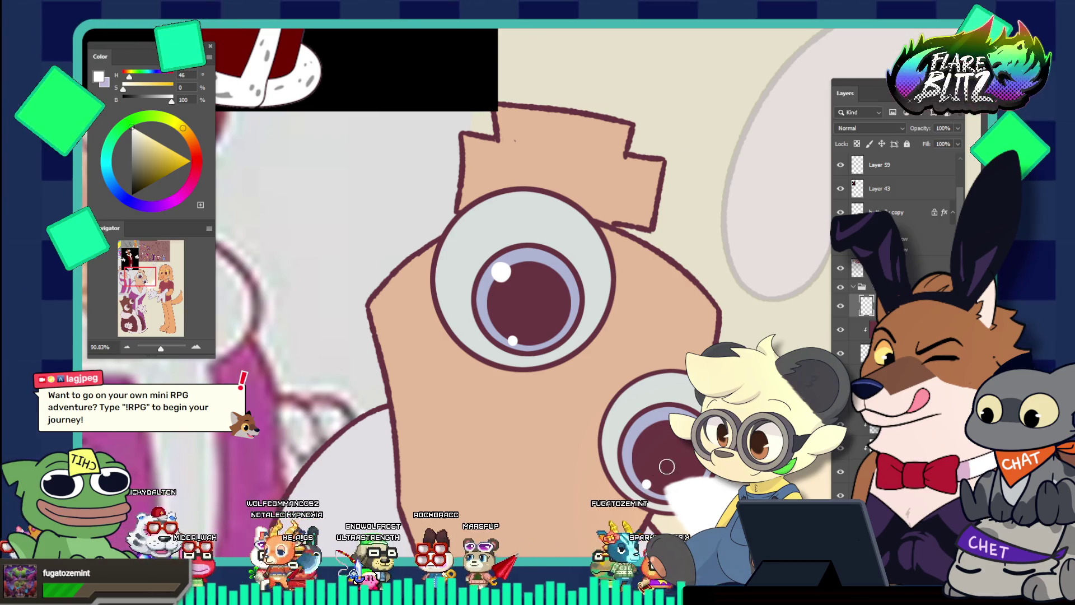
click(531, 344)
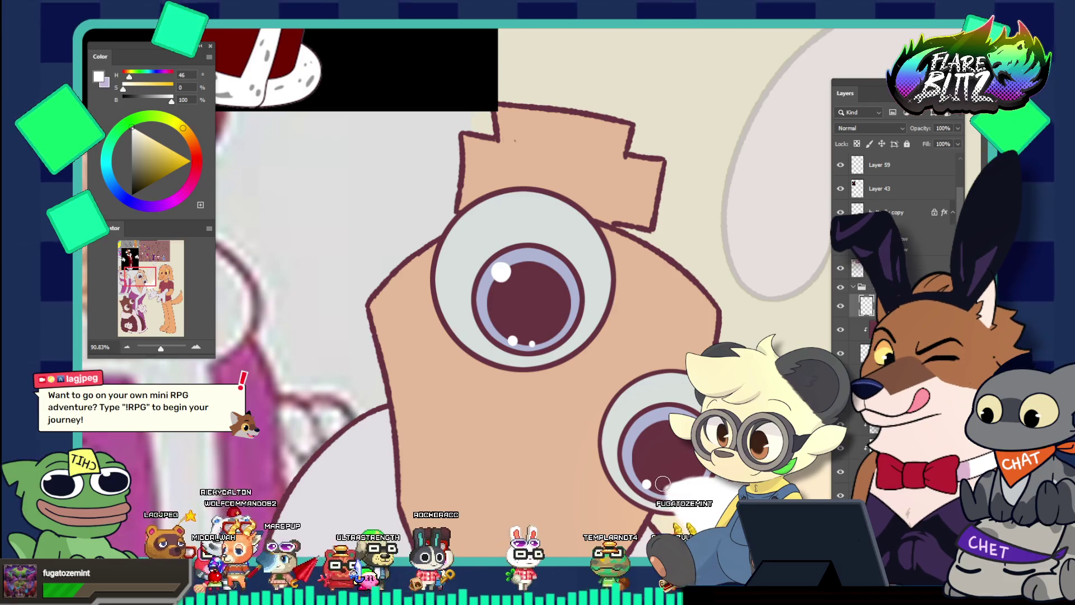
drag(658, 493, 600, 325)
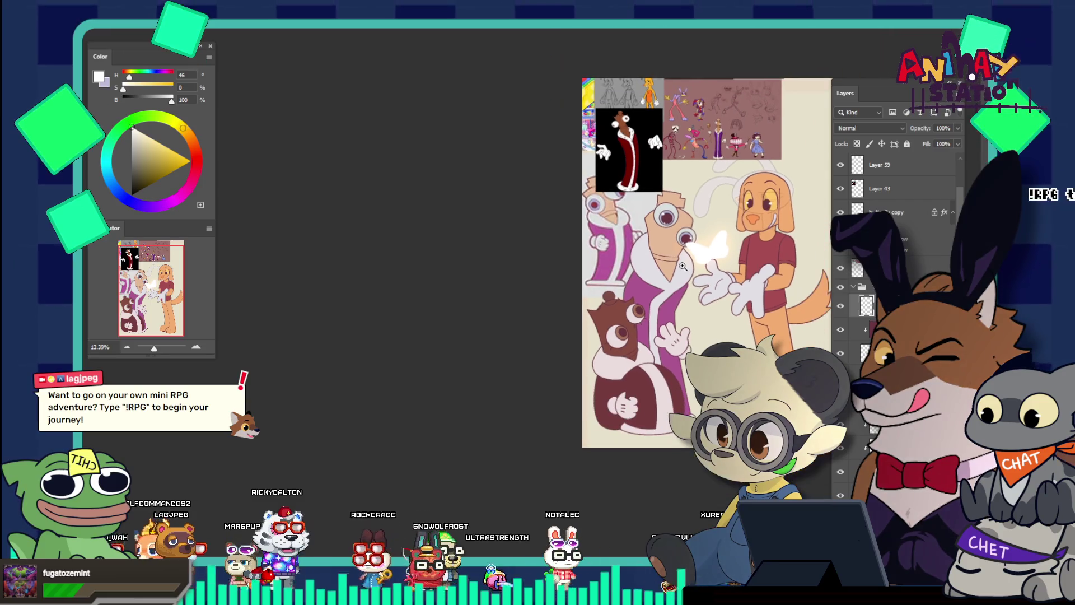
Step: Zoom out to the whole canvas, then zoom in close on the brown character's lower eye
drag(684, 267, 618, 220)
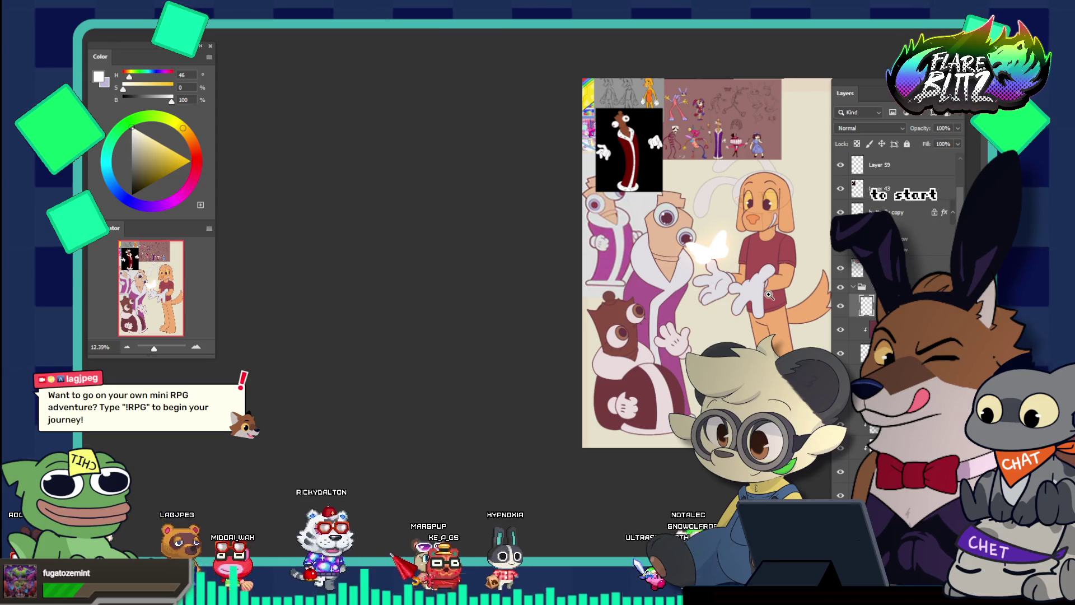
mouse_move(773, 226)
mouse_down()
mouse_move(696, 321)
mouse_move(714, 323)
mouse_up()
scroll(714, 317, down, 3)
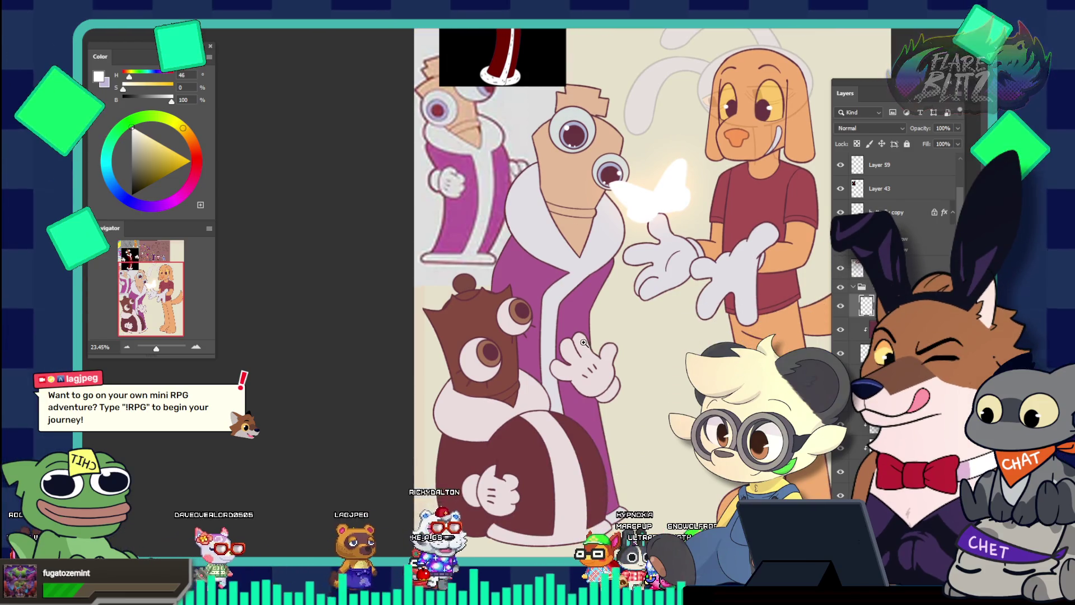
click(536, 447)
drag(489, 272, 497, 272)
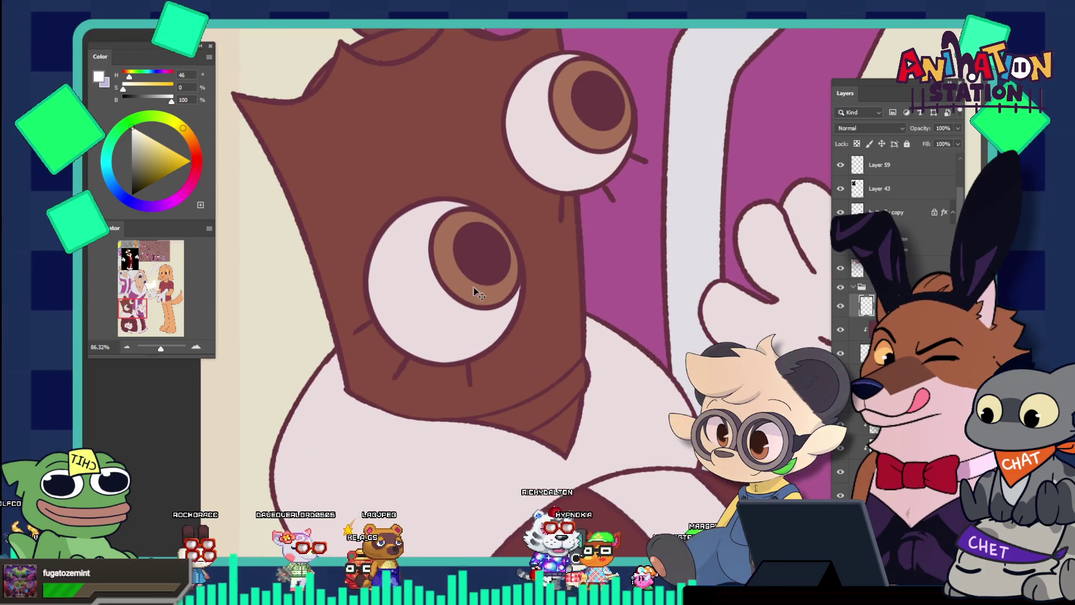
Step: Paint a white highlight and a small sparkle dot on the brown character's lower iris
click(473, 287)
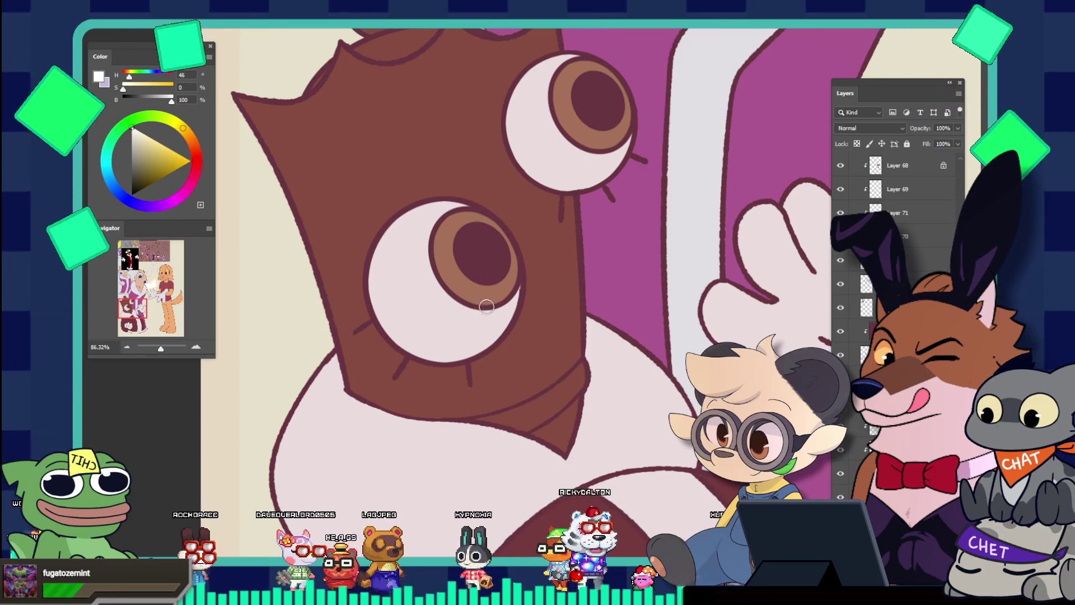
click(470, 287)
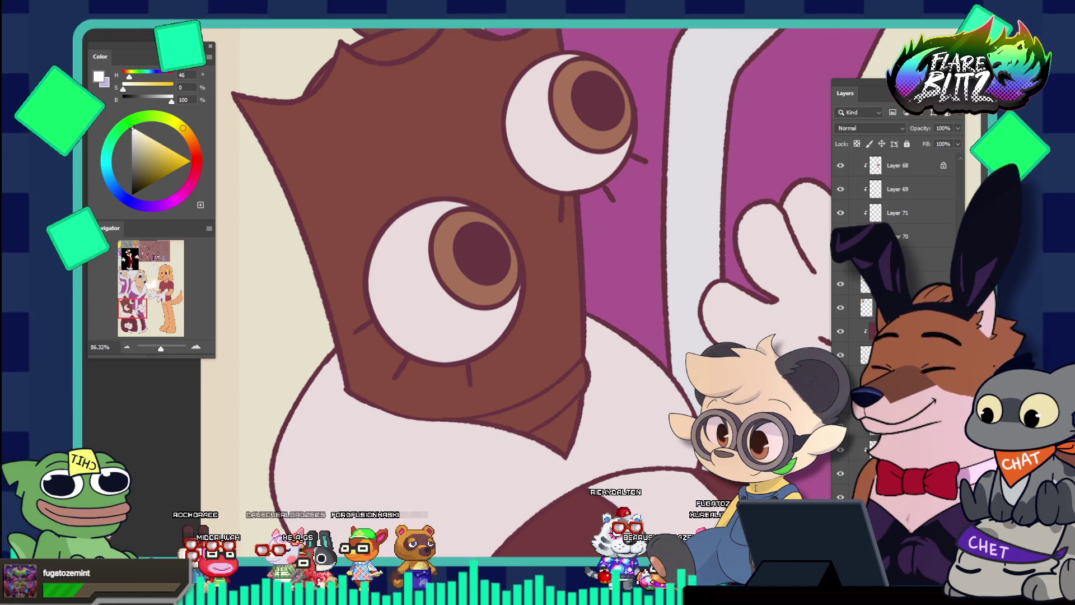
click(865, 355)
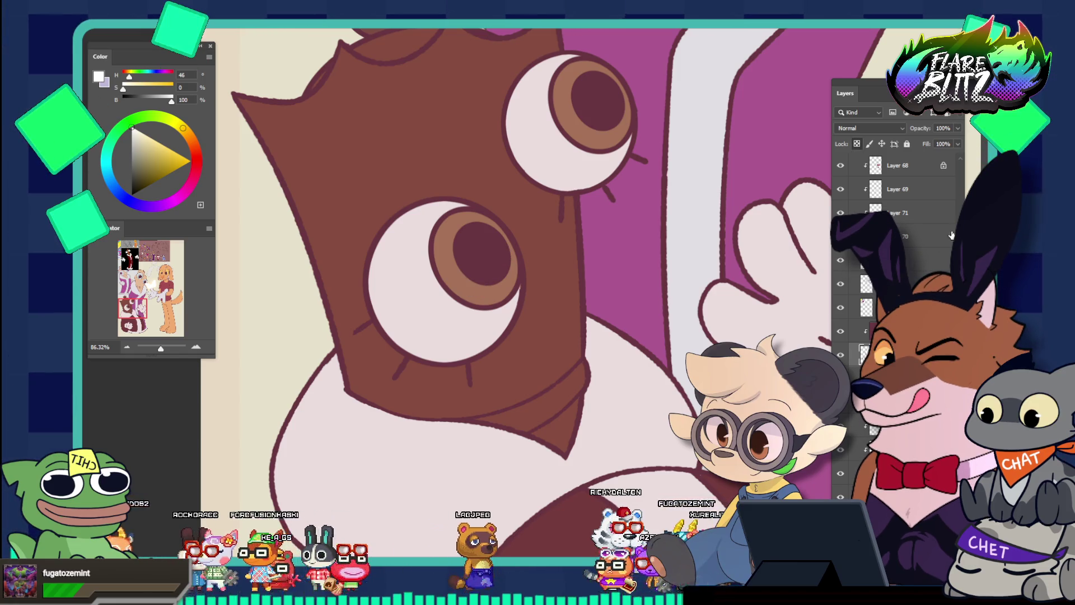
scroll(946, 243, down, 10)
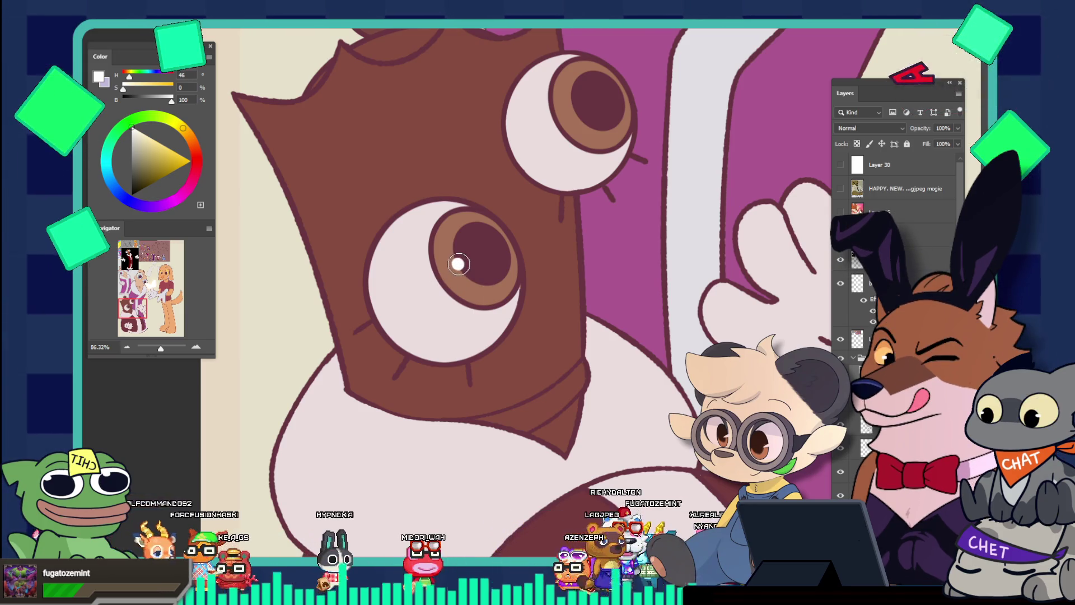
click(468, 223)
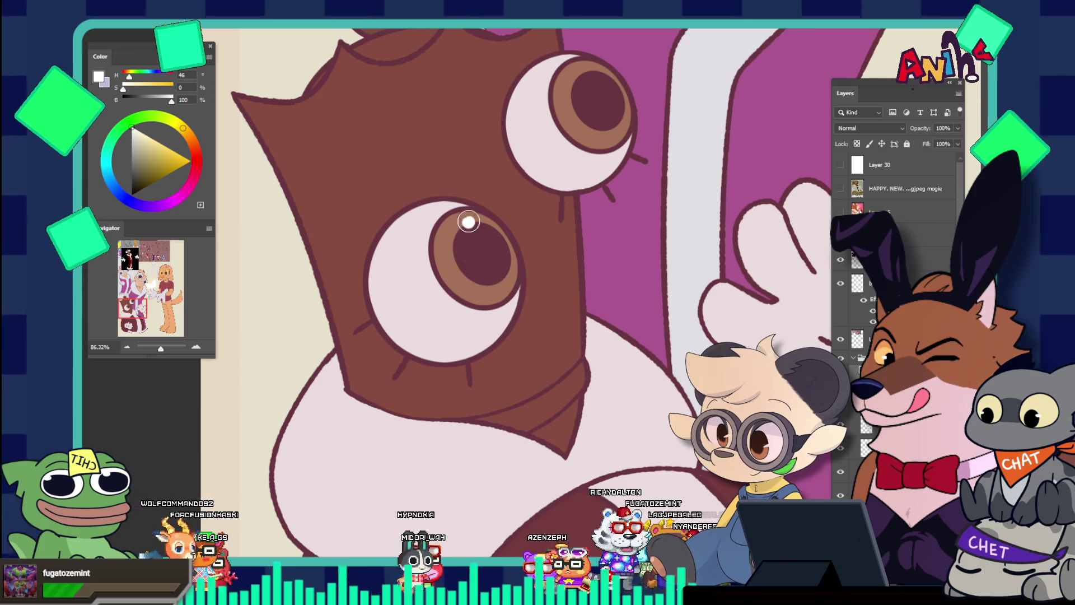
click(469, 223)
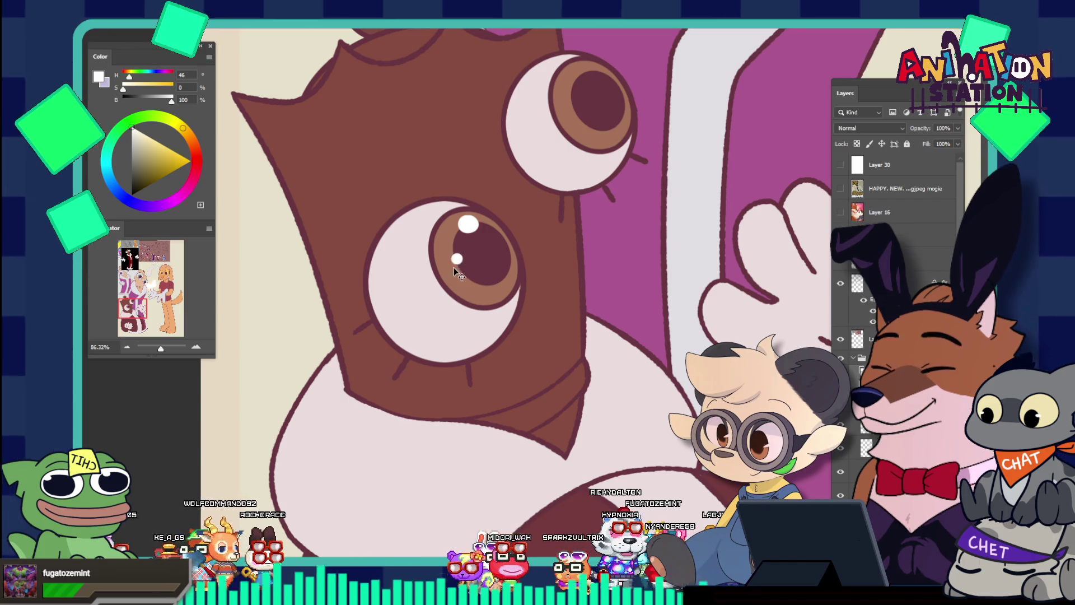
click(458, 271)
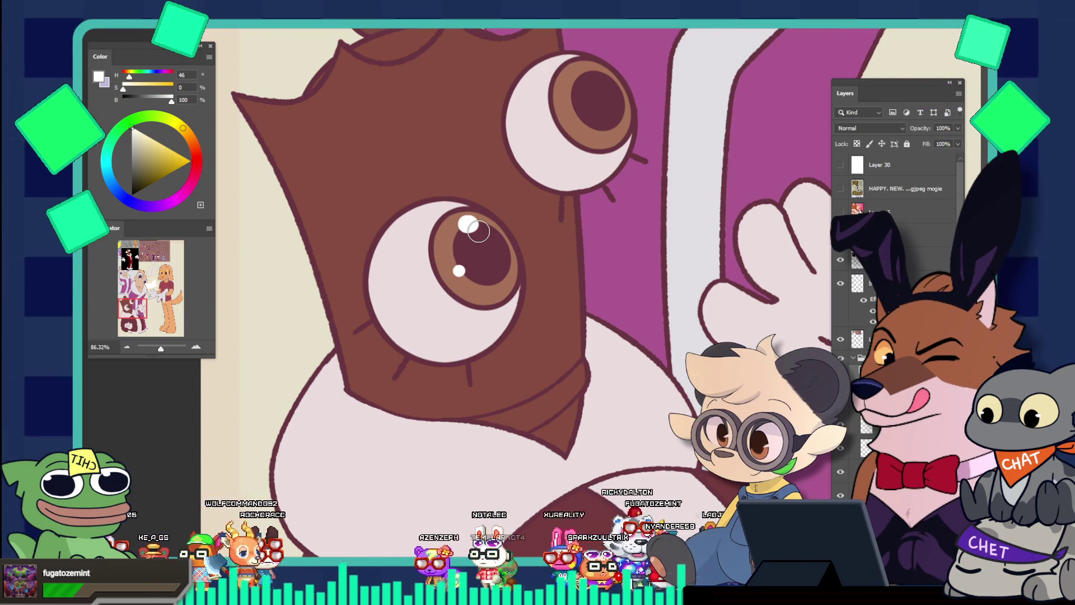
key(ctrl+z)
click(474, 292)
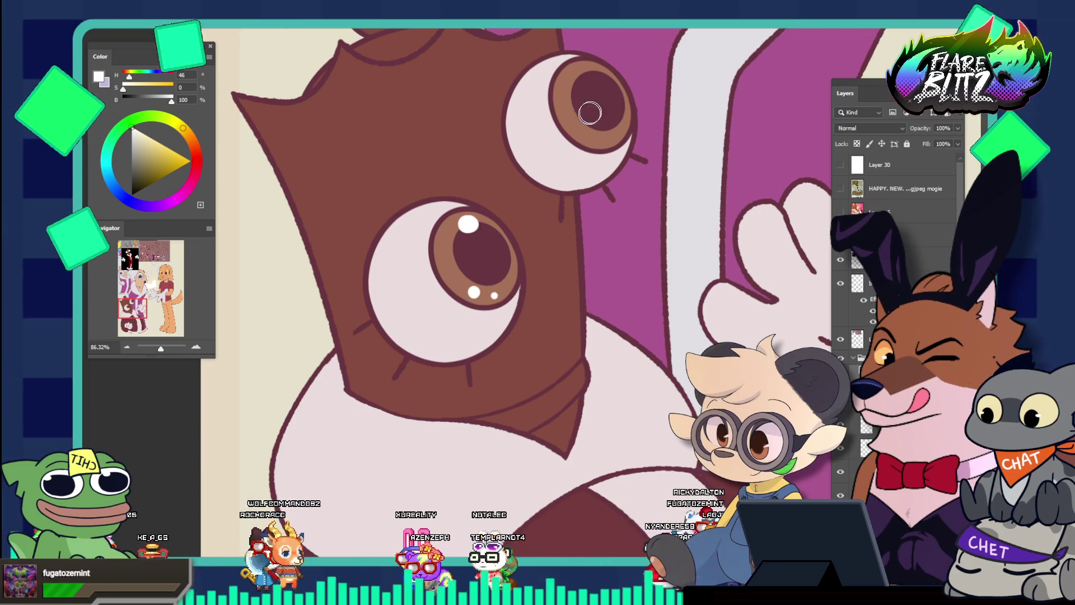
Step: Add a white highlight and a small second sparkle to the brown character's upper iris
click(591, 74)
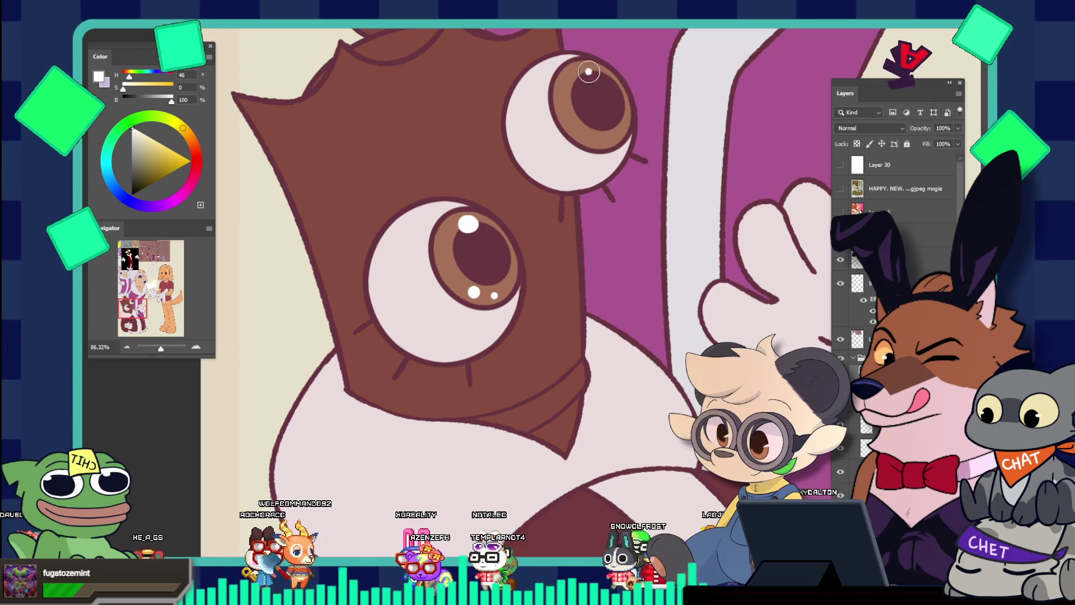
key(ctrl+z)
click(591, 74)
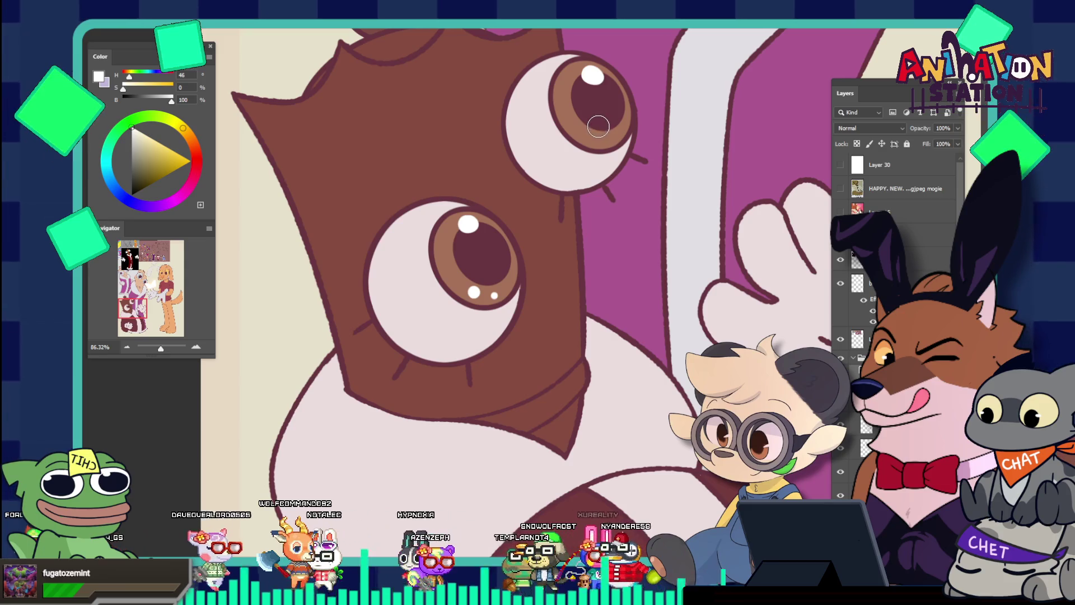
drag(592, 121, 587, 132)
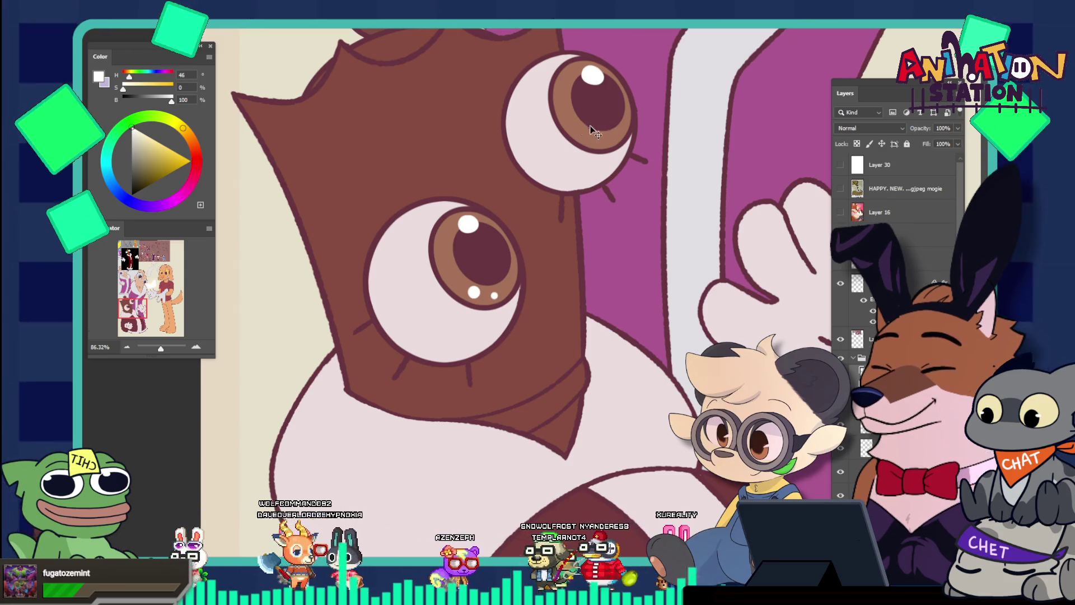
key(b)
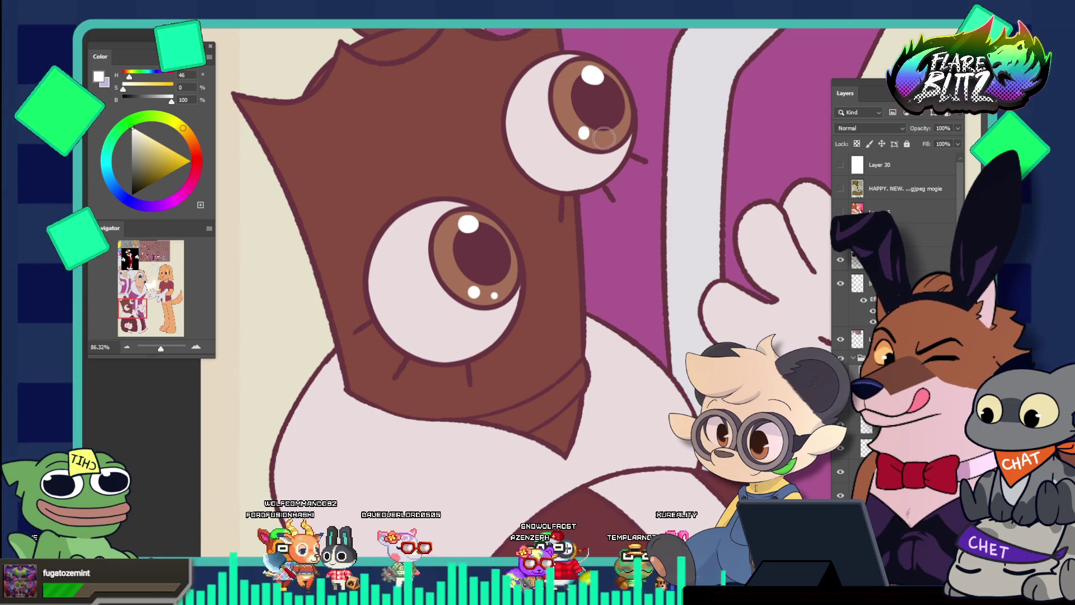
key(z)
drag(609, 131, 531, 101)
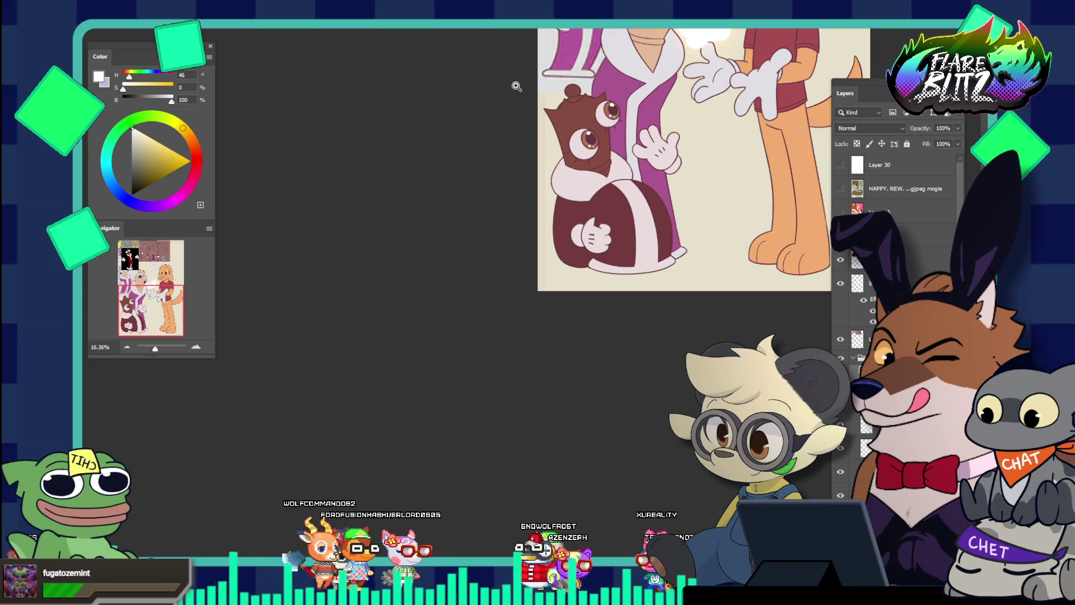
Step: Move the black robe reference aside, then shift and delete the pink character reference
scroll(517, 87, up, 4)
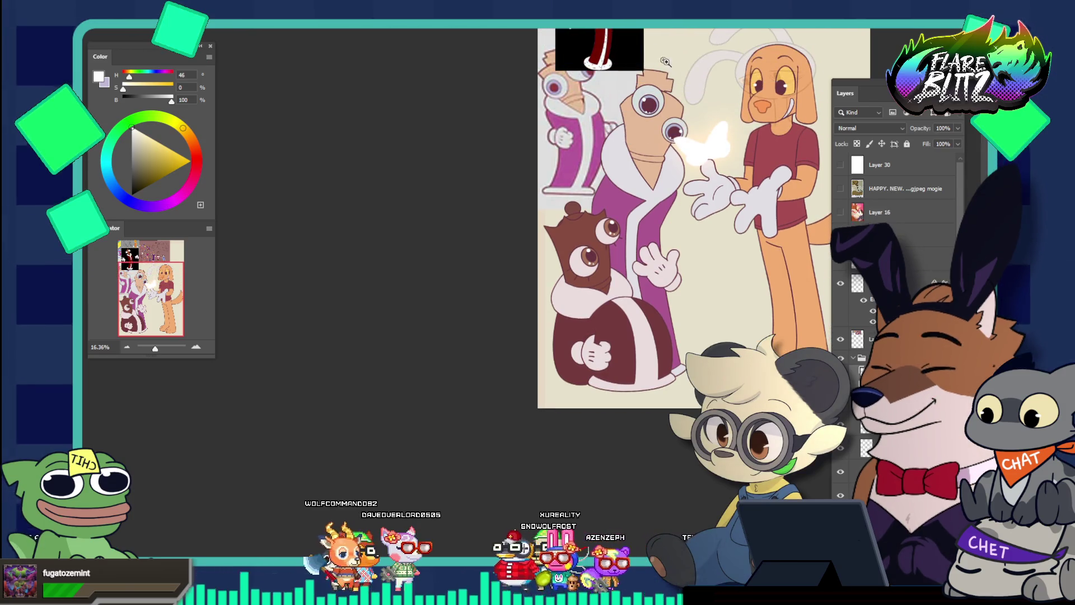
mouse_move(678, 75)
mouse_down()
mouse_move(653, 45)
mouse_move(672, 84)
mouse_move(655, 124)
mouse_move(616, 112)
mouse_move(747, 163)
mouse_up()
scroll(748, 163, up, 3)
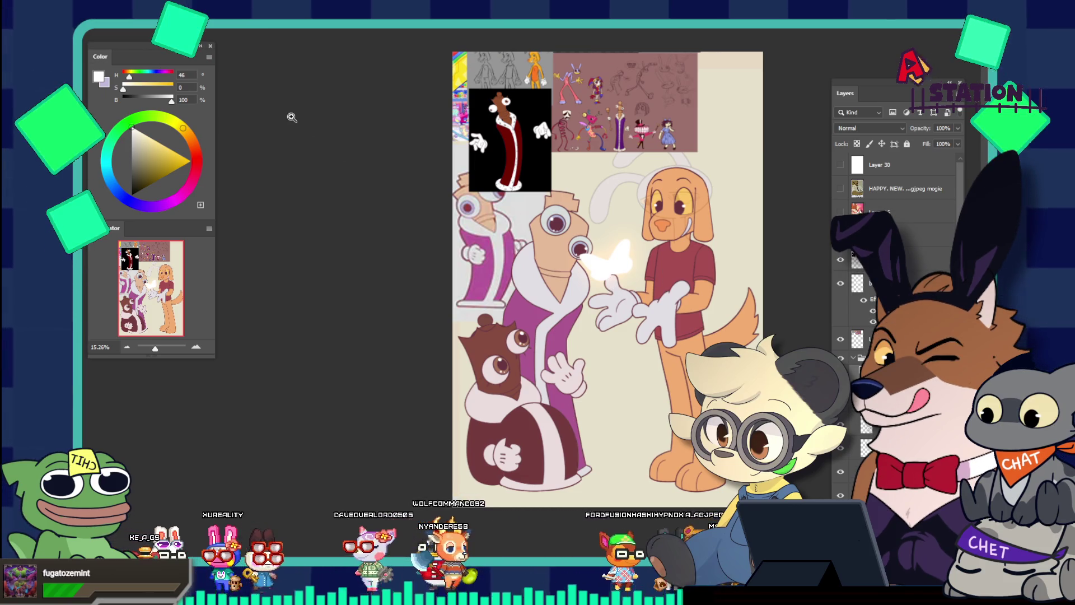
drag(414, 159, 463, 200)
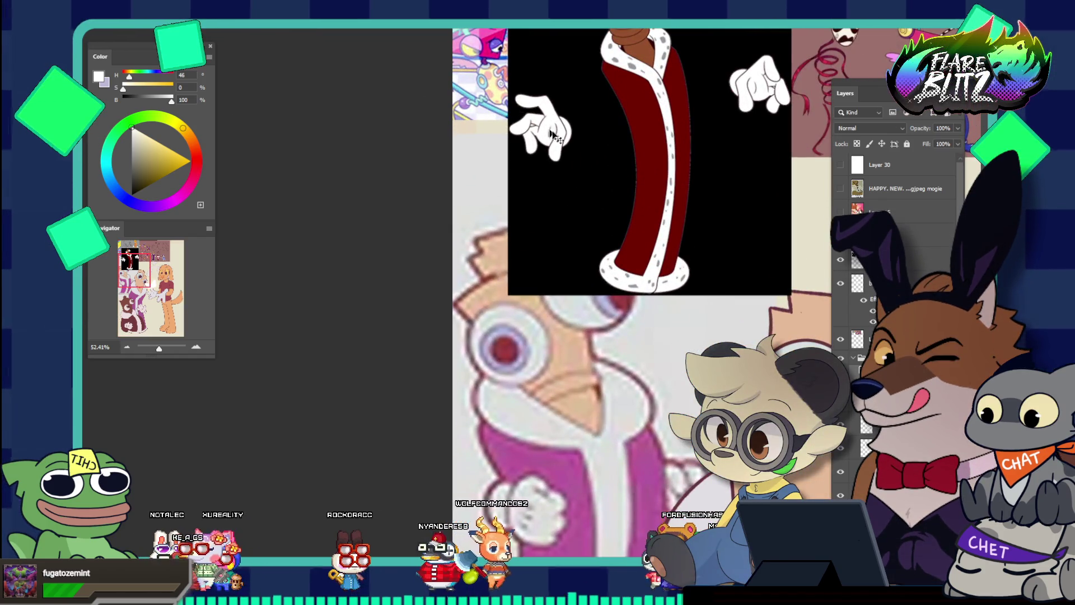
drag(567, 140, 589, 39)
drag(588, 255, 618, 92)
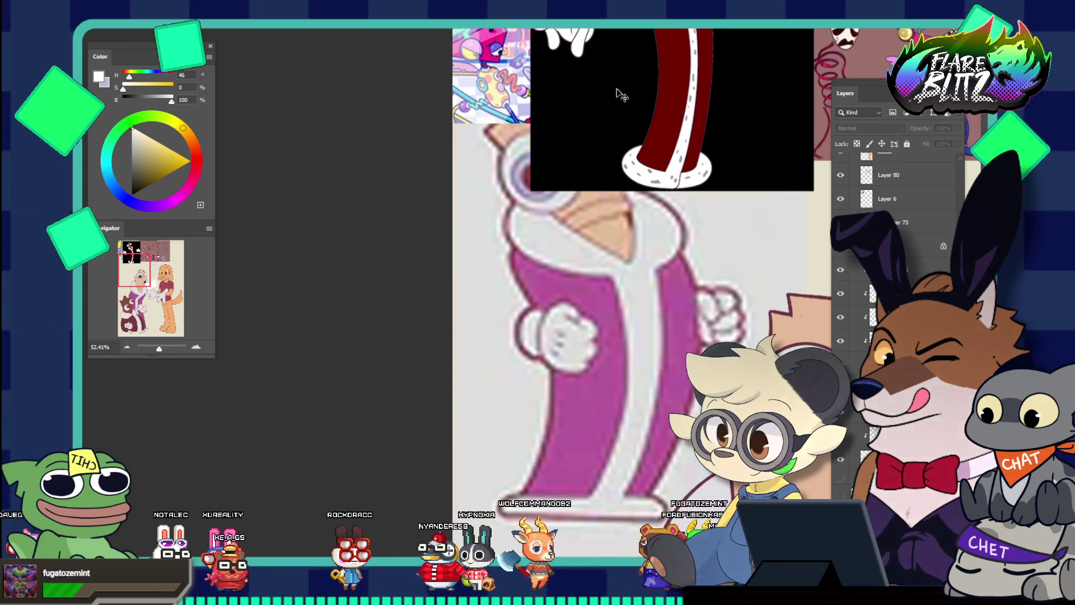
key(Delete)
Step: Reposition and delete the black red-coat reference image from the canvas
key(z)
mouse_move(682, 190)
mouse_down()
mouse_move(592, 139)
mouse_move(526, 192)
mouse_move(761, 305)
mouse_move(547, 277)
mouse_up()
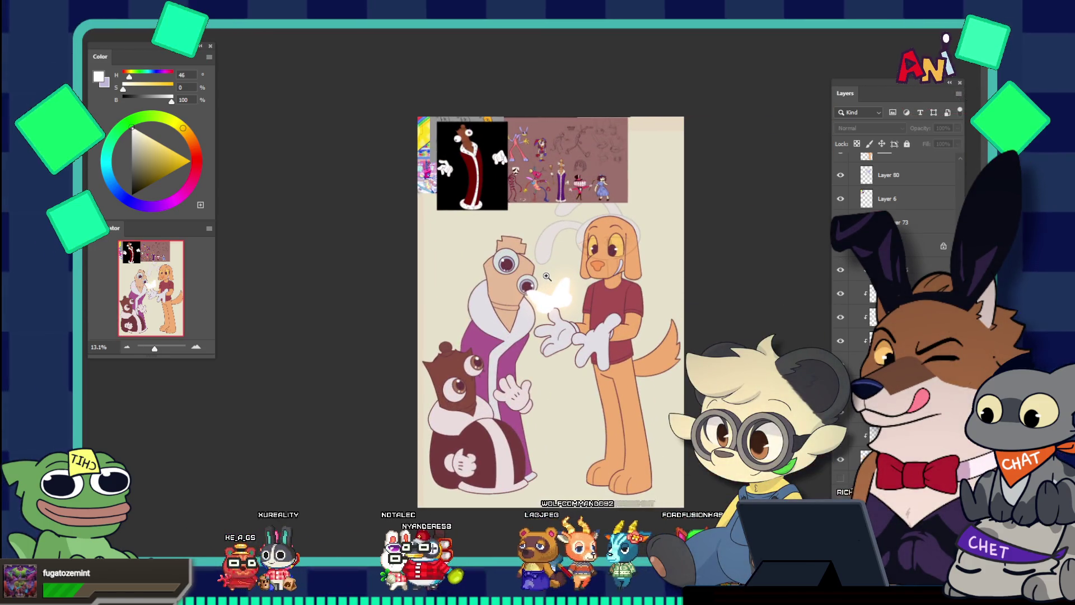
scroll(546, 277, down, 2)
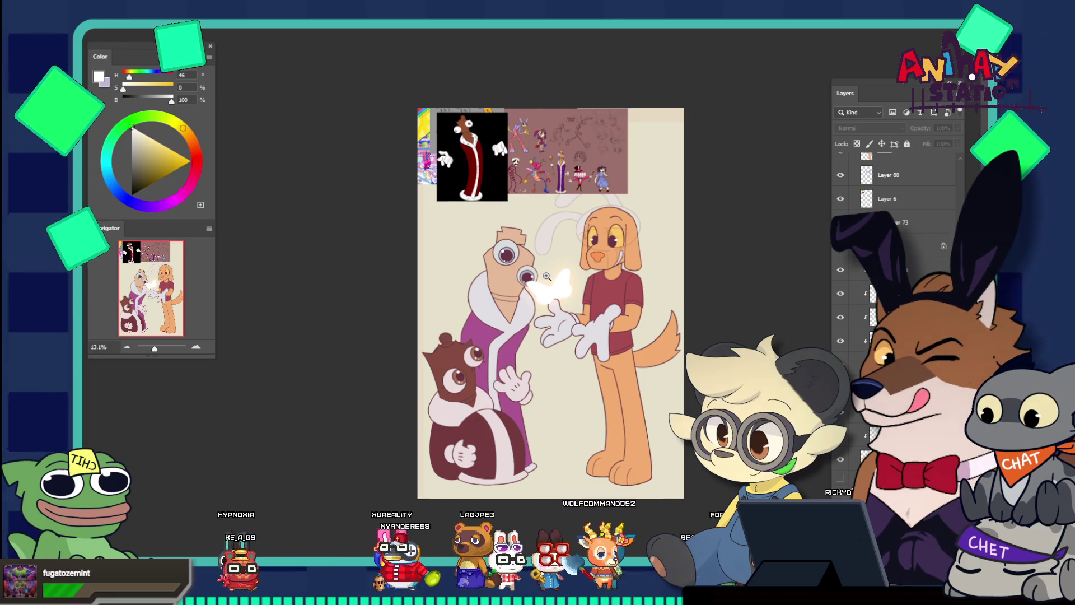
drag(584, 239, 591, 257)
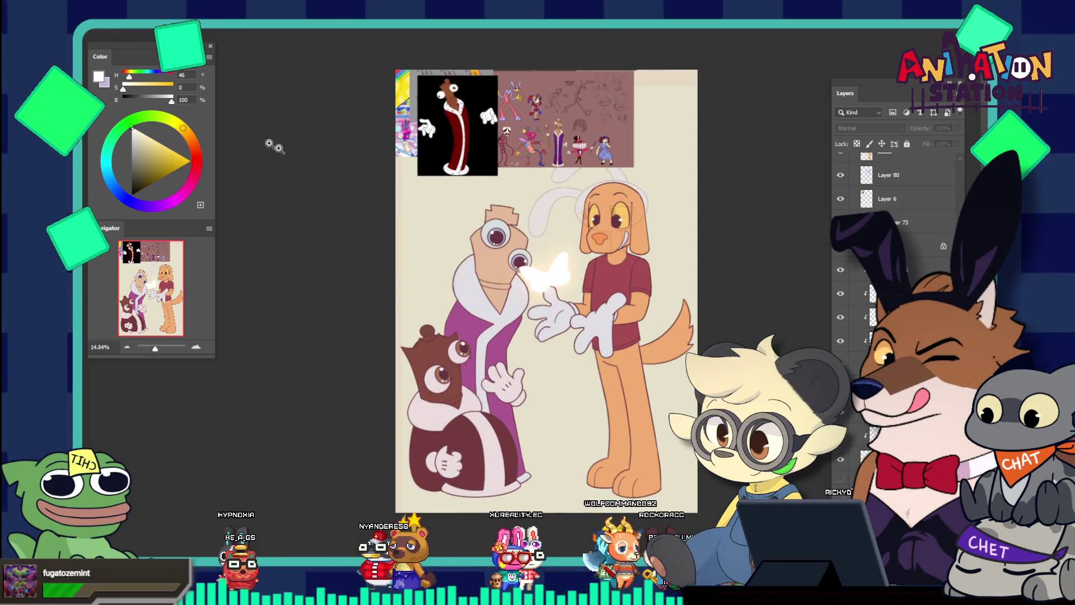
mouse_move(441, 110)
mouse_down()
mouse_move(512, 107)
mouse_move(462, 112)
mouse_move(434, 133)
mouse_move(449, 161)
mouse_up()
key(Delete)
key(Delete)
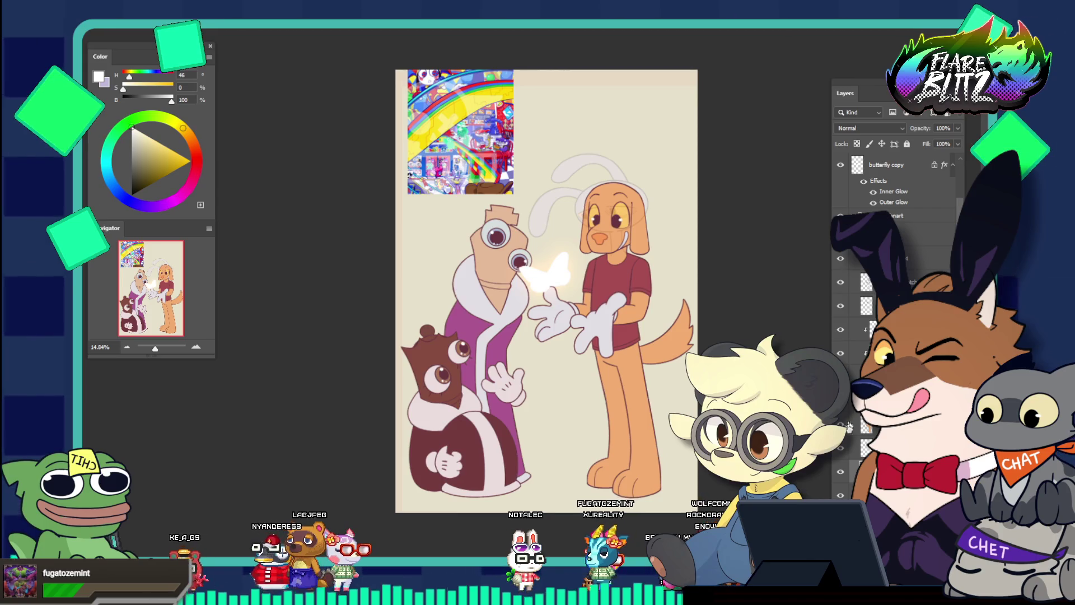
Step: Hide the rainbow collage reference layer and select a higher layer in the stack
click(841, 472)
scroll(766, 311, down, 2)
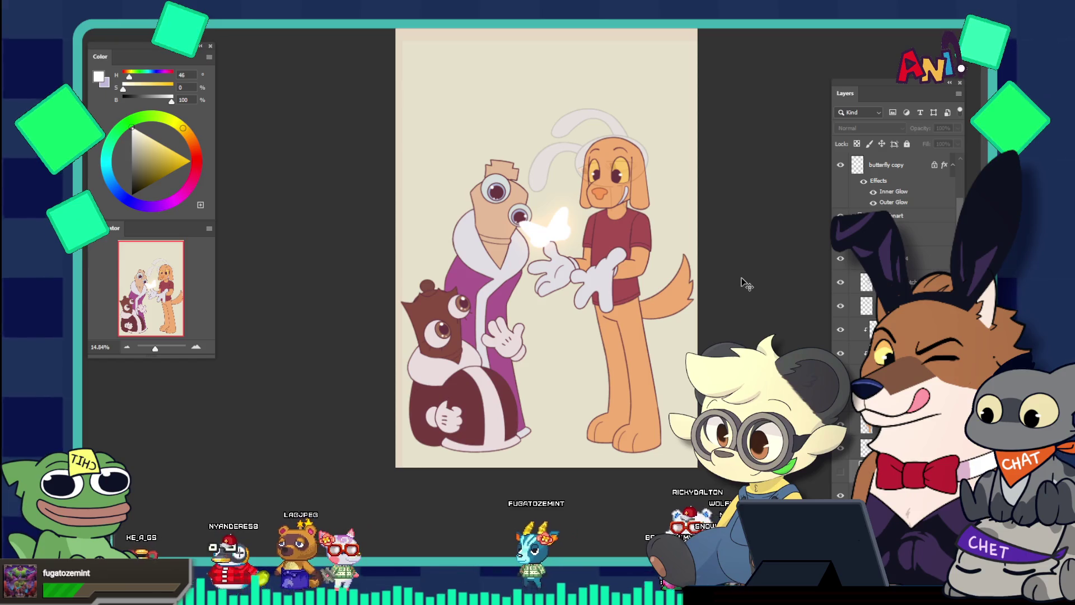
click(693, 212)
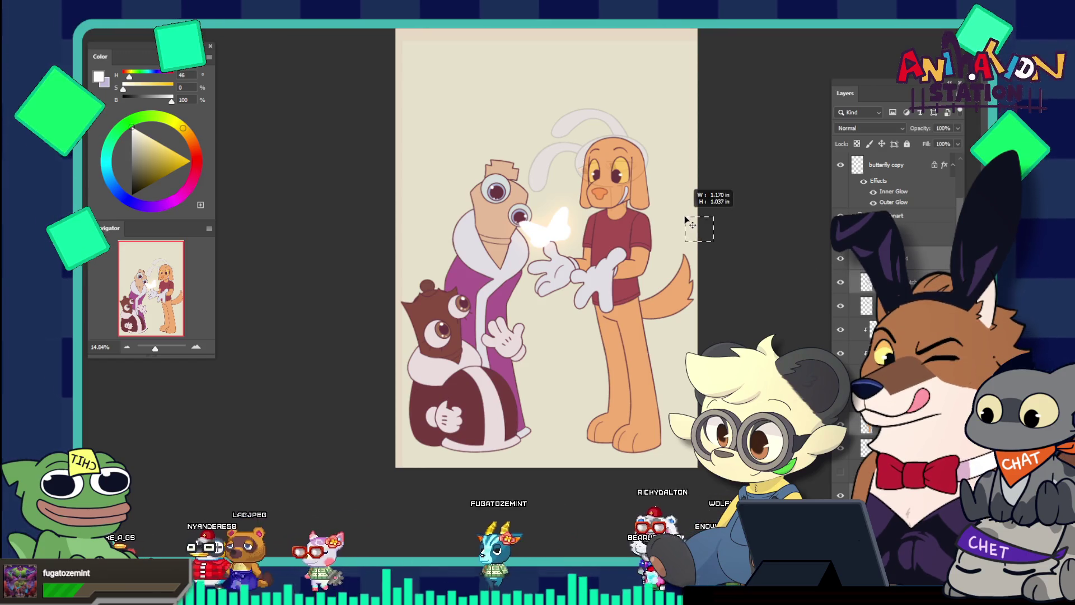
click(924, 234)
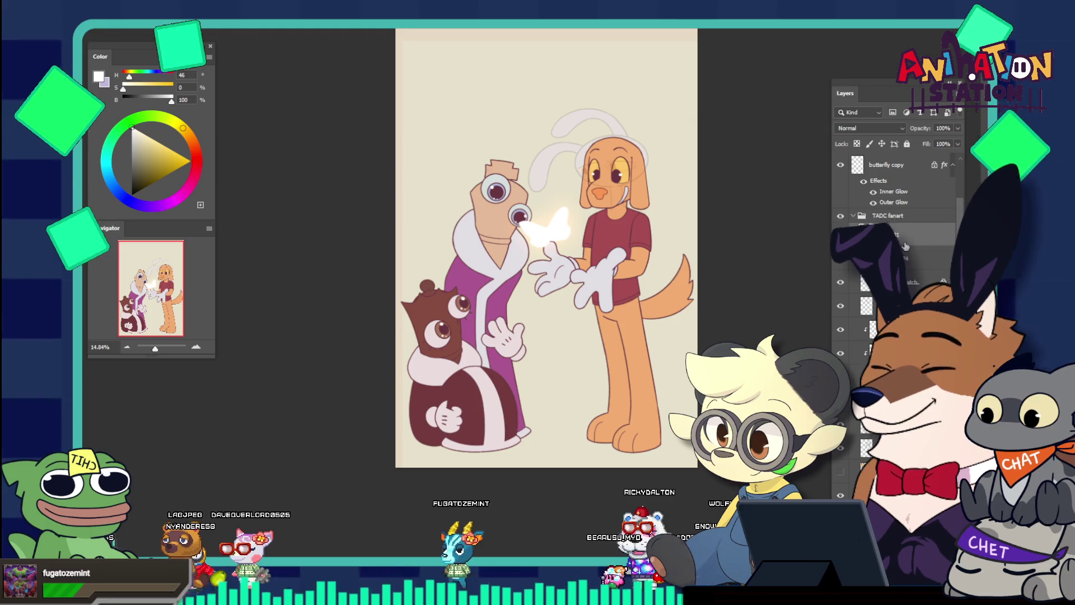
scroll(896, 252, down, 5)
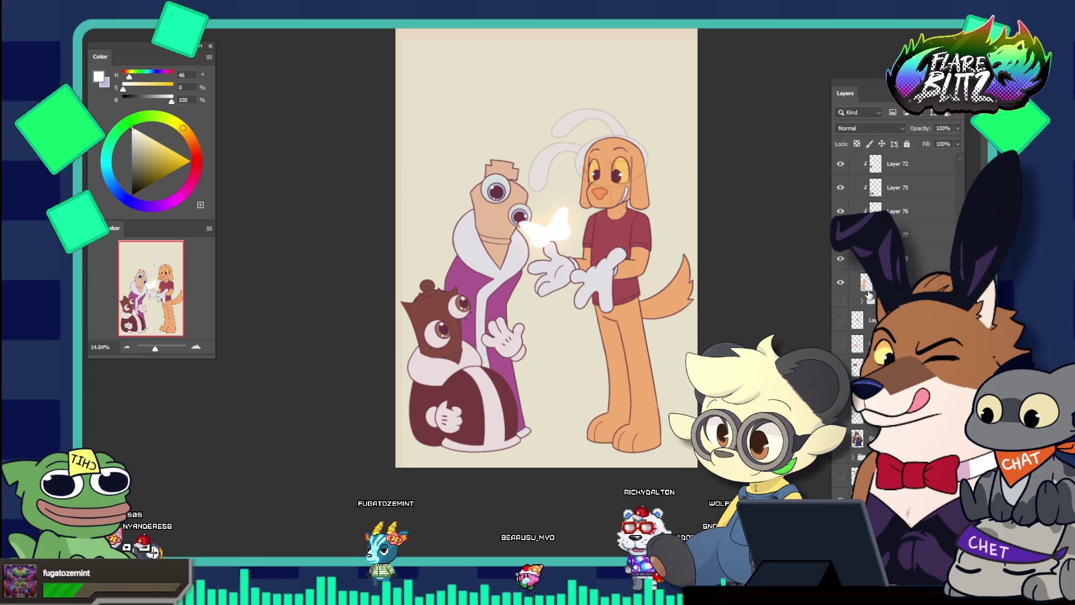
Step: Sample the beige background colour and fully lock the selected layer
click(868, 293)
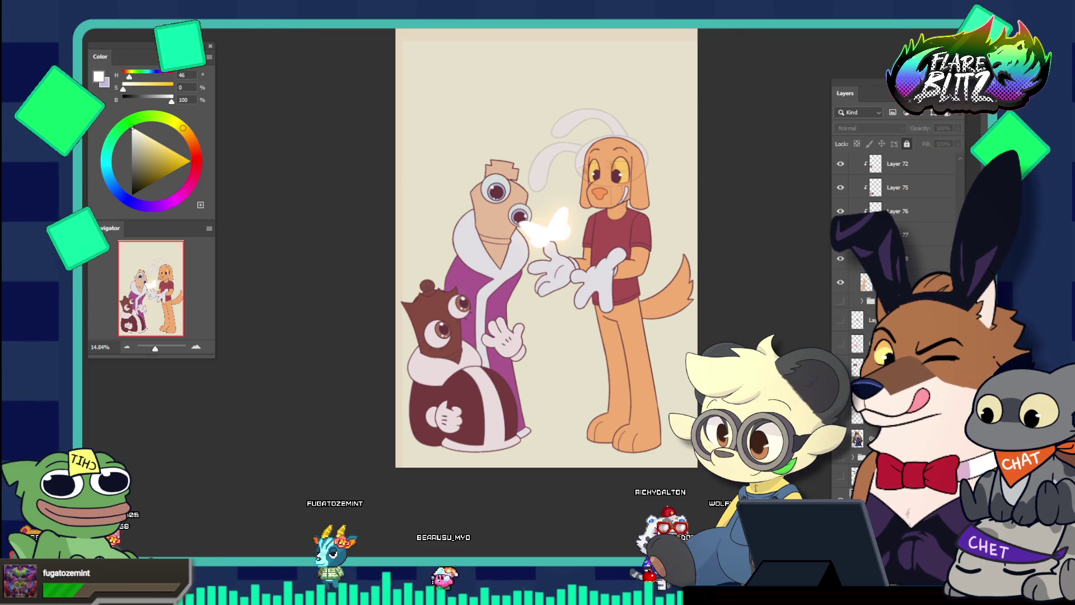
alt+click(504, 125)
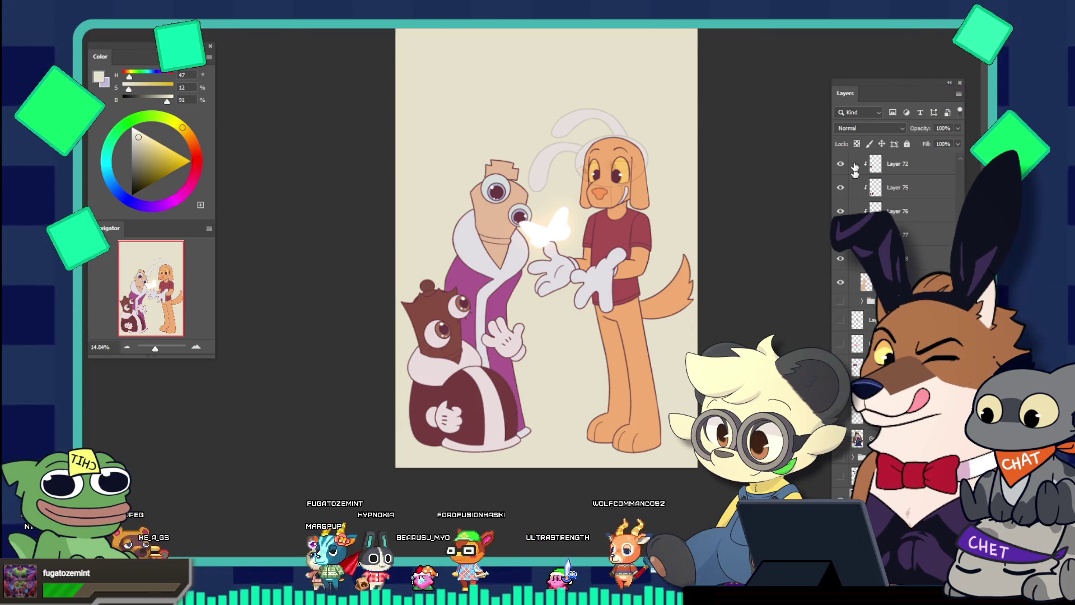
click(907, 144)
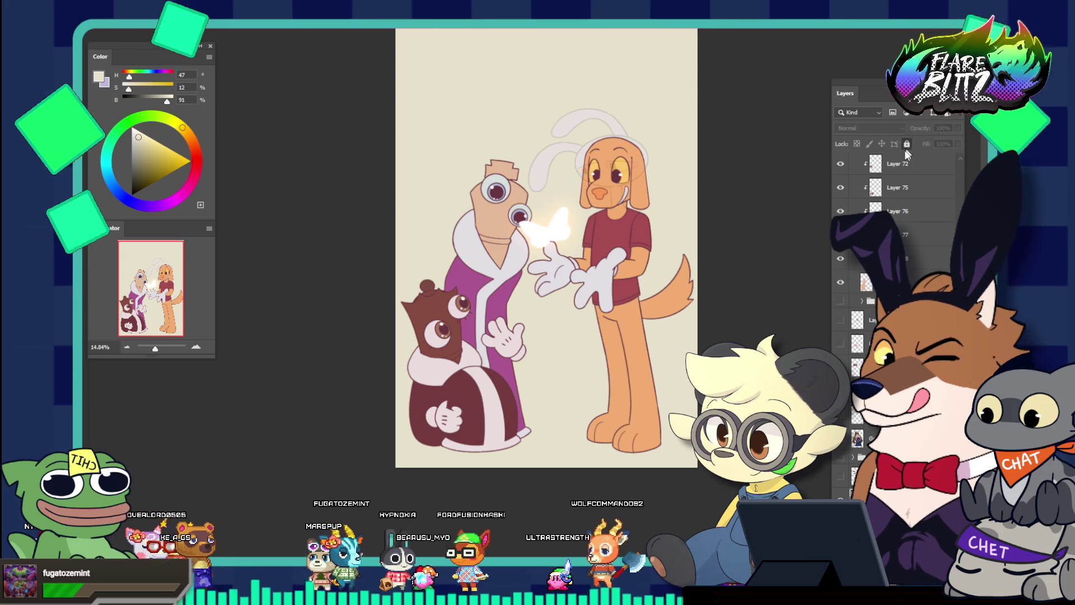
scroll(744, 199, down, 3)
scroll(710, 299, up, 2)
scroll(710, 300, up, 2)
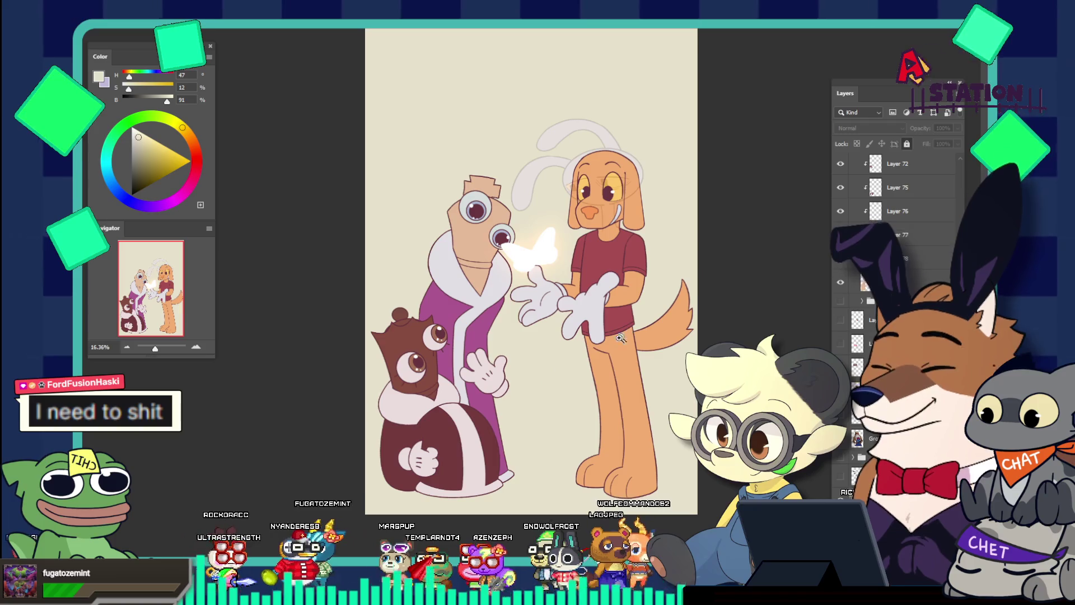
scroll(606, 340, up, 2)
scroll(606, 340, down, 1)
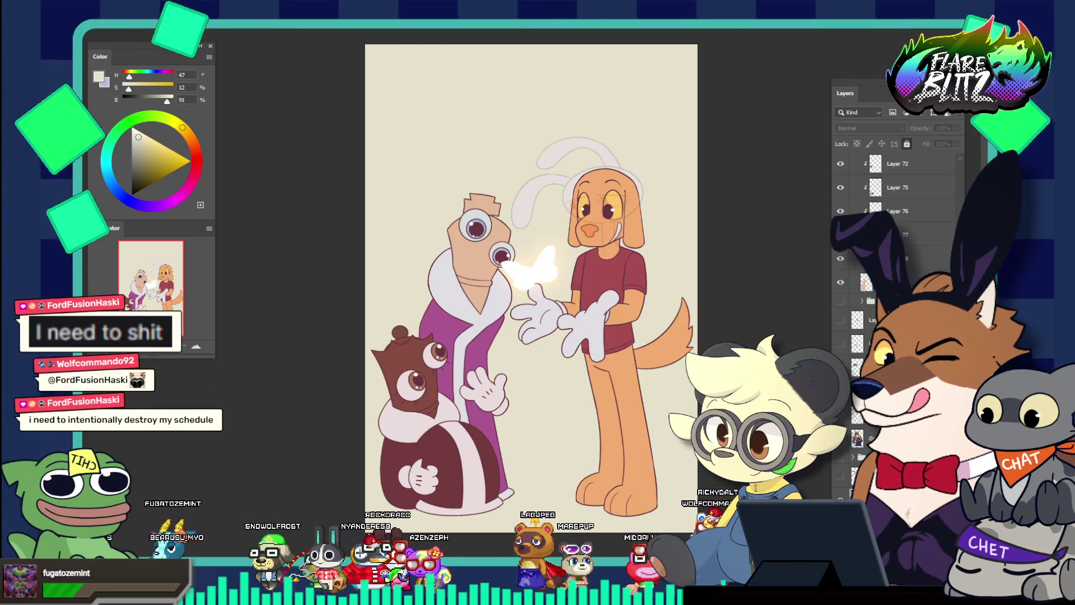
key(x)
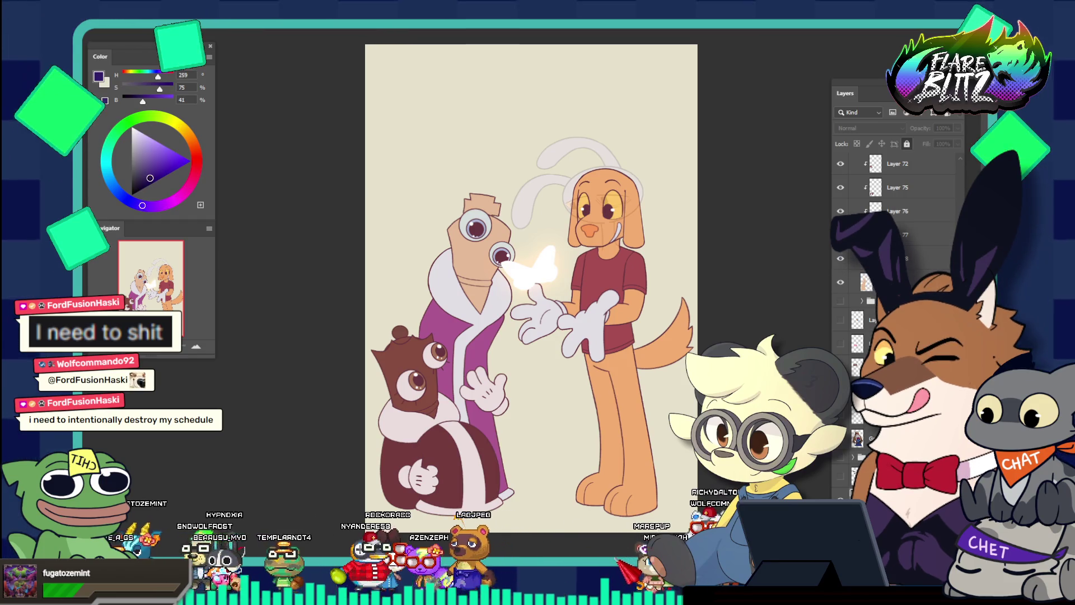
click(542, 389)
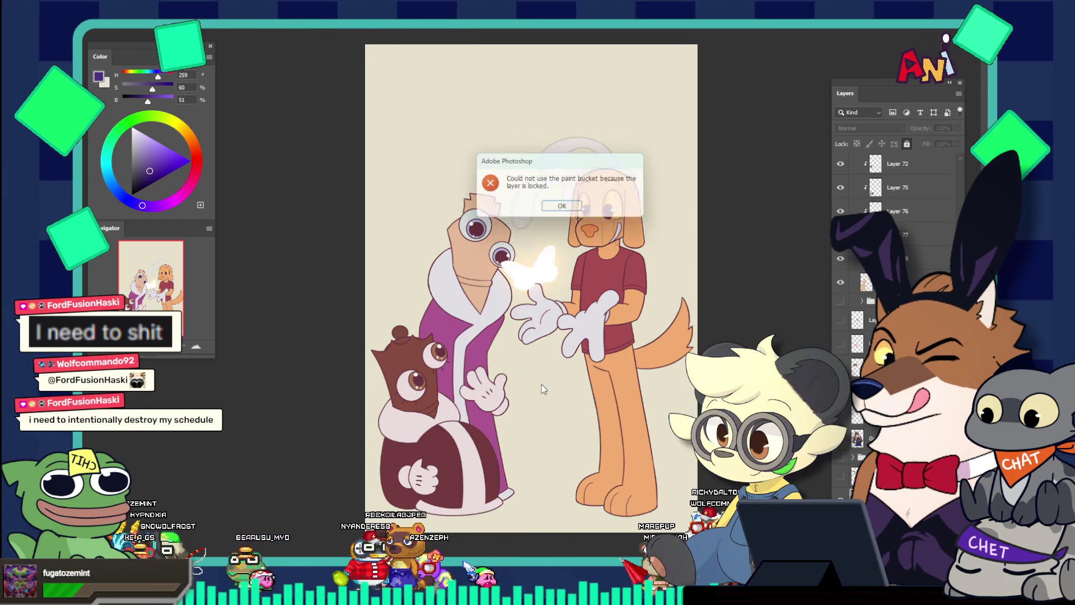
click(576, 206)
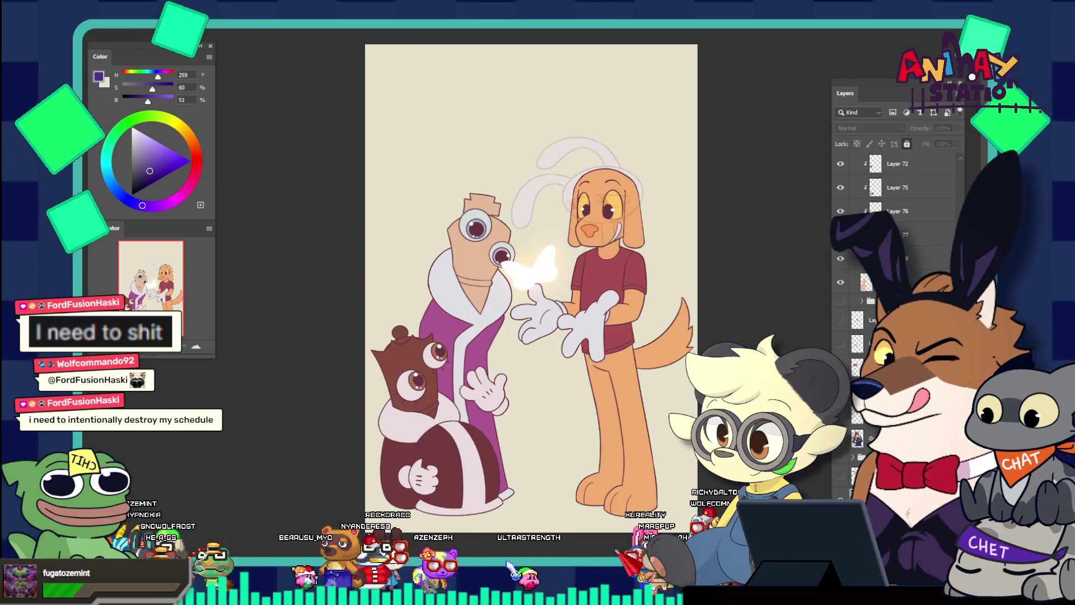
click(526, 391)
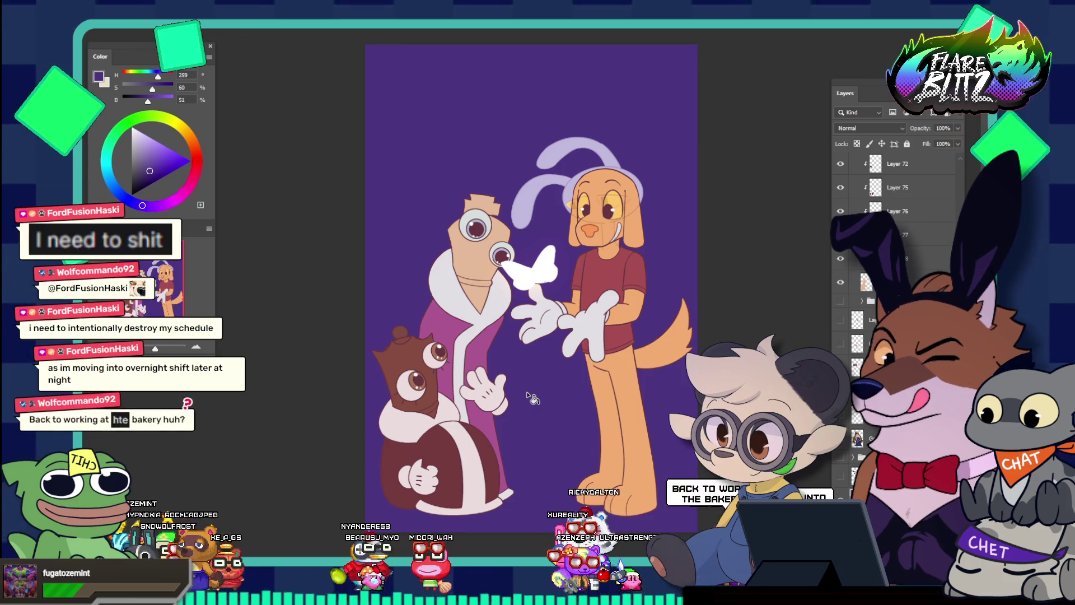
key(ctrl+z)
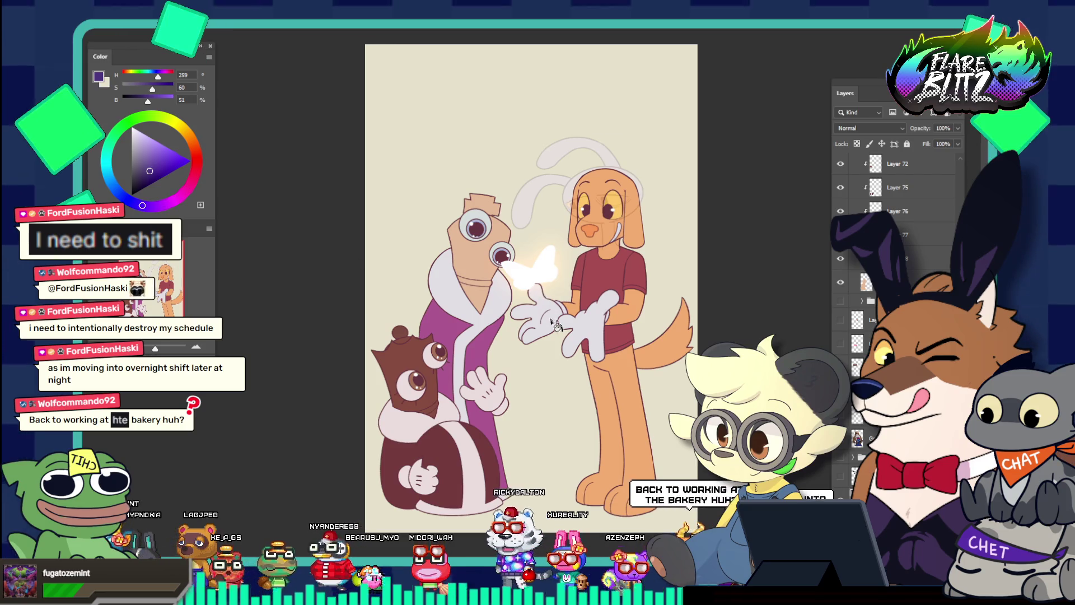
alt+click(540, 371)
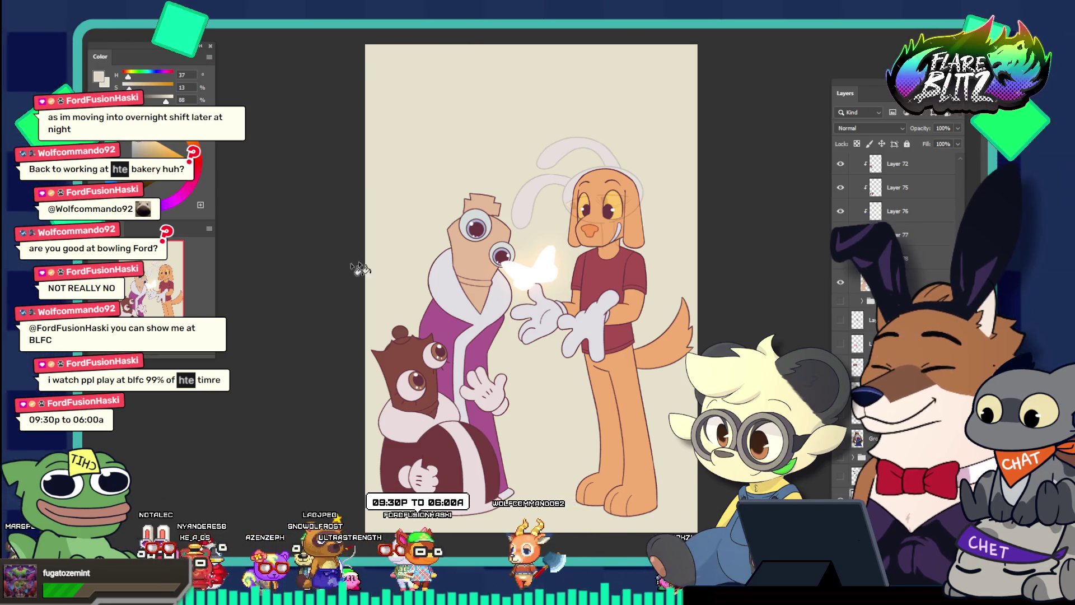
Step: Fill the background with the lighter greyish beige using the Paint Bucket
click(522, 159)
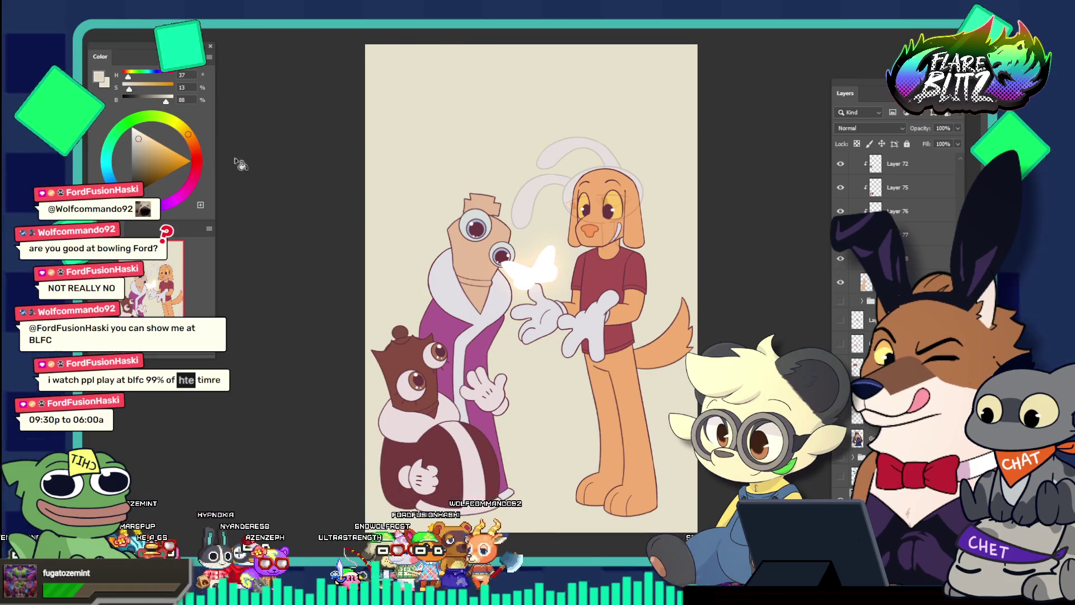
scroll(896, 280, down, 3)
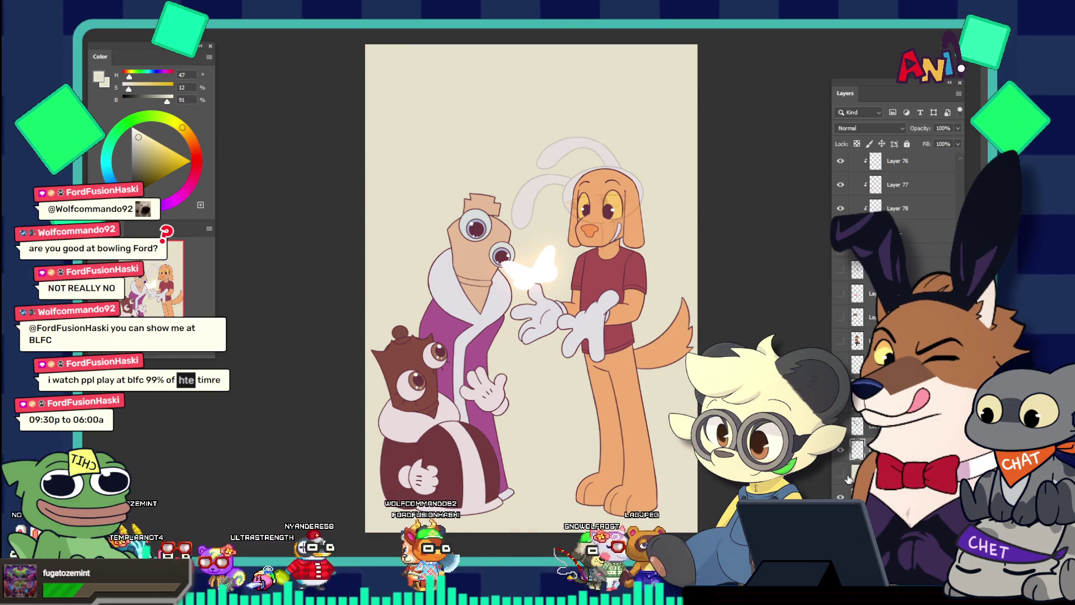
key(ctrl+minus)
key(ctrl+minus)
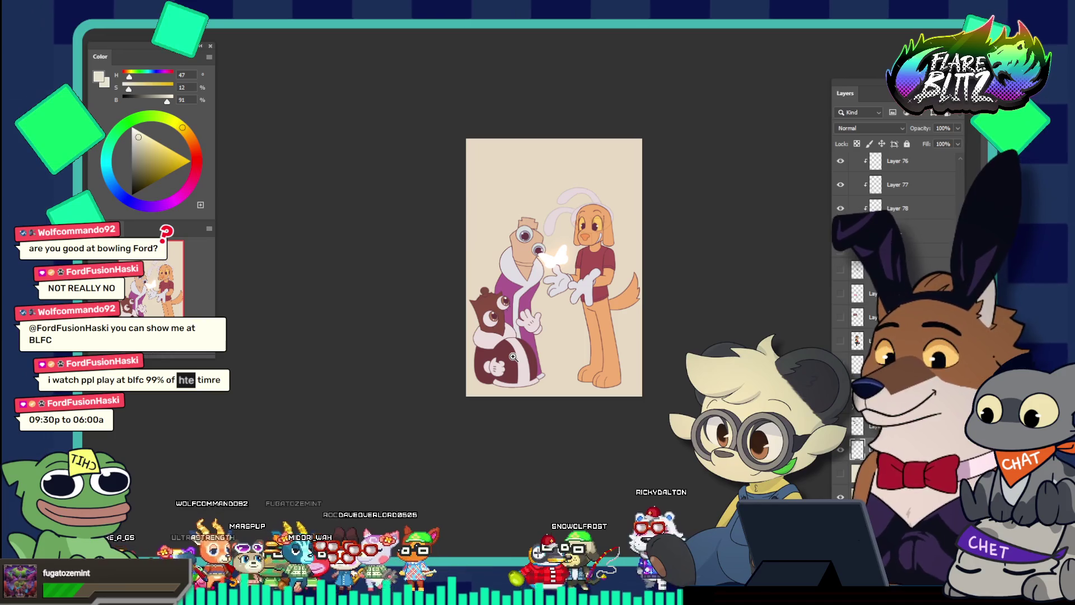
Step: Compare the top Lighten-mode layer over the lineart hidden and shown, then set its opacity to 58%
click(587, 309)
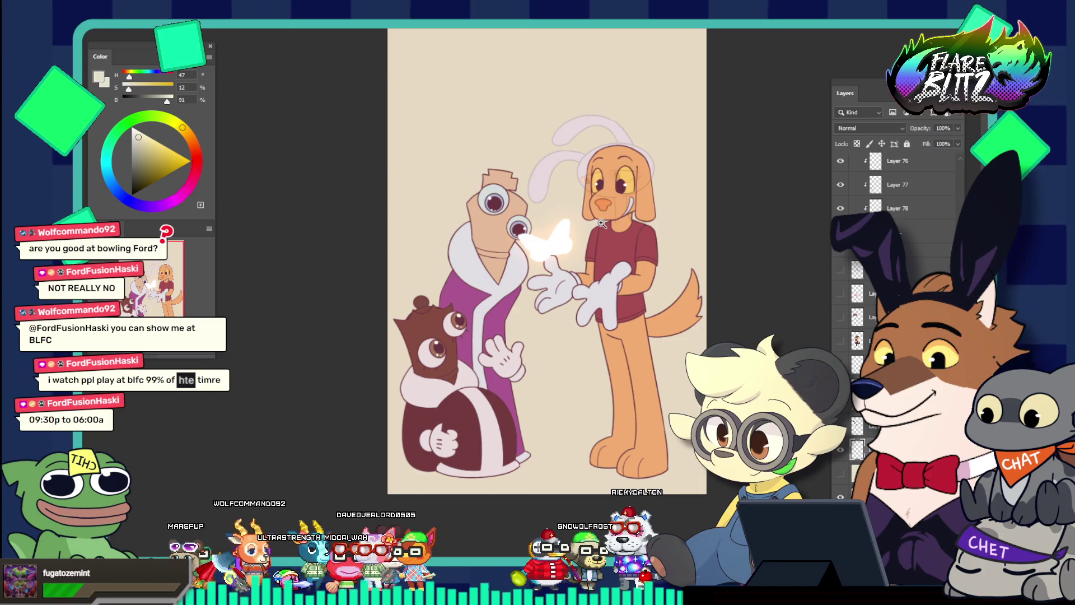
drag(601, 227, 621, 230)
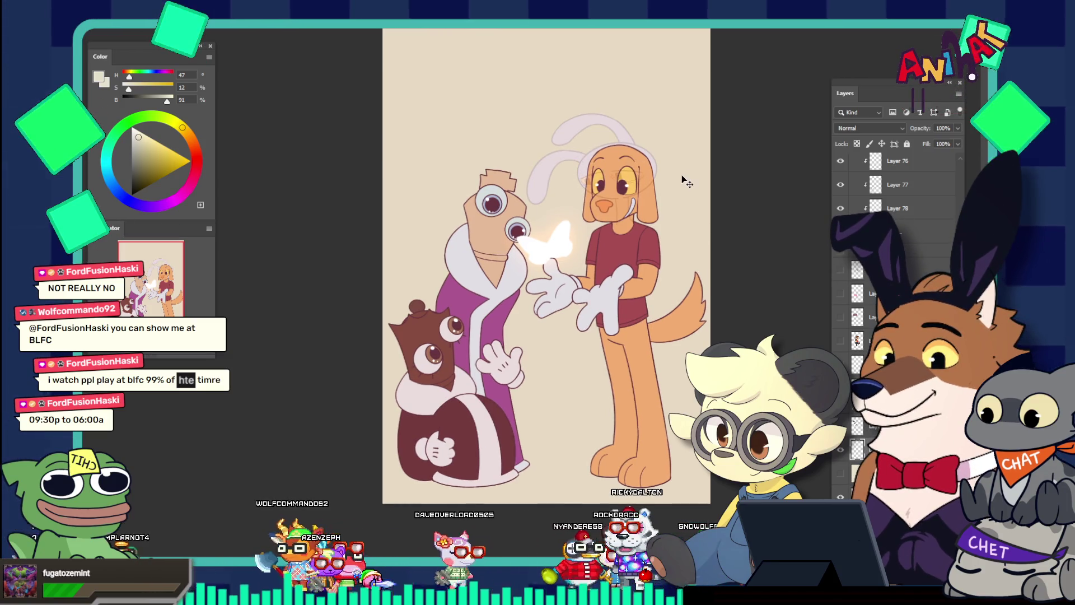
key(alt+period)
scroll(873, 310, up, 3)
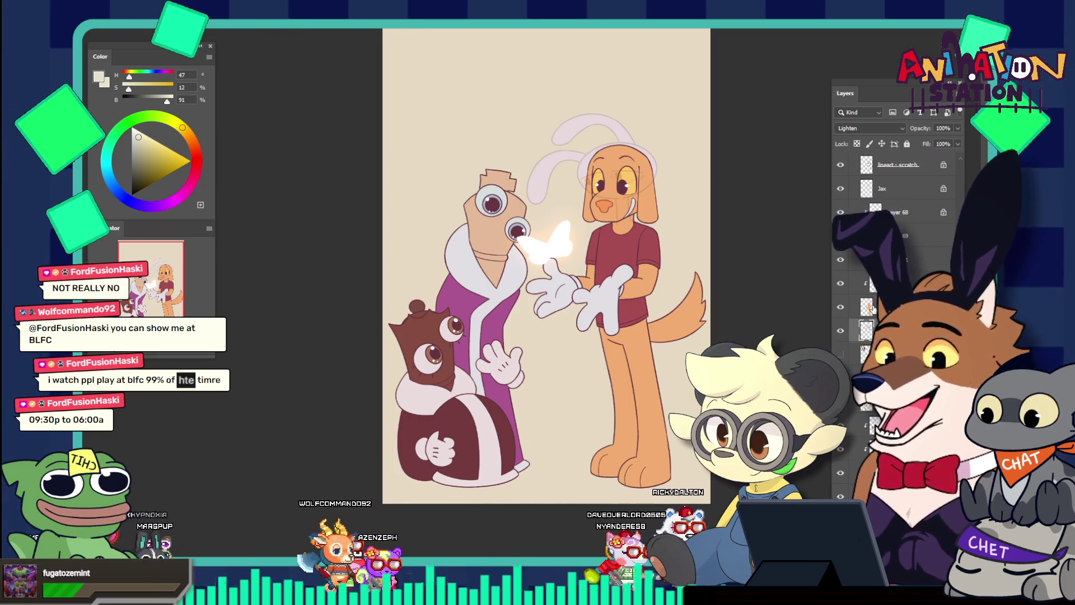
click(840, 330)
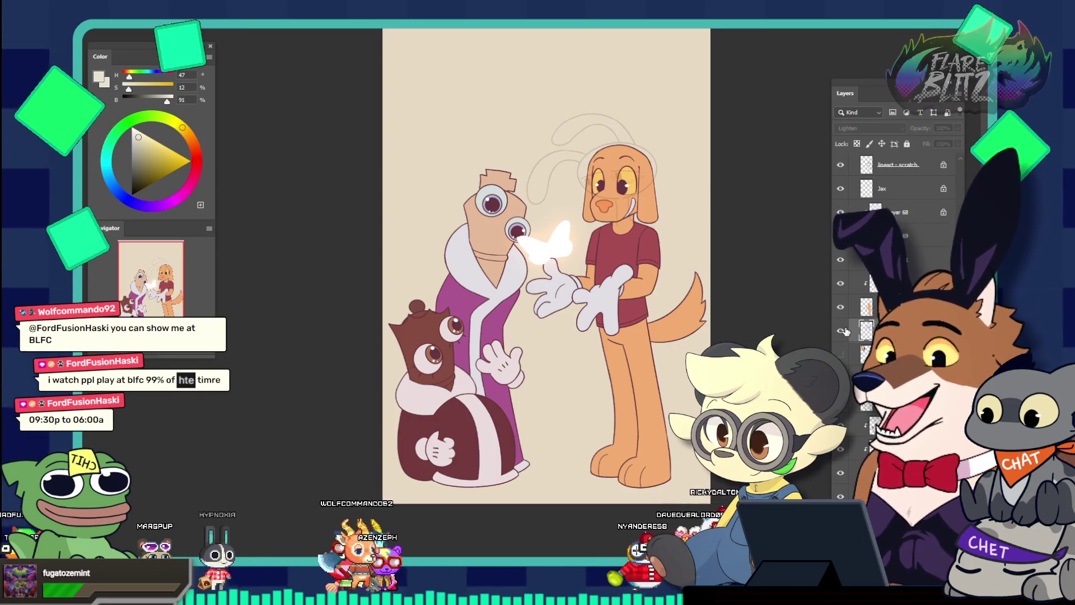
click(841, 330)
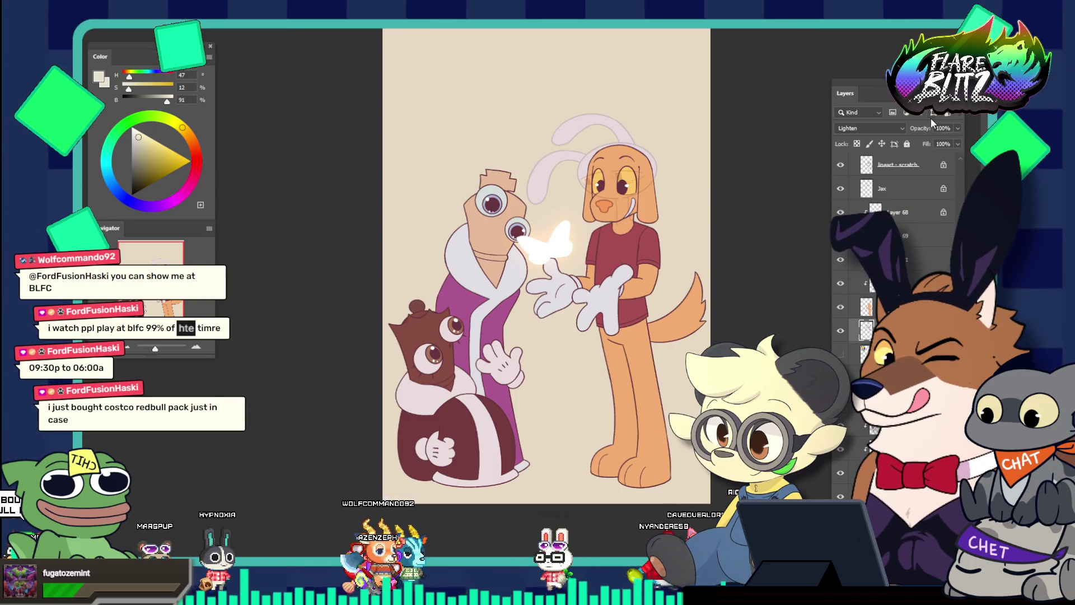
click(958, 128)
drag(940, 140, 935, 139)
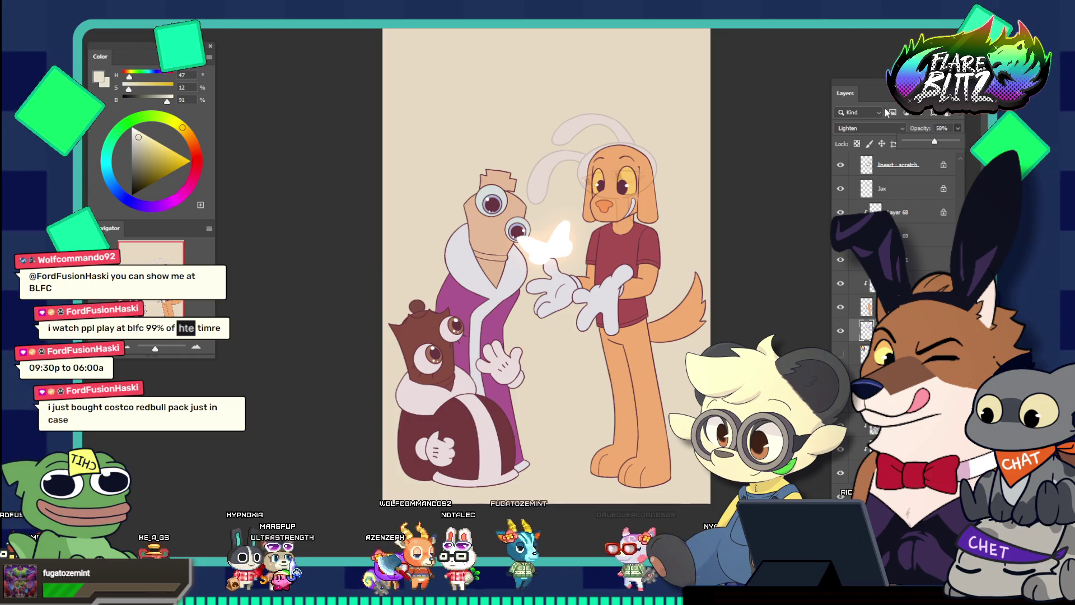
click(888, 81)
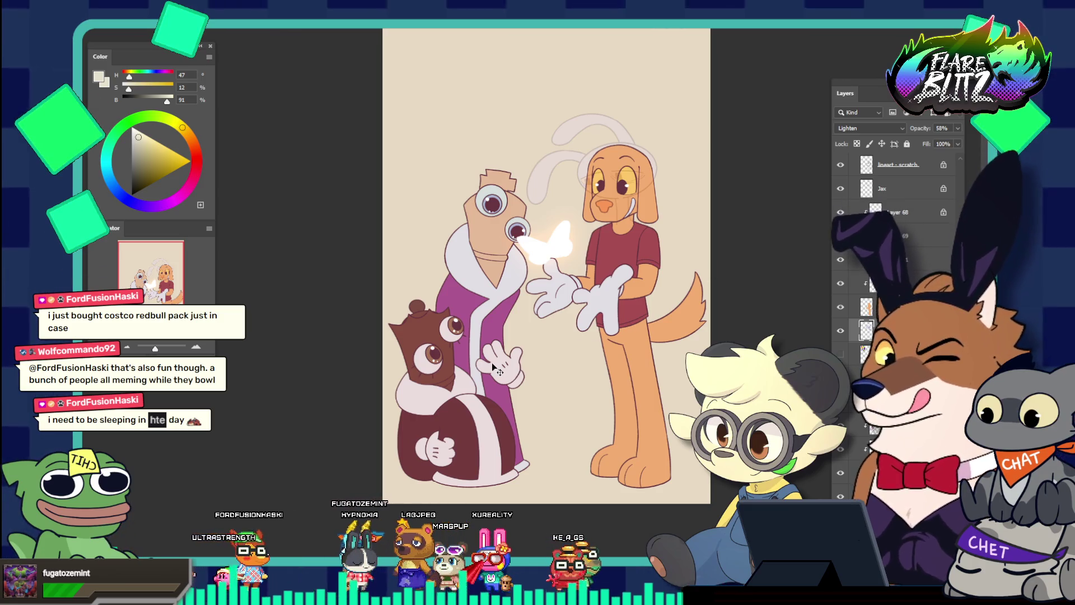
Step: With one layer hidden, lower the current layer's Lightness slightly in Hue/Saturation and apply
scroll(446, 409, down, 2)
scroll(446, 409, down, 1)
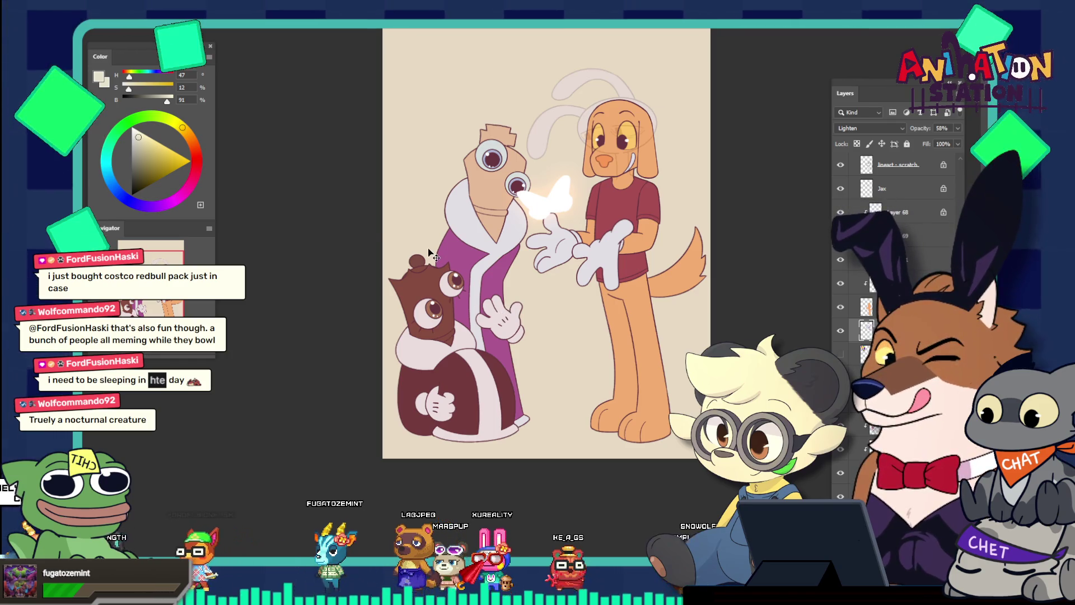
drag(429, 250, 435, 338)
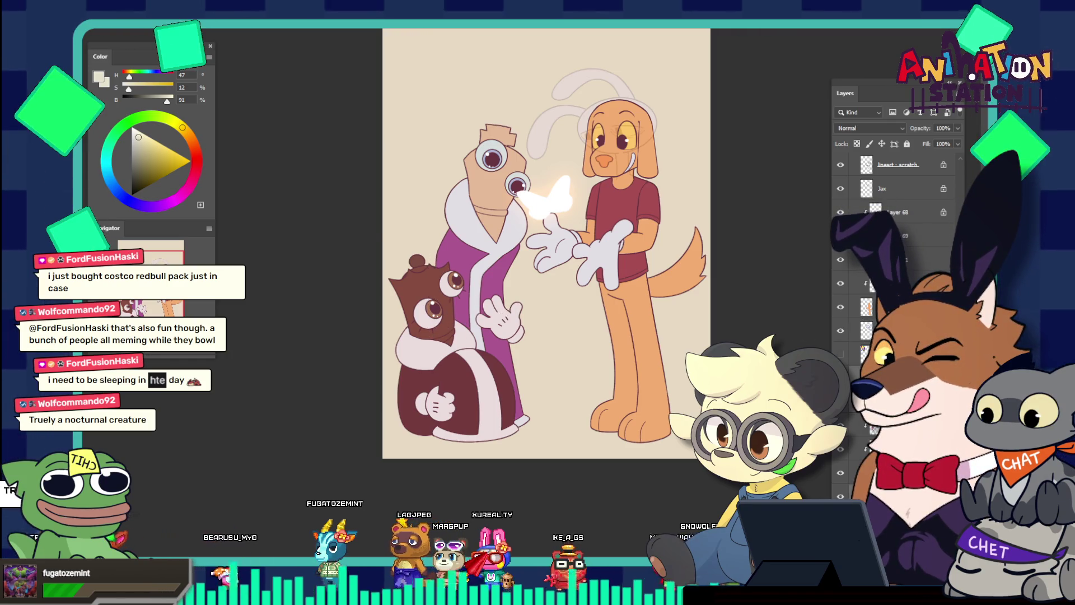
click(841, 354)
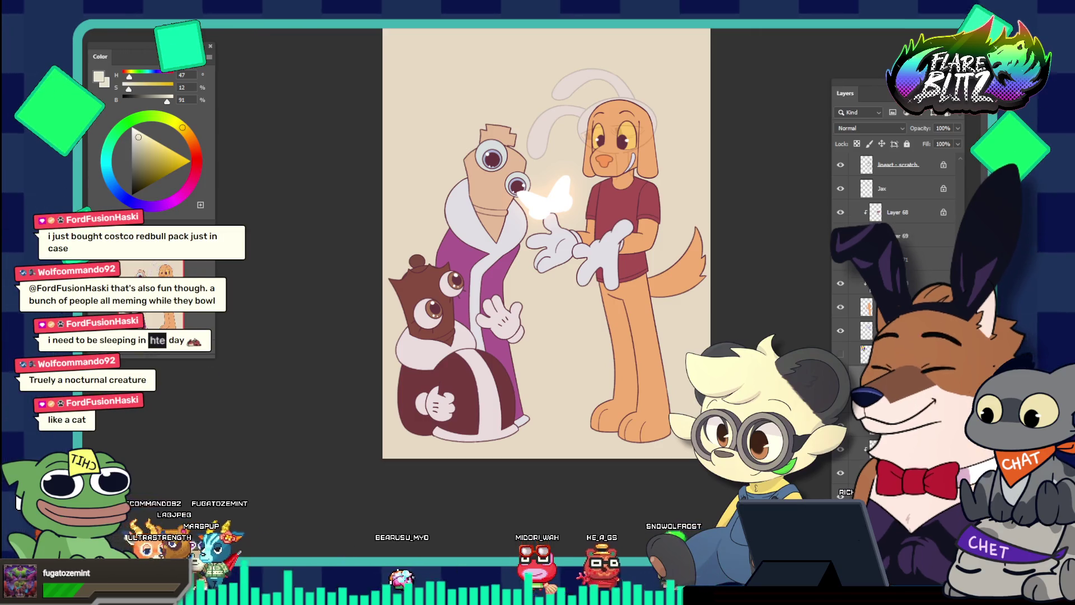
key(ctrl+u)
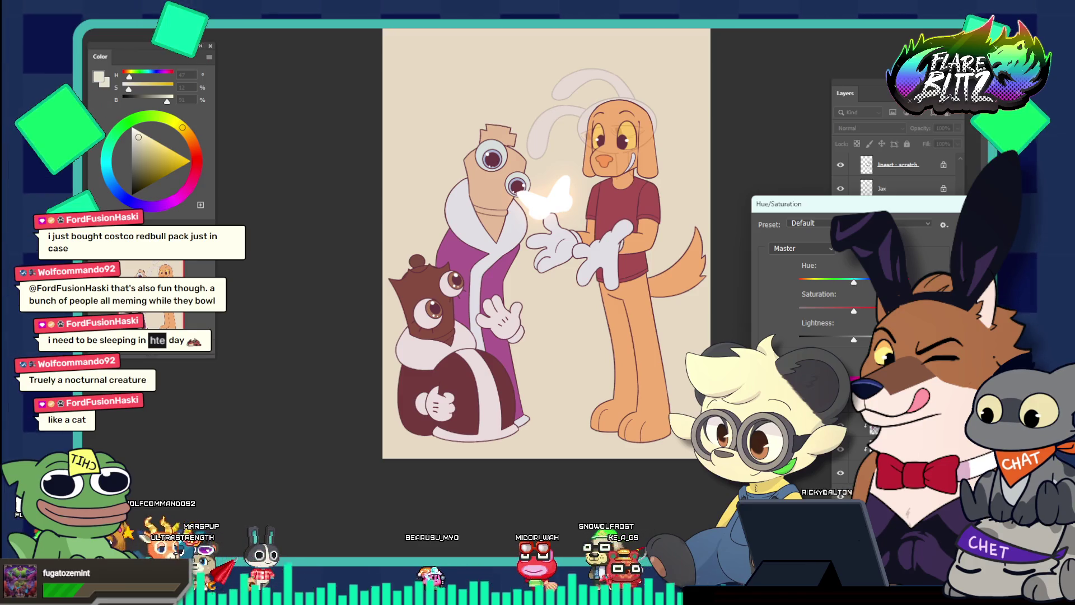
mouse_move(854, 338)
mouse_down()
mouse_move(836, 339)
mouse_move(848, 339)
mouse_up()
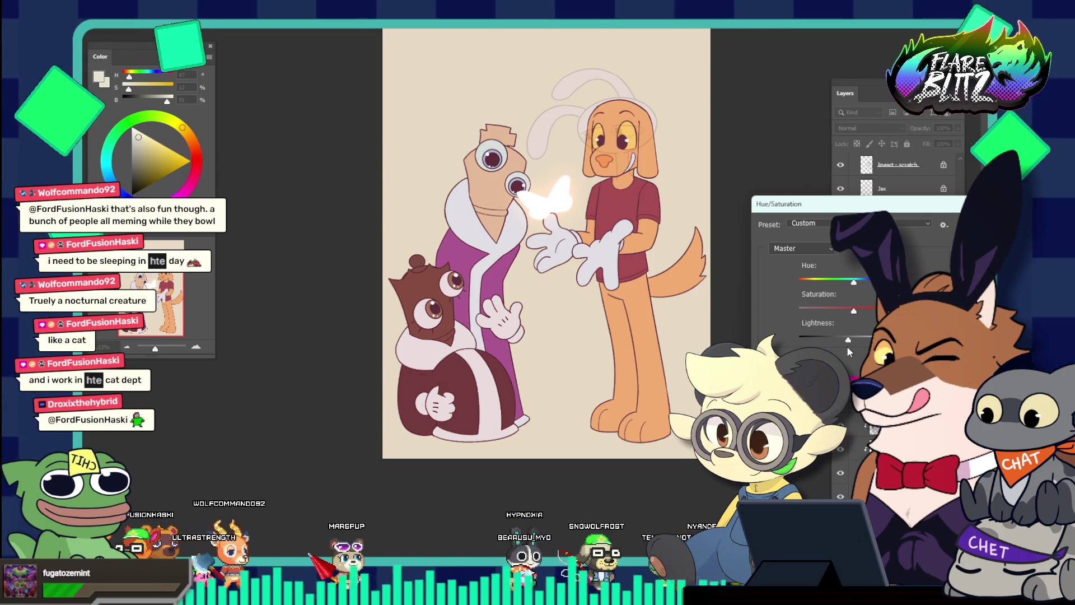
drag(849, 339, 844, 340)
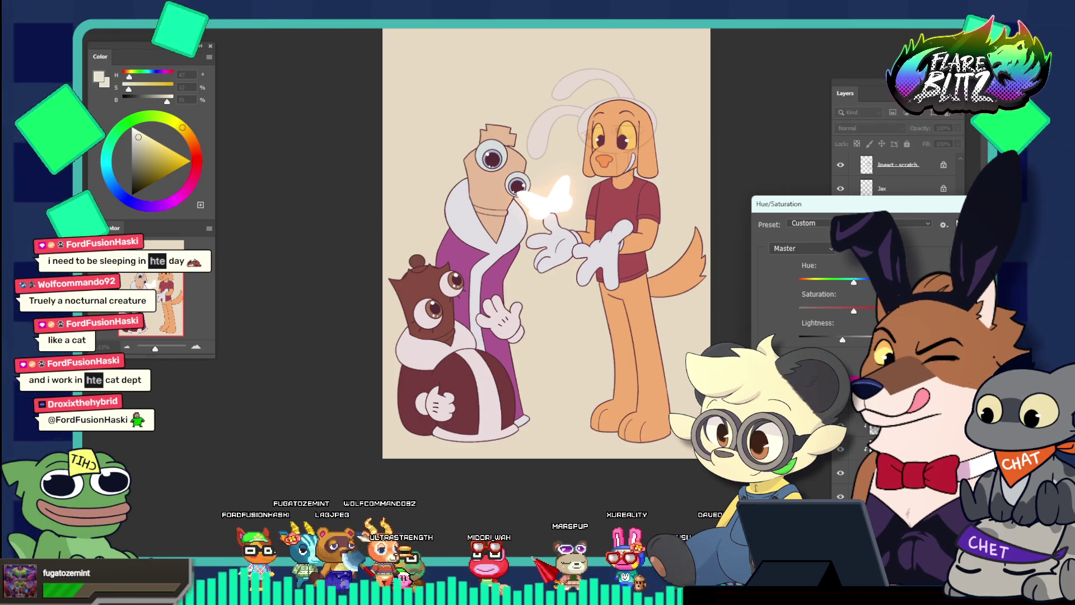
key(Return)
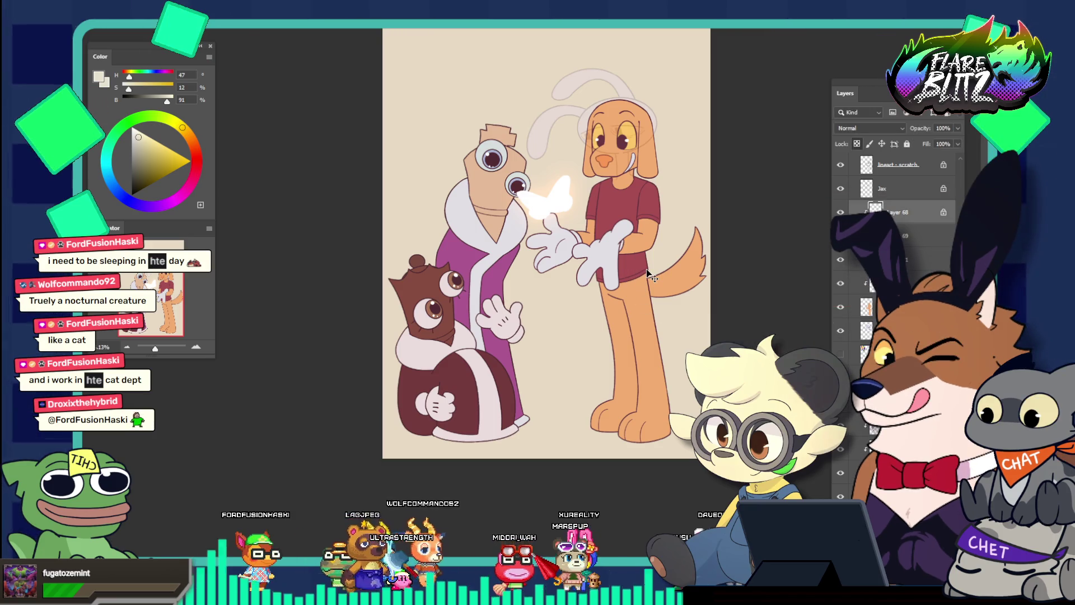
Step: Lower the Lightness of Layer 74, the dark maroon fill, via Hue/Saturation
scroll(925, 195, up, 2)
click(925, 195)
scroll(926, 194, up, 1)
click(916, 236)
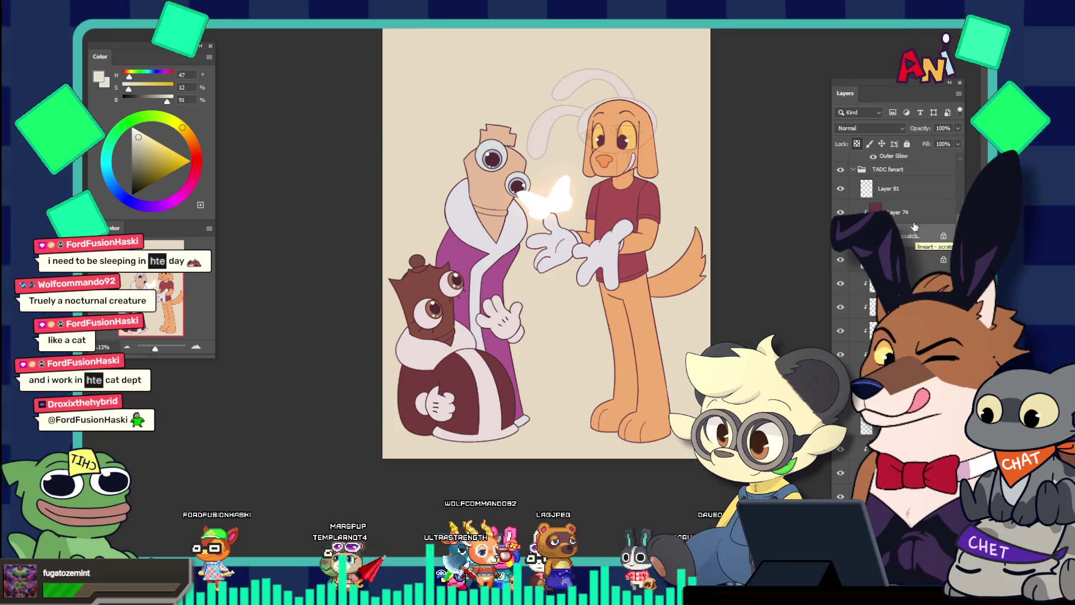
click(914, 223)
key(ctrl+u)
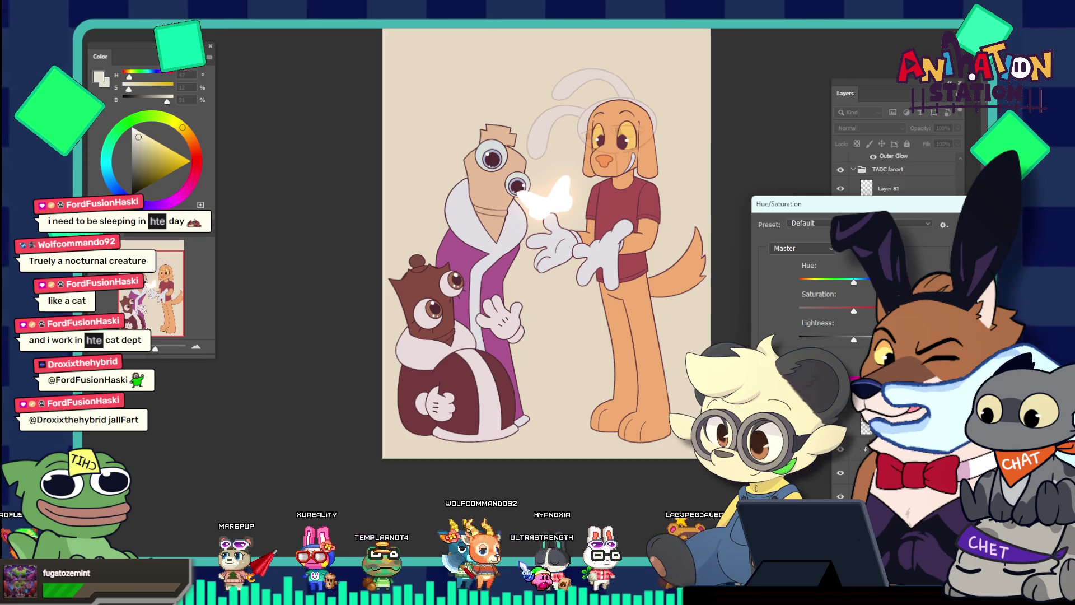
key(shift+Down)
key(shift+Down)
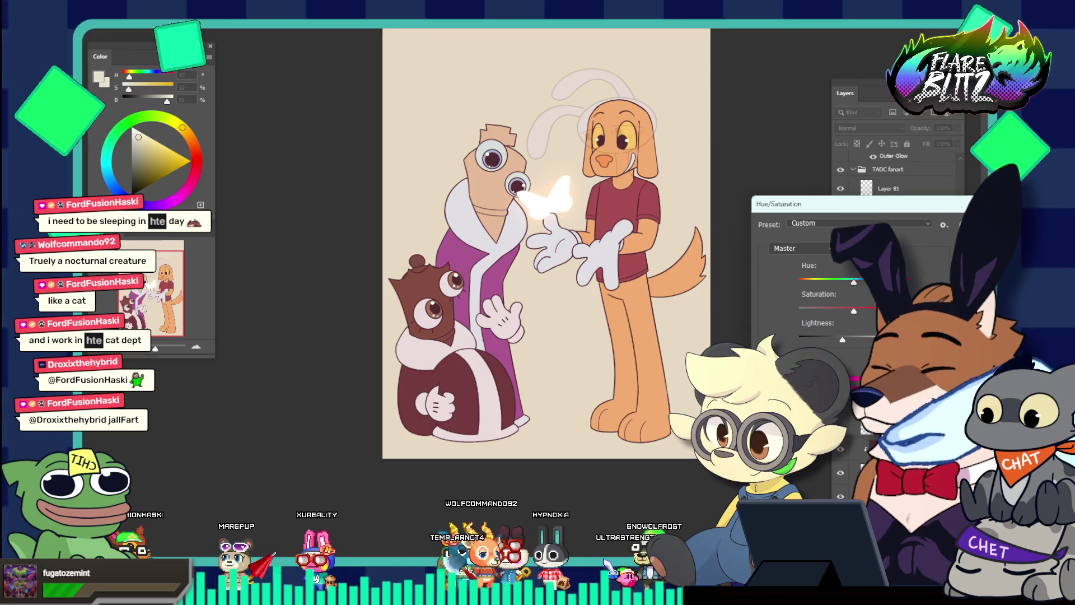
key(Return)
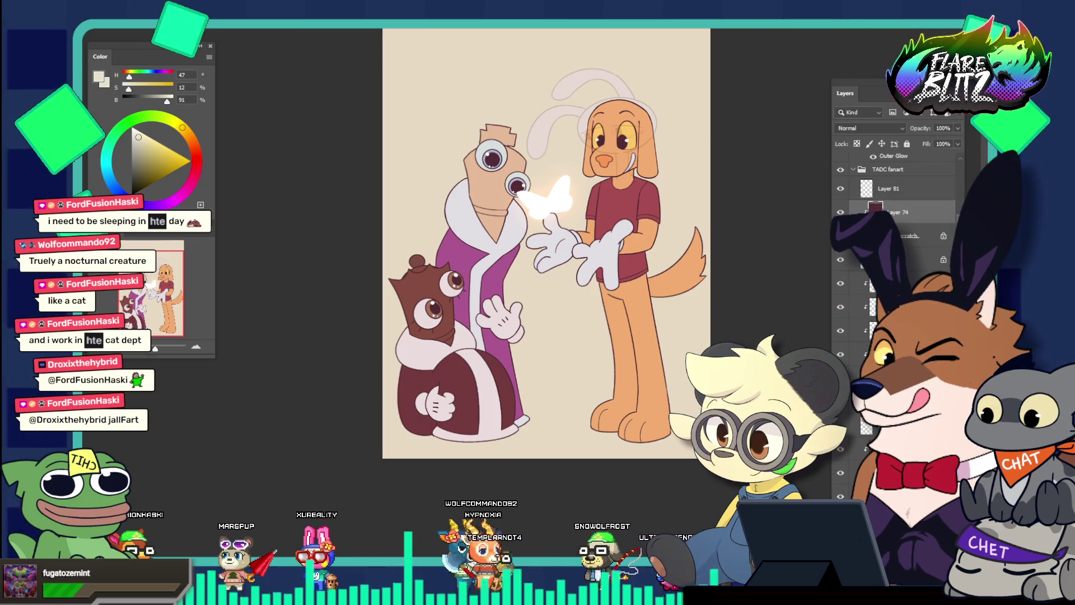
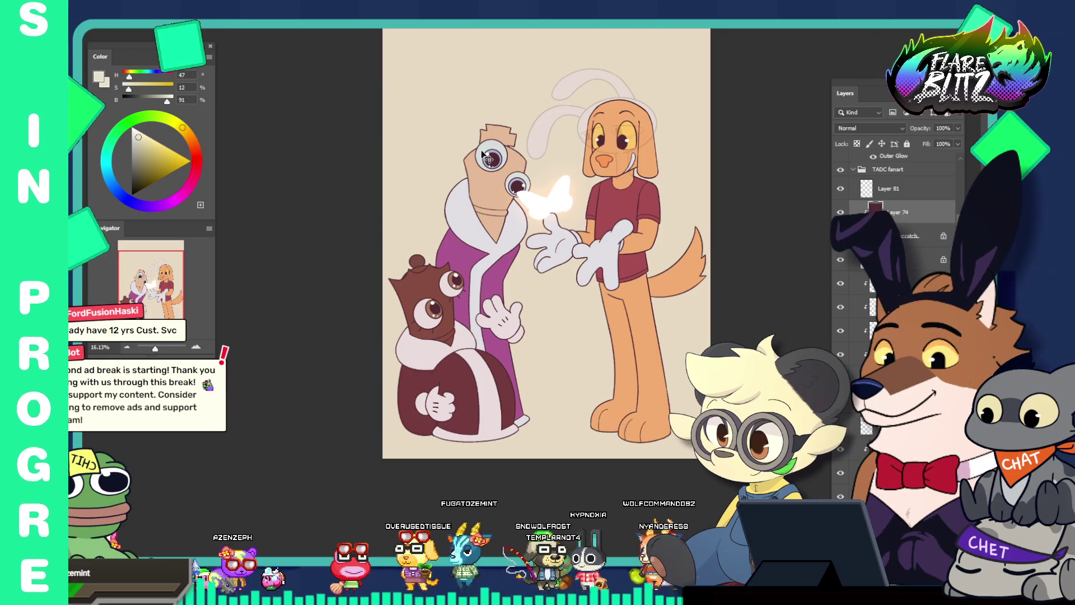
Step: Lighten the chosen brown to a warmer tan in the Color panel
scroll(442, 309, up, 10)
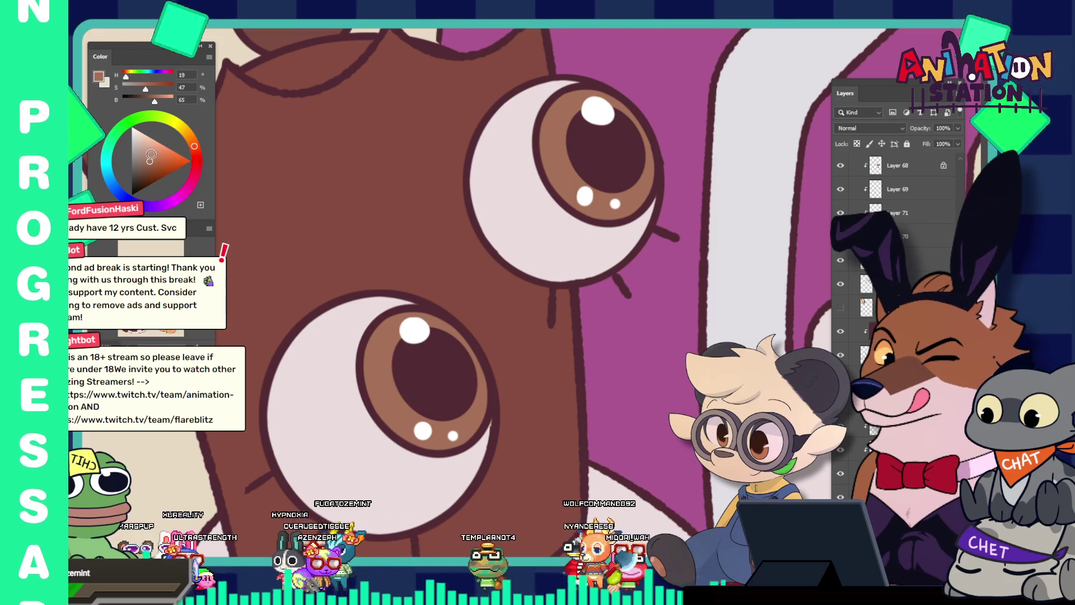
click(148, 148)
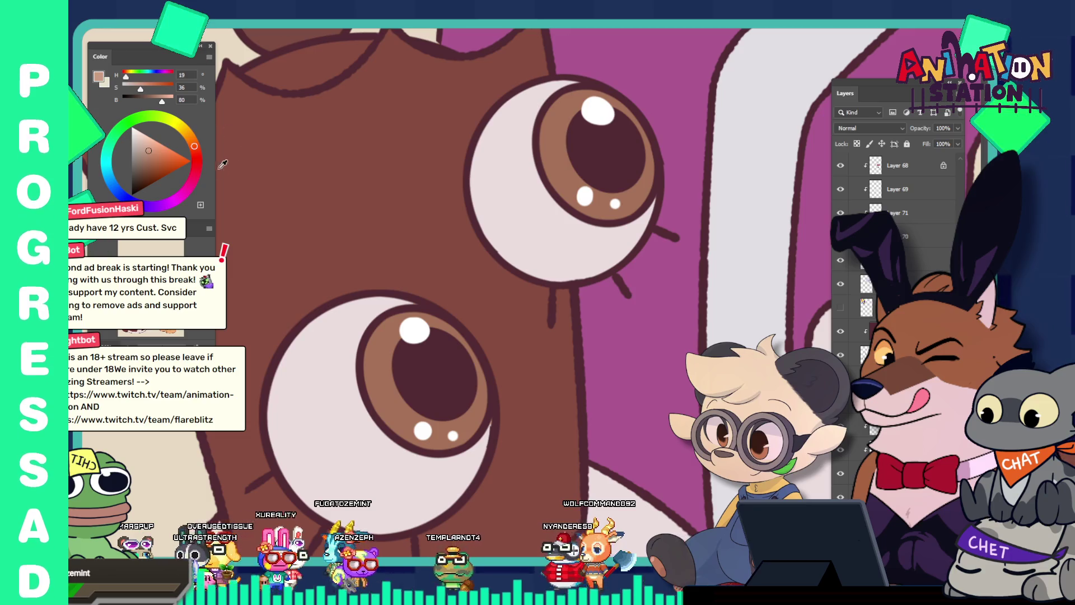
click(200, 134)
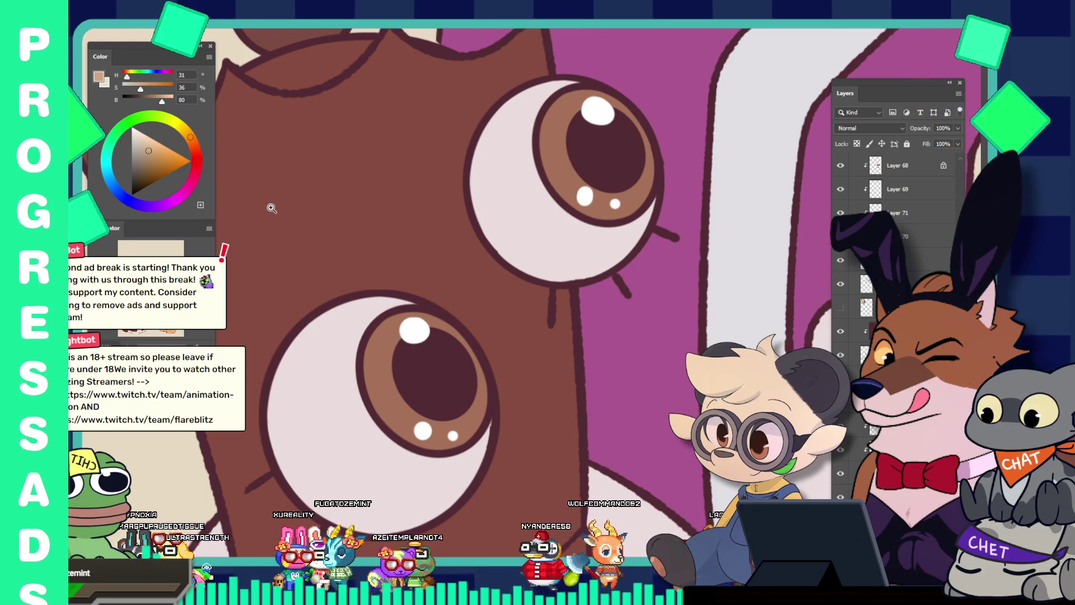
scroll(273, 208, down, 5)
scroll(334, 244, up, 4)
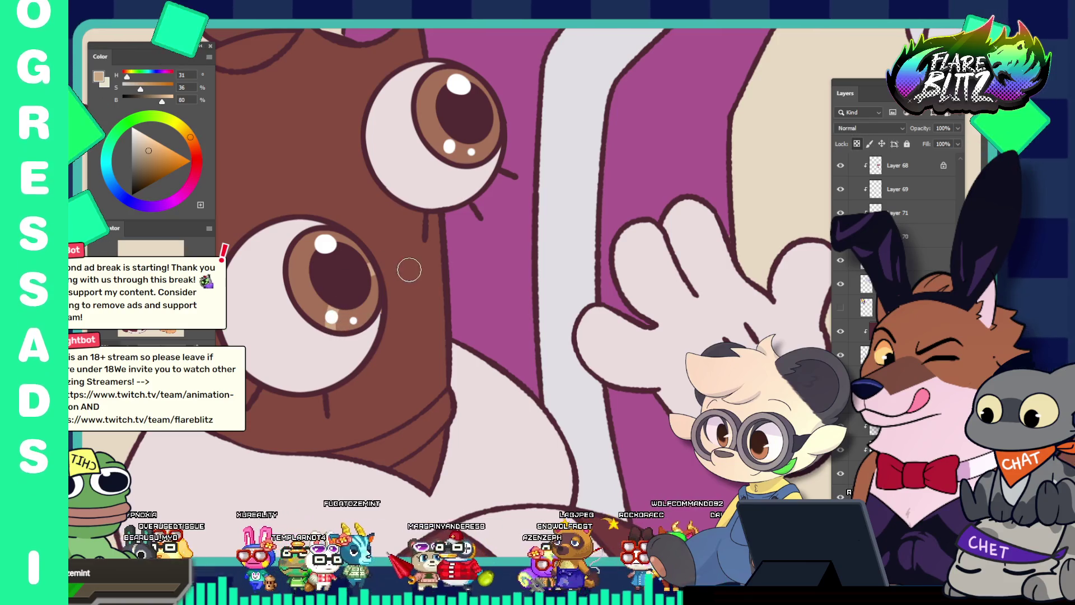
Step: Zoom in on the bear's eye and paint a light tan crescent inside the lower iris
key(z)
scroll(381, 269, up, 5)
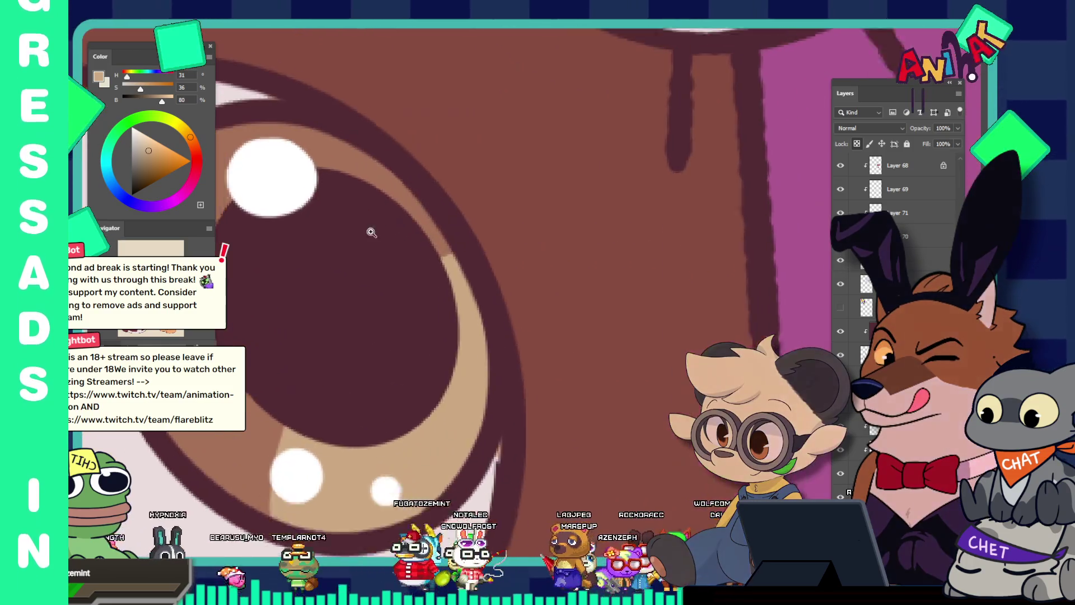
scroll(377, 233, down, 6)
scroll(451, 242, up, 3)
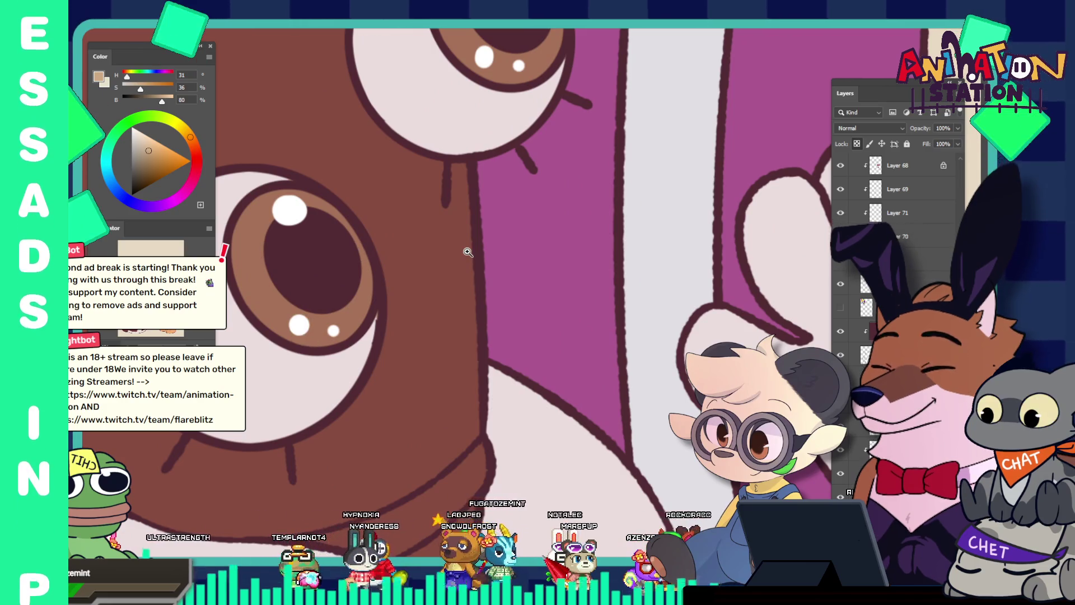
key(b)
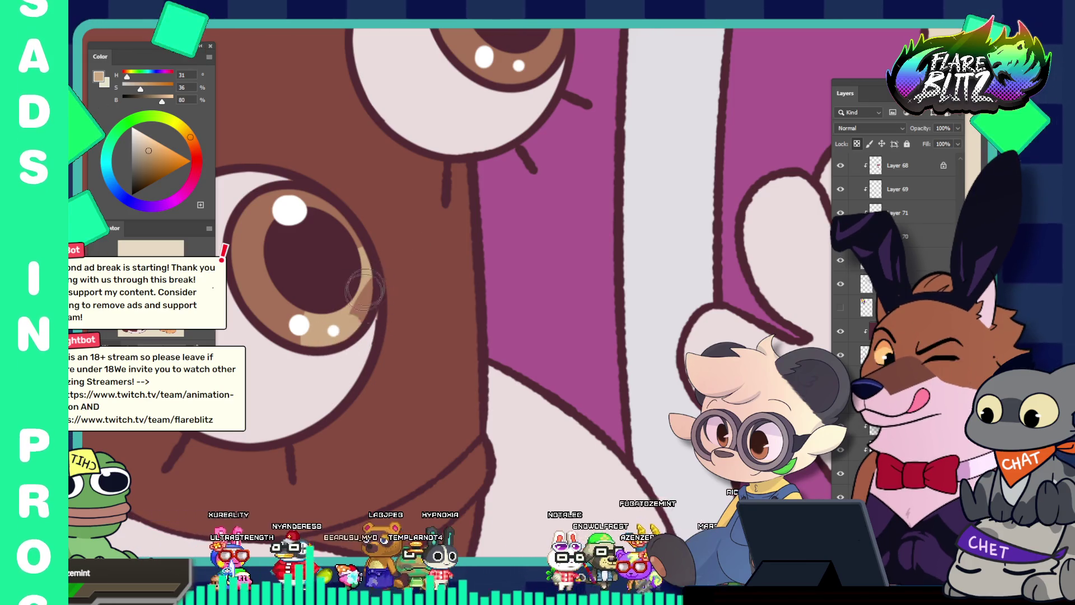
drag(395, 241, 296, 222)
drag(418, 161, 464, 188)
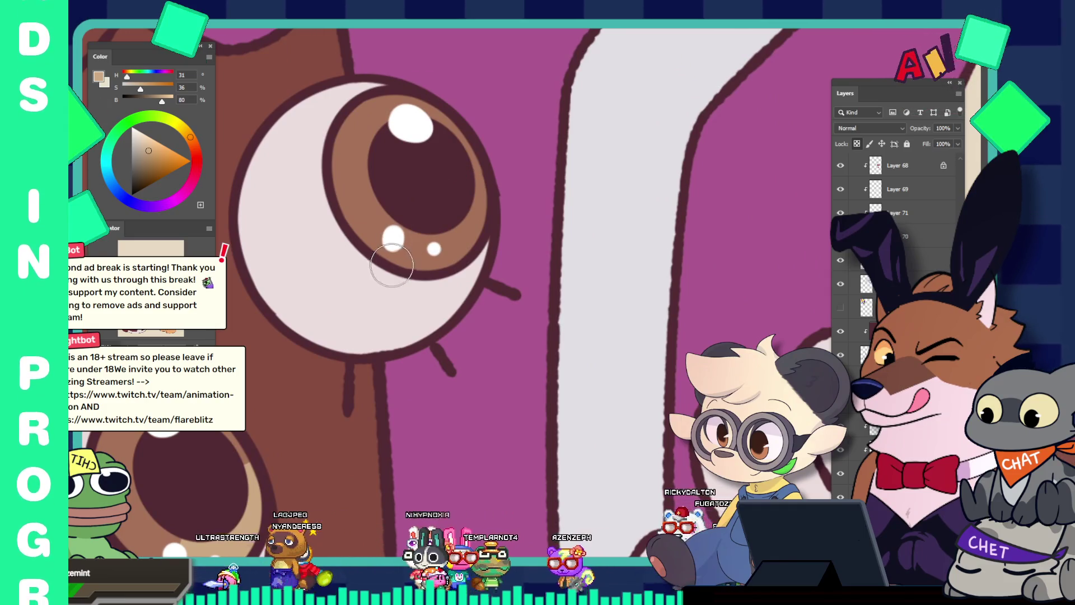
drag(412, 258, 569, 196)
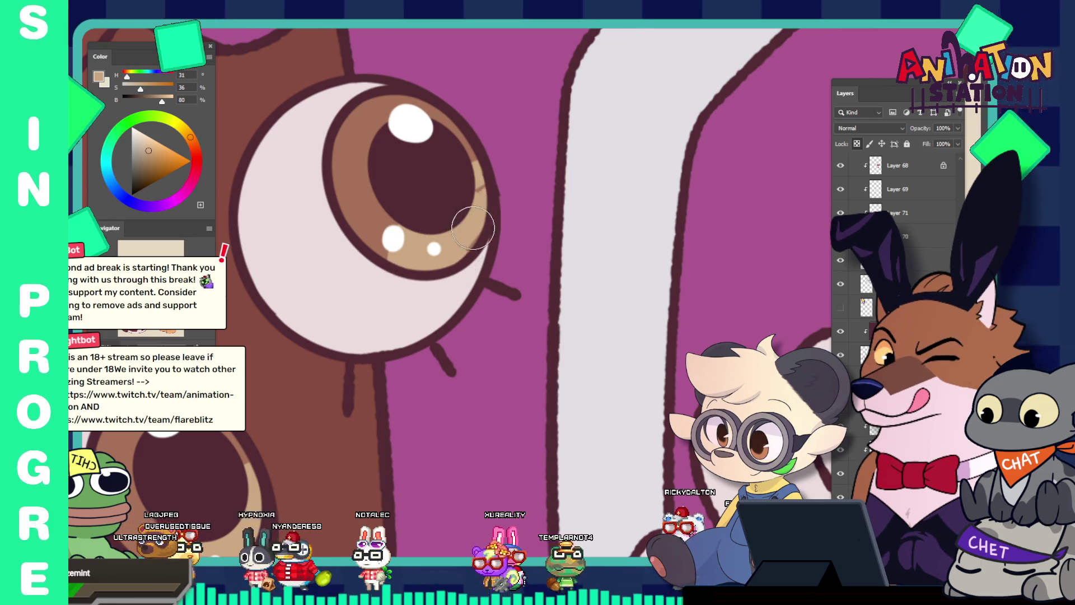
drag(484, 180, 349, 151)
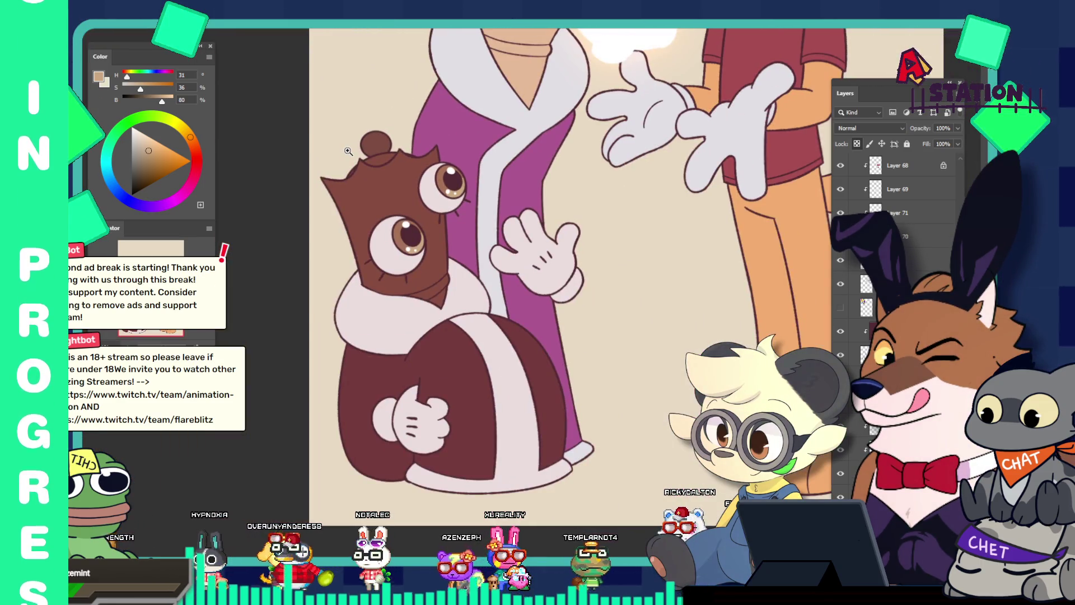
Step: Zoom in on Kinger's eyes and brush faint light lavender onto the upper eye's iris
scroll(349, 151, up, 5)
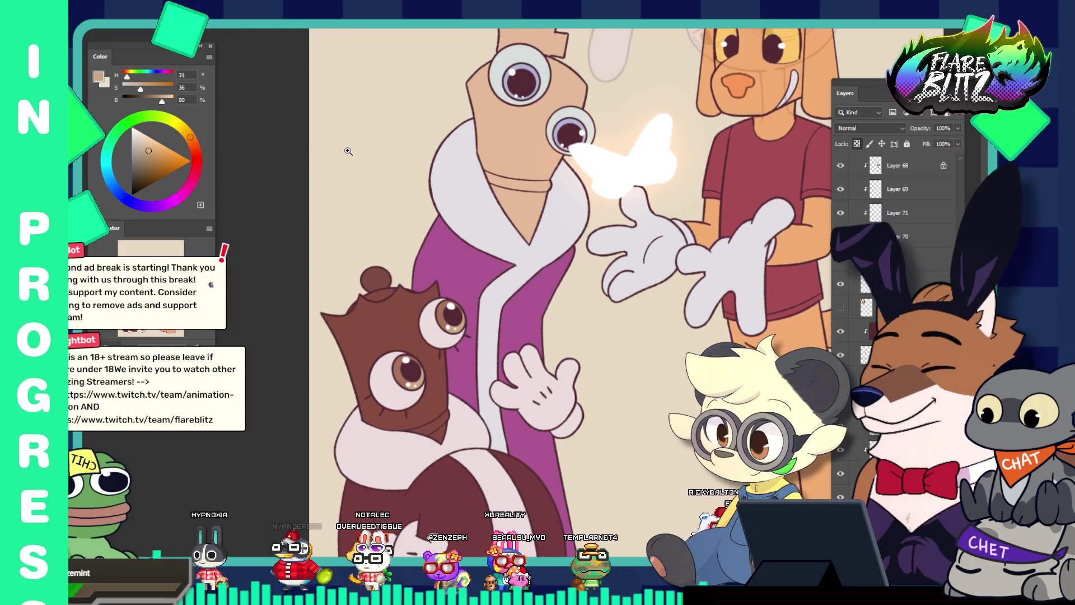
drag(348, 152, 626, 184)
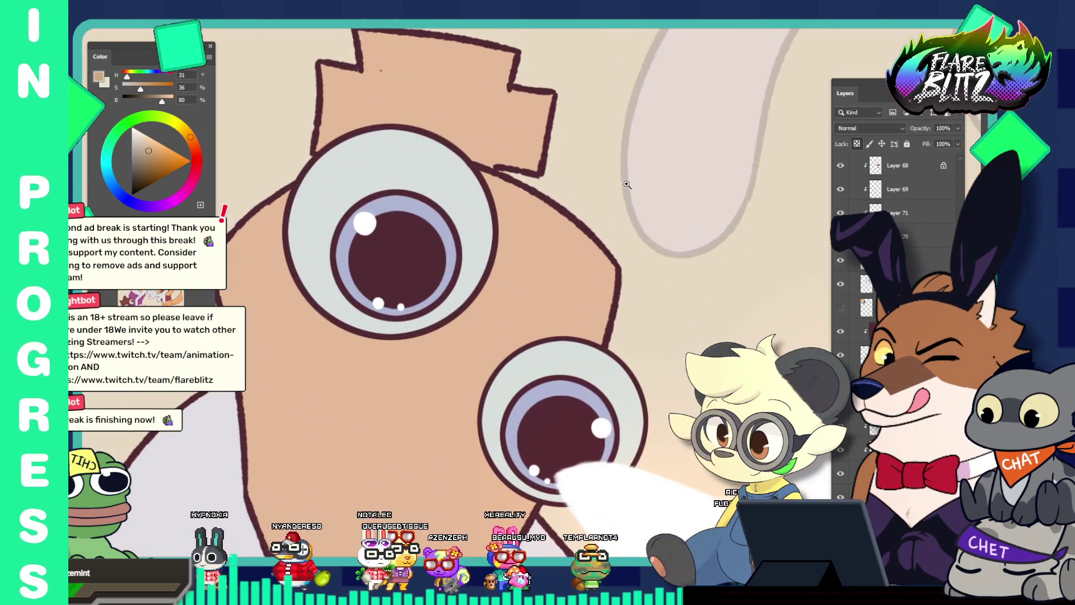
alt+click(400, 199)
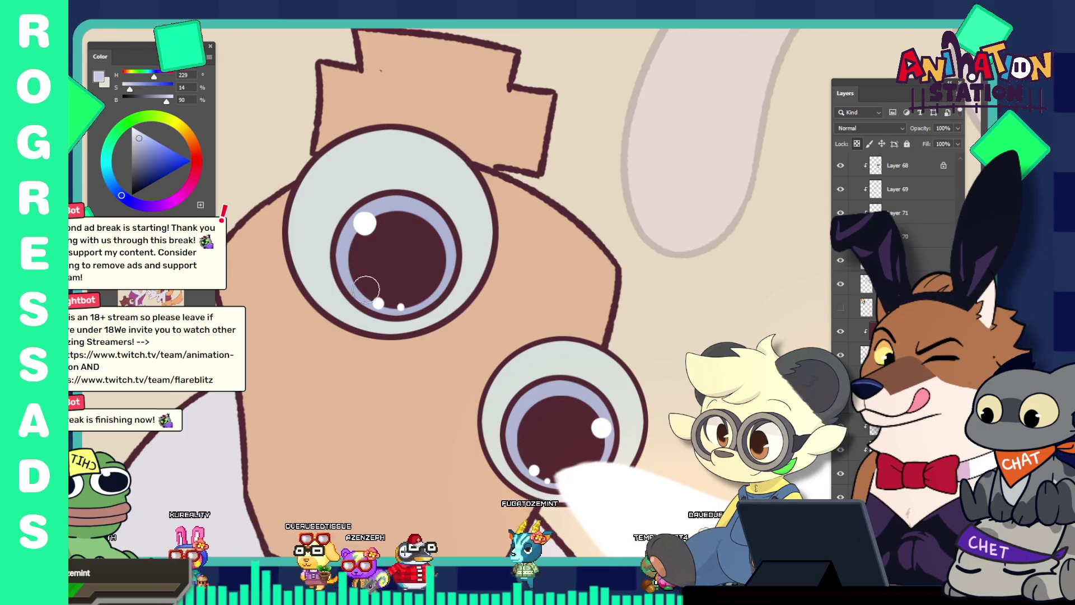
drag(368, 288, 473, 280)
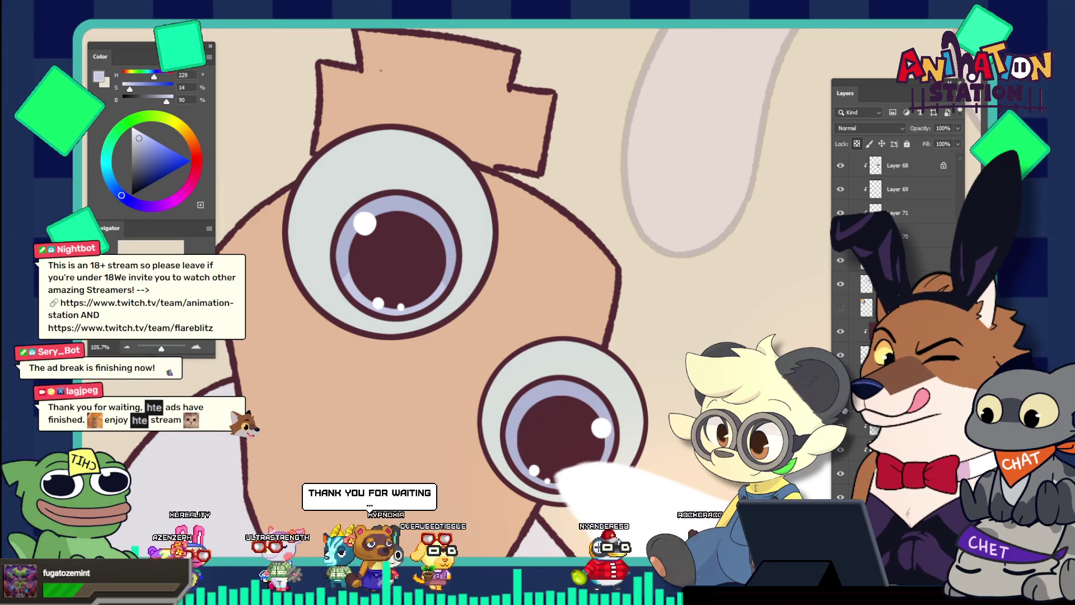
Step: Hide a layer to check the eyes and select each round iris with the Elliptical Marquee
key(ctrl+comma)
key(ctrl+comma)
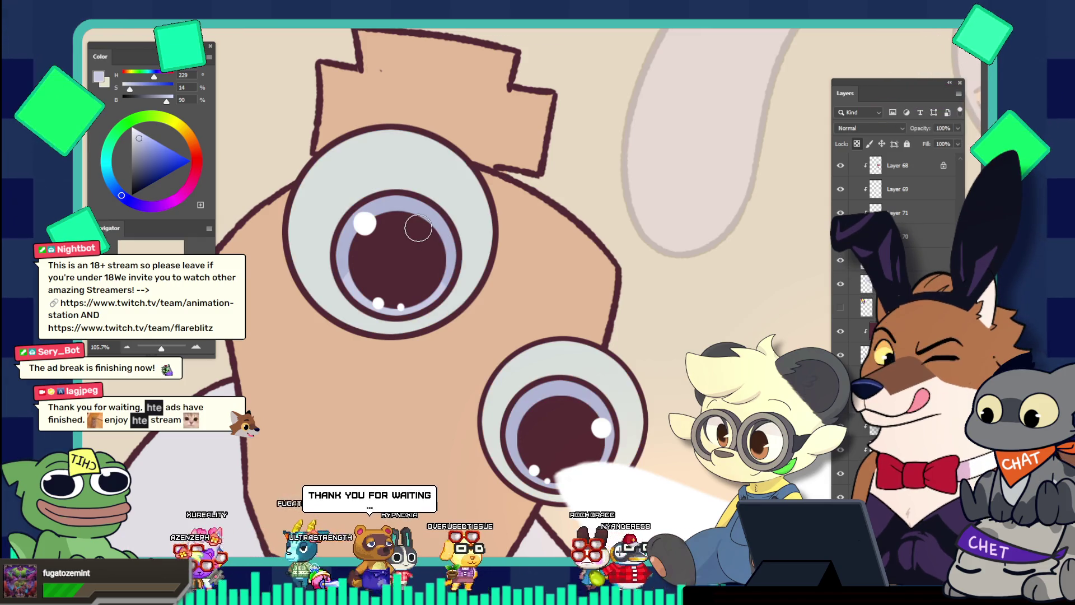
click(373, 259)
key(ctrl+d)
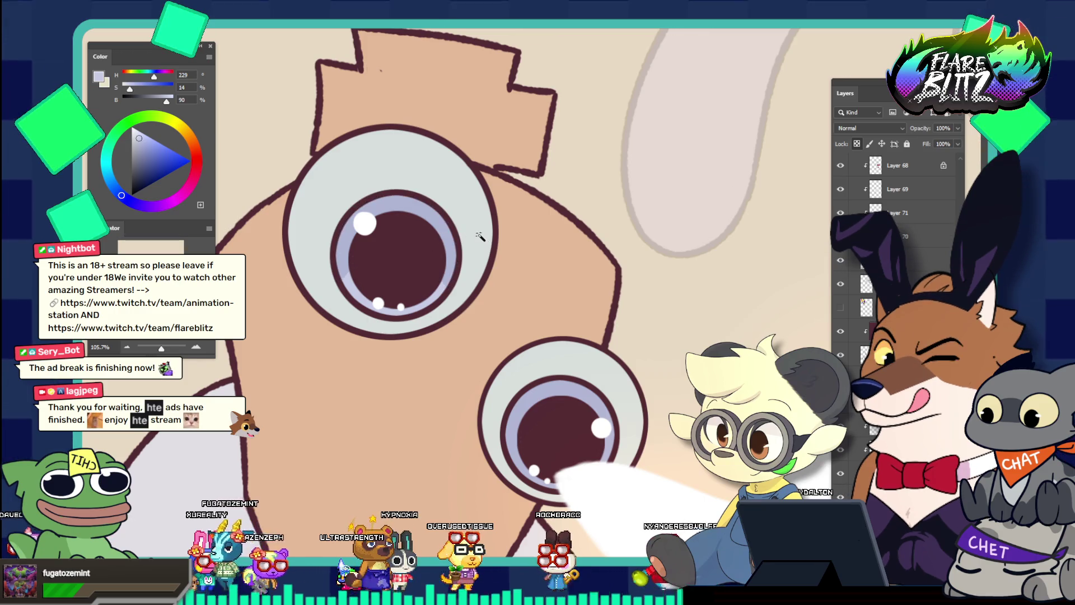
click(562, 385)
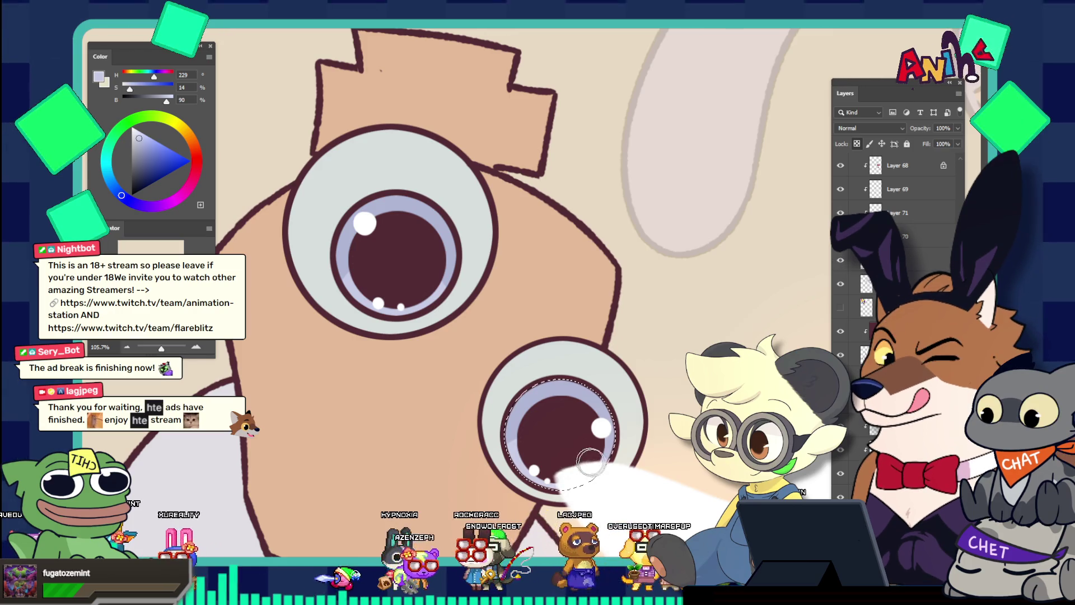
drag(596, 432, 498, 377)
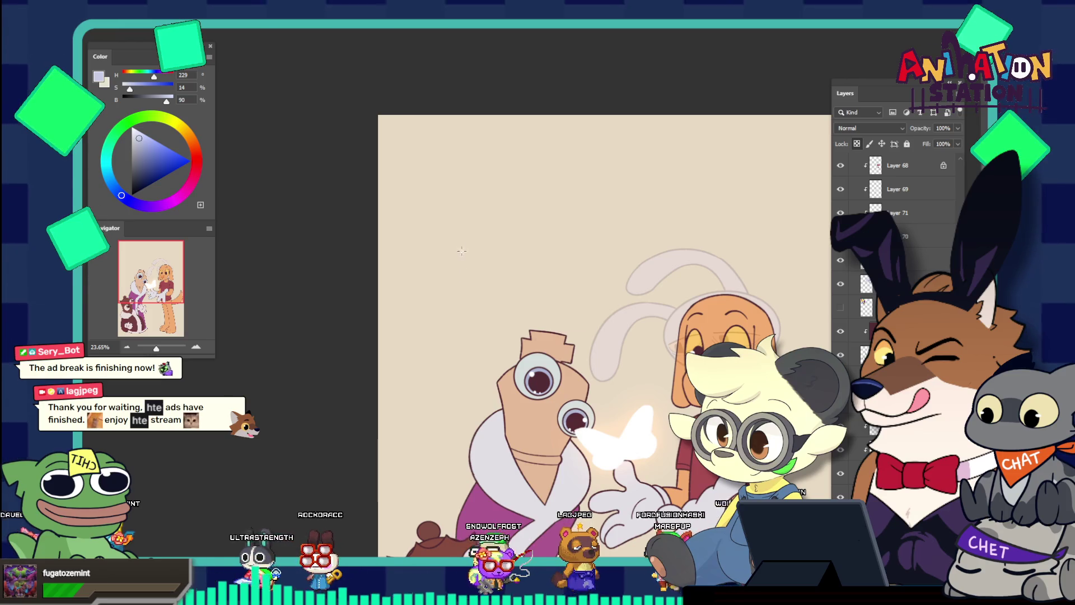
Step: Zoom to the full canvas and scroll the Layers panel up to the title layers
mouse_move(552, 269)
mouse_down()
mouse_move(504, 274)
mouse_move(620, 341)
mouse_up()
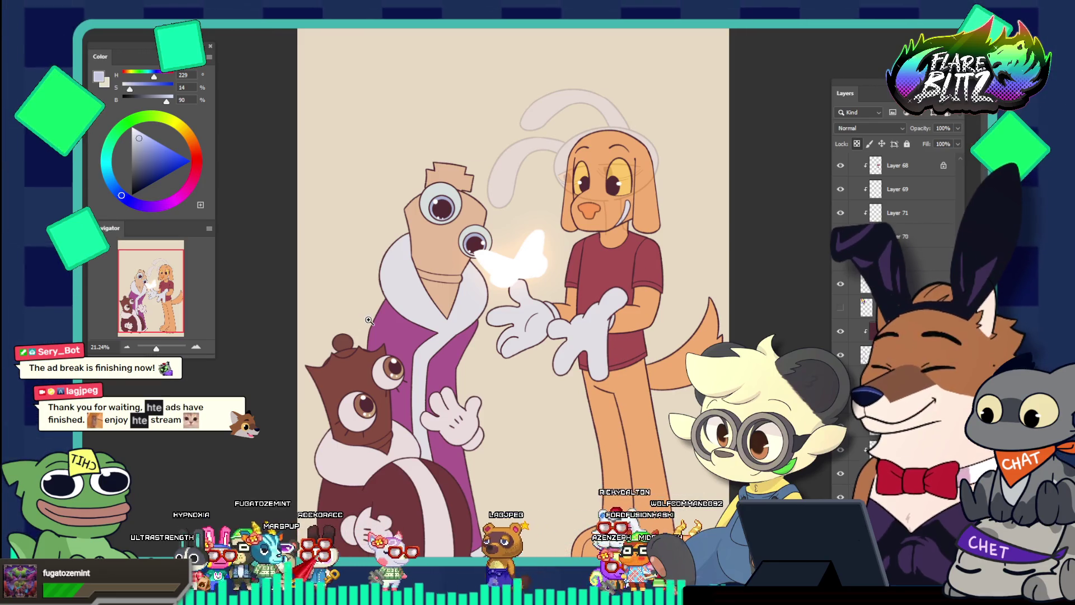
scroll(348, 277, down, 2)
scroll(347, 277, down, 1)
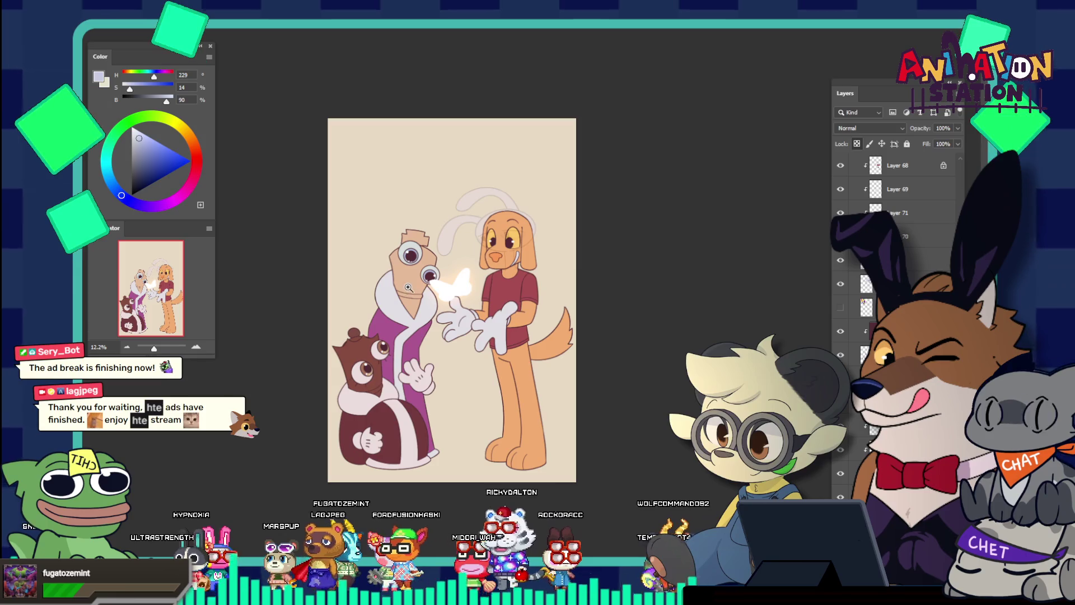
scroll(460, 267, up, 1)
scroll(460, 267, up, 1)
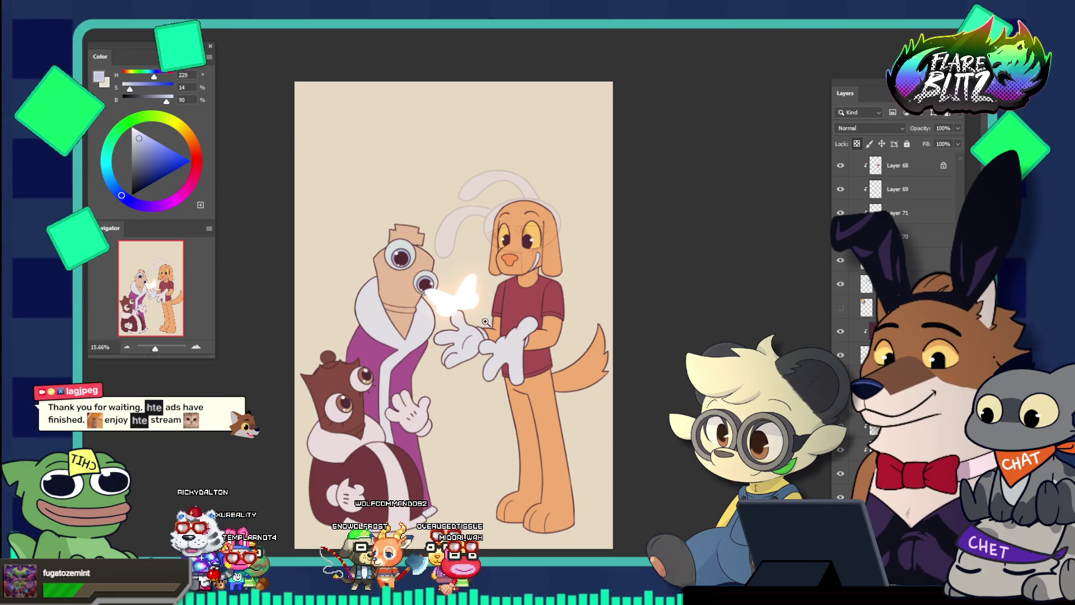
scroll(488, 114, down, 2)
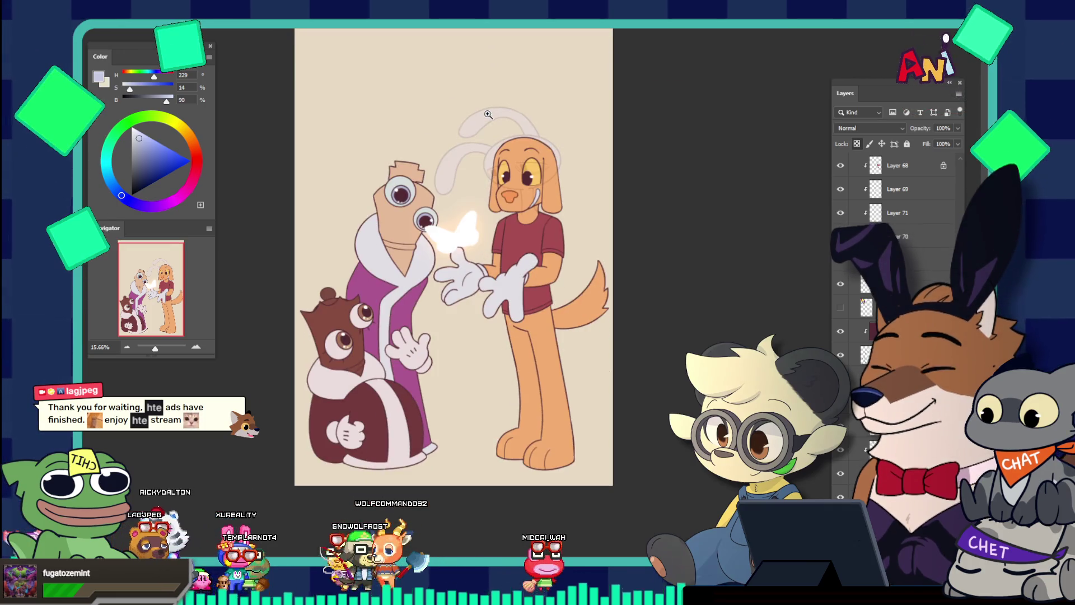
scroll(847, 315, down, 5)
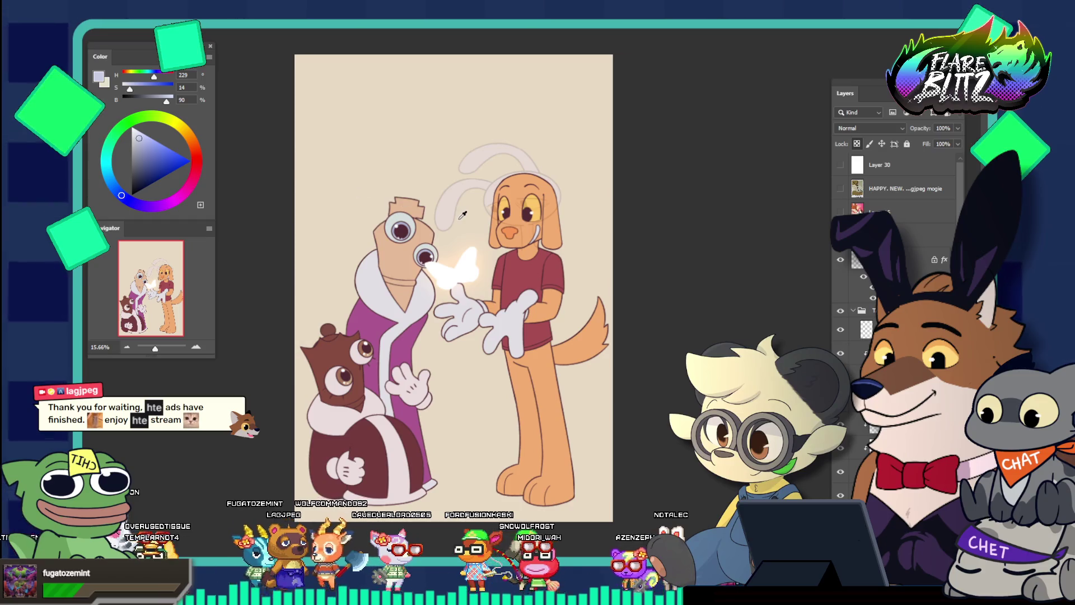
Step: Sample the canvas beige and fine-tune it to a slightly redder, darker tone
alt+click(299, 173)
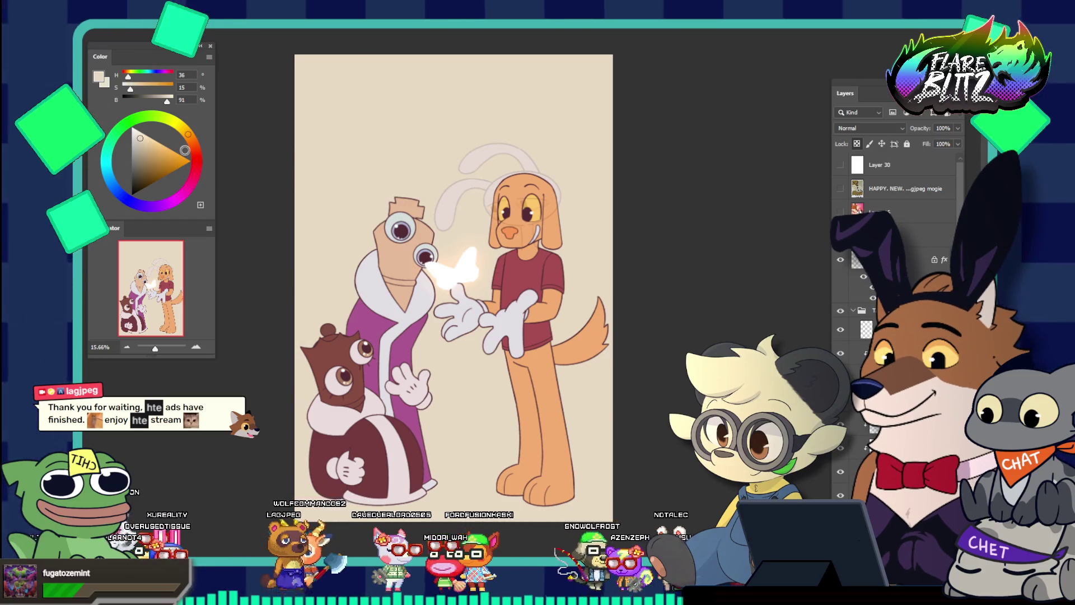
click(195, 147)
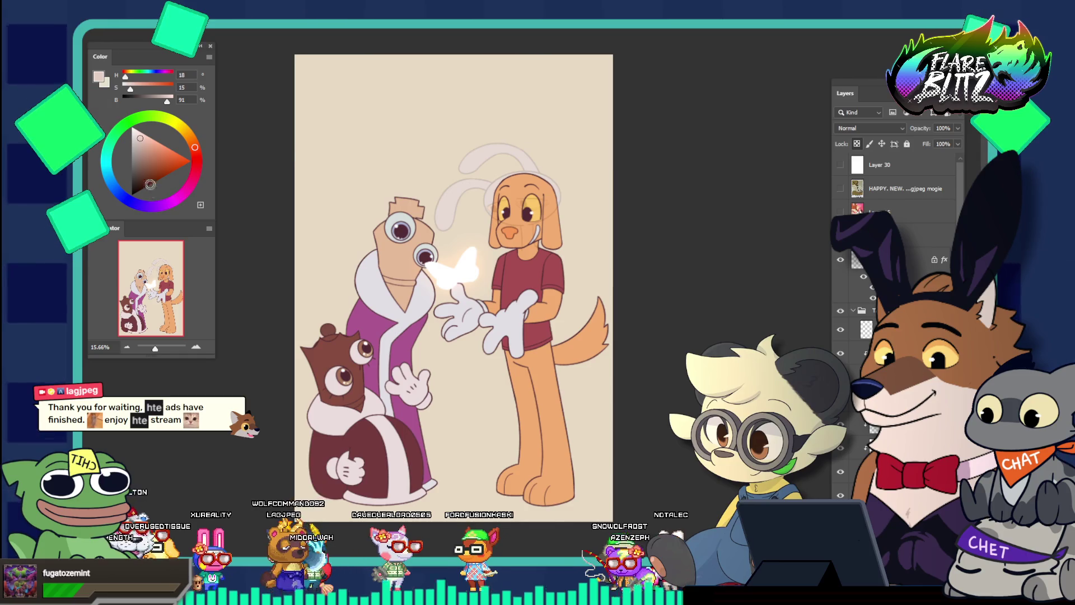
click(195, 149)
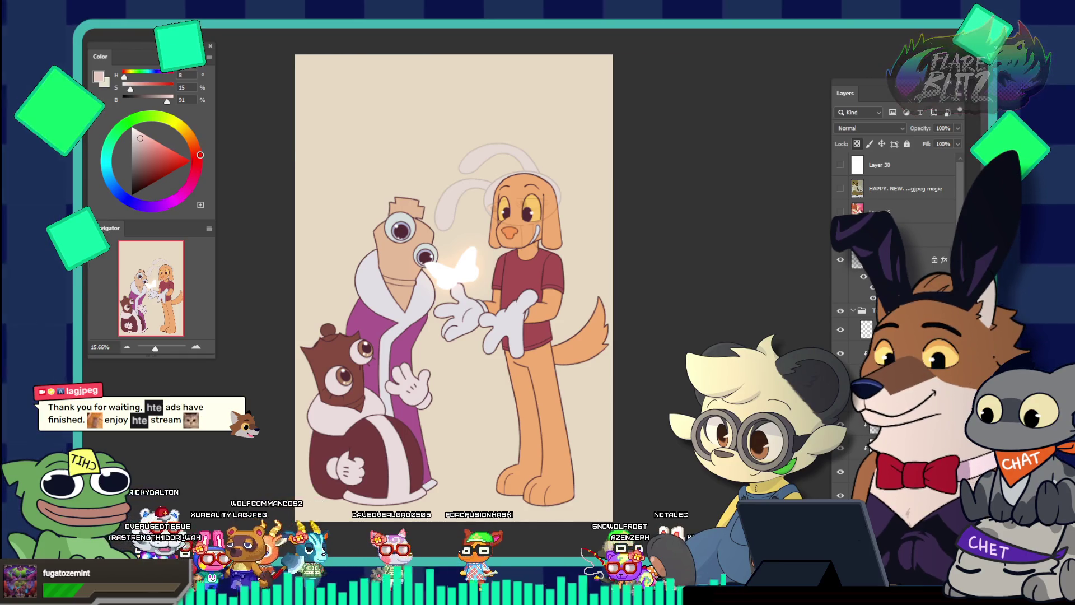
click(140, 141)
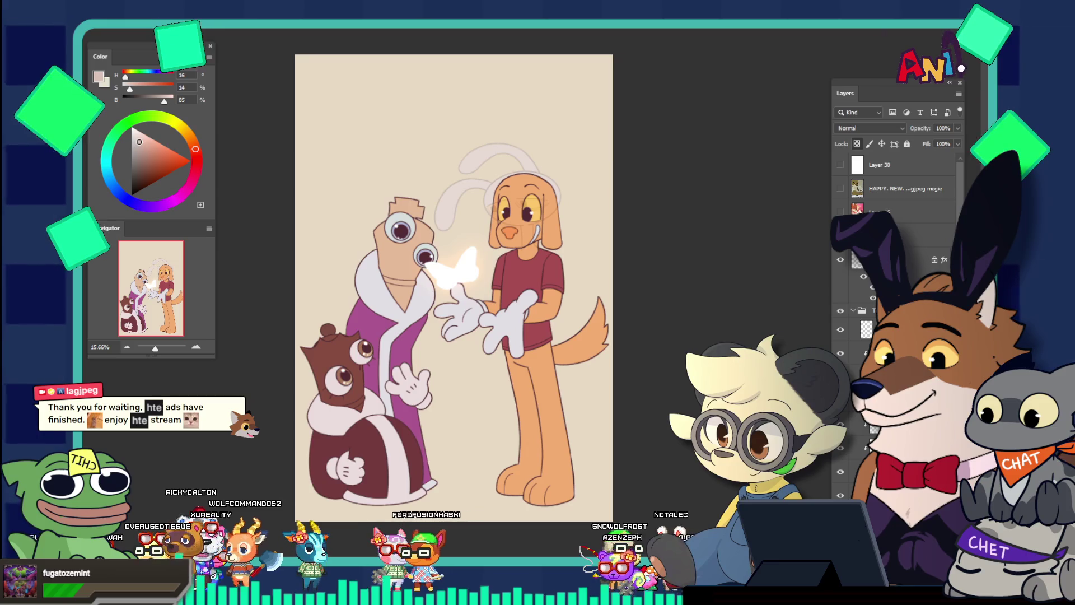
click(141, 139)
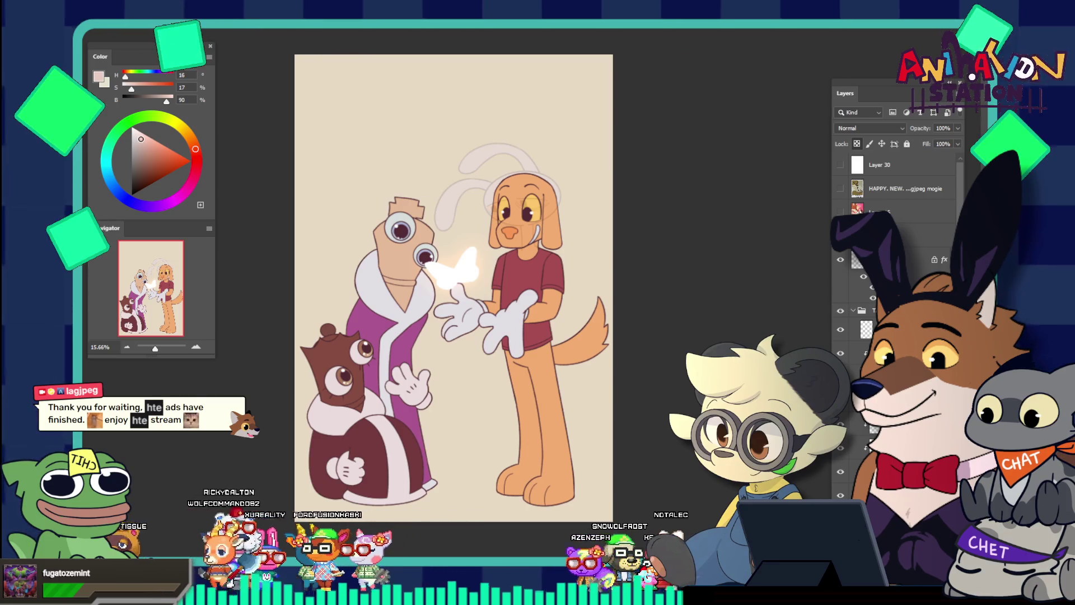
click(141, 142)
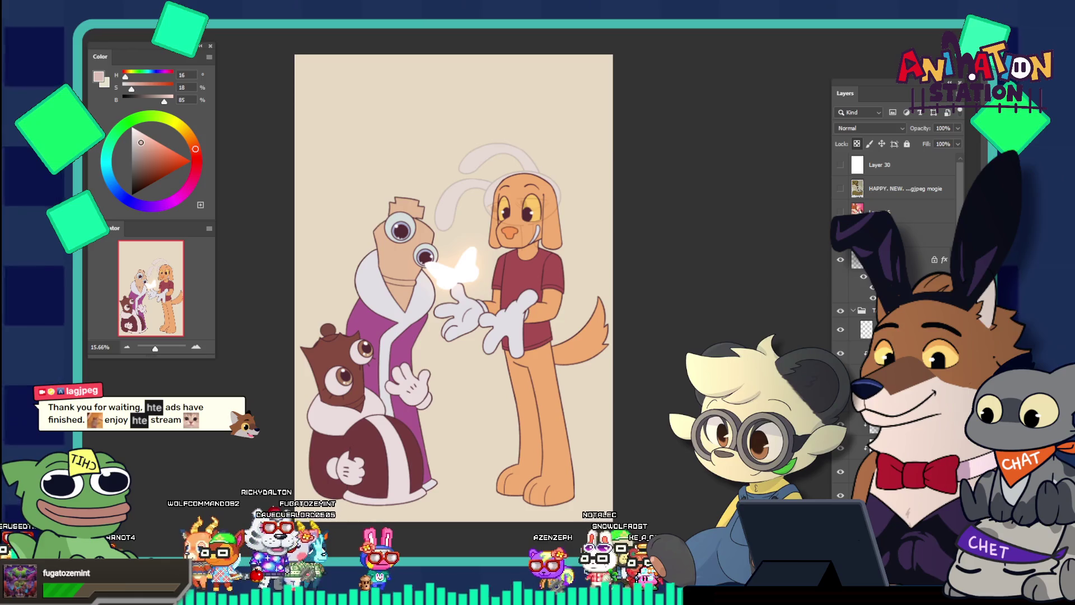
alt+click(373, 154)
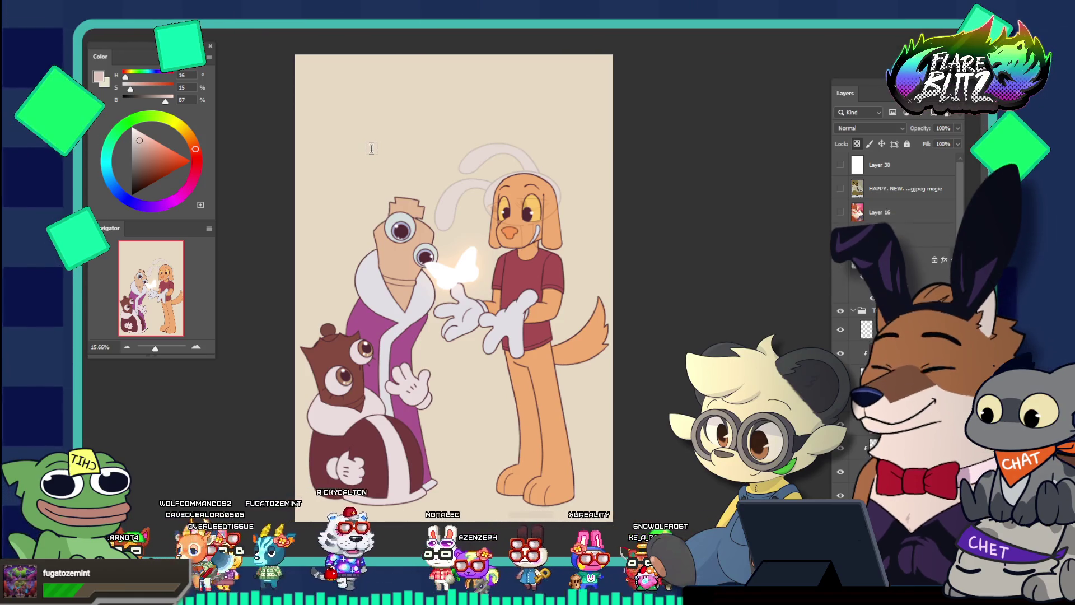
Step: With the Type tool, confirm the dec5bc pale pink text colour and start a text box on the canvas
key(t)
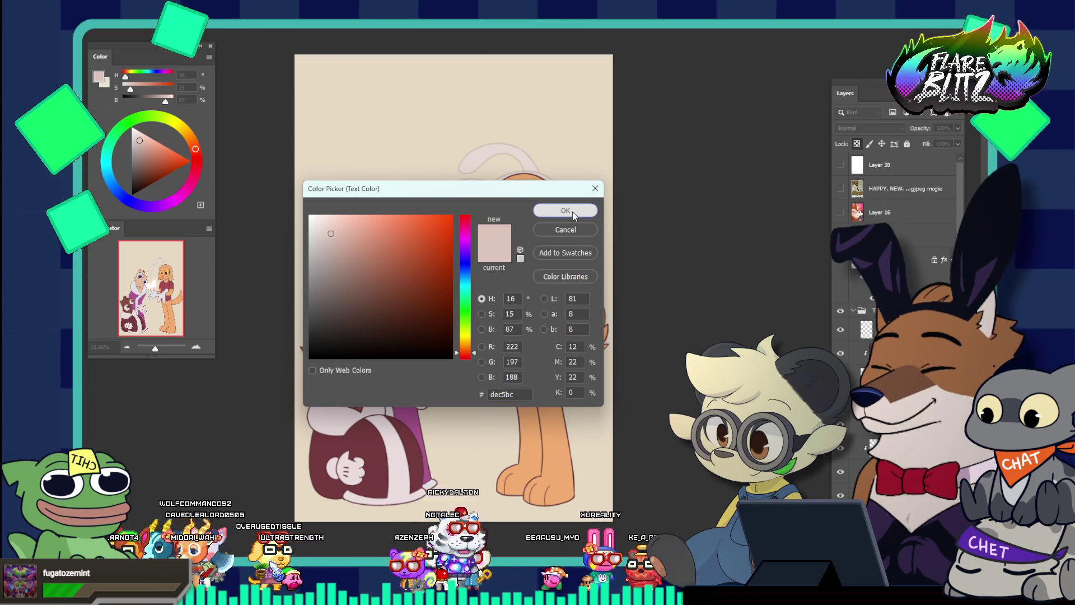
click(572, 210)
click(385, 127)
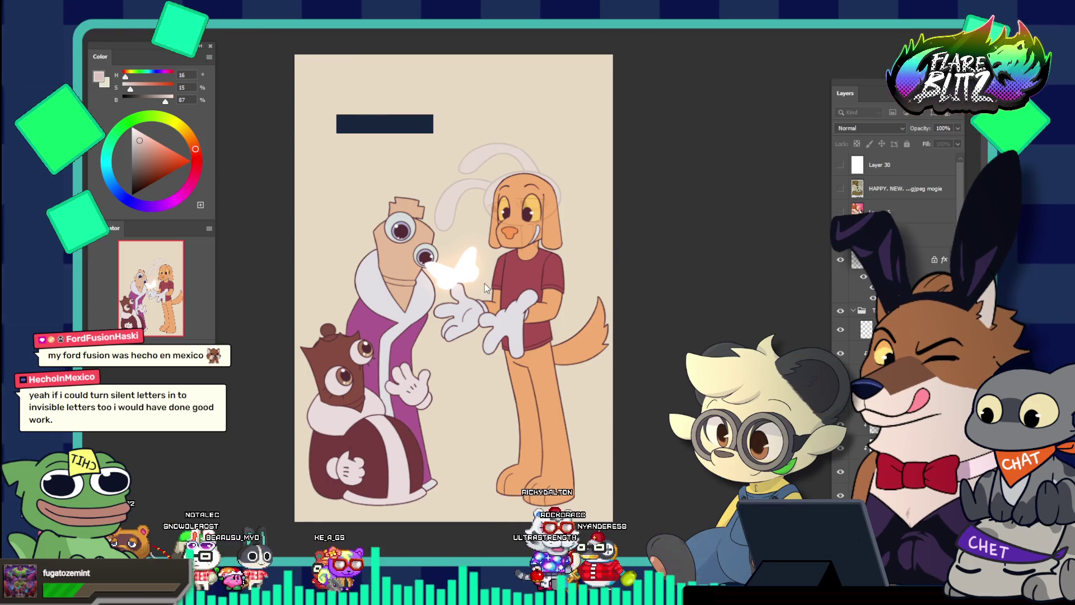
Step: Switch from Photoshop to the Firefox window playing the YouTube butterfly video
key(alt+Tab)
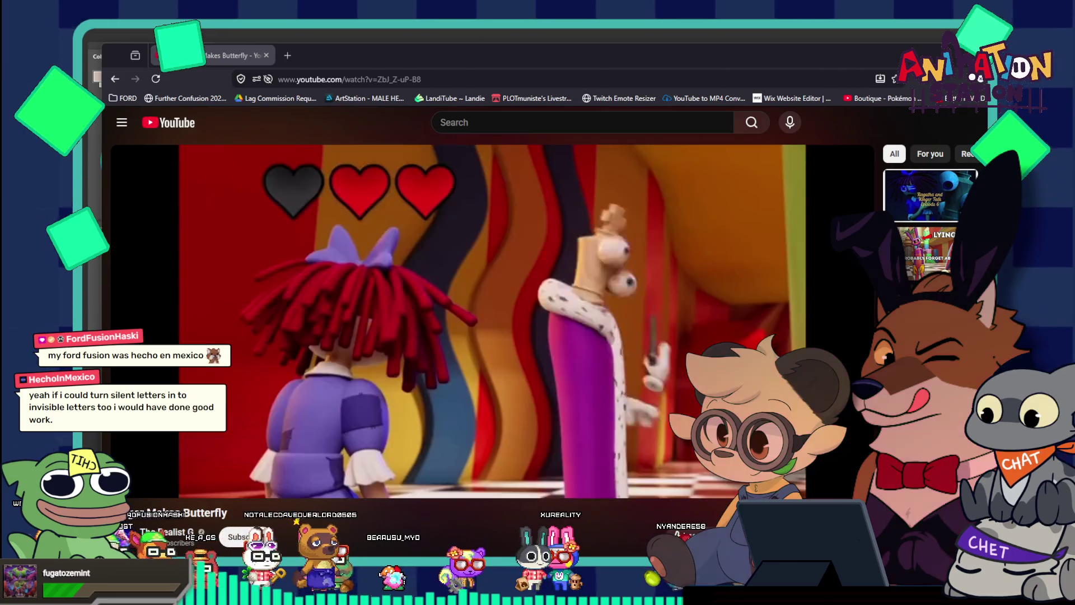
Step: Put the butterfly video in theater mode, rewind to about 0:16, and pause at 0:19
mouse_move(821, 490)
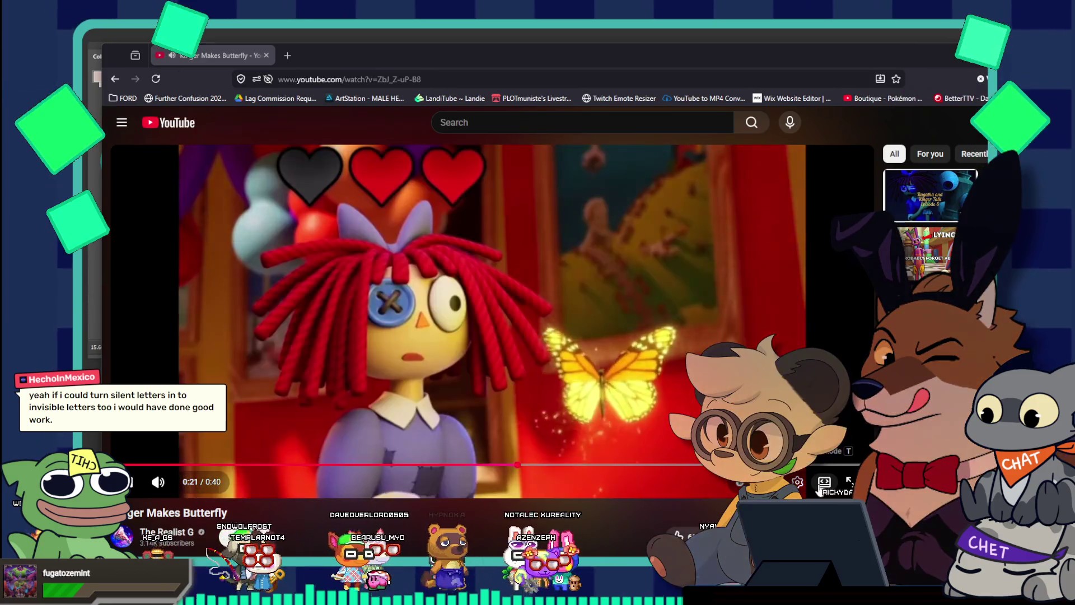
click(821, 482)
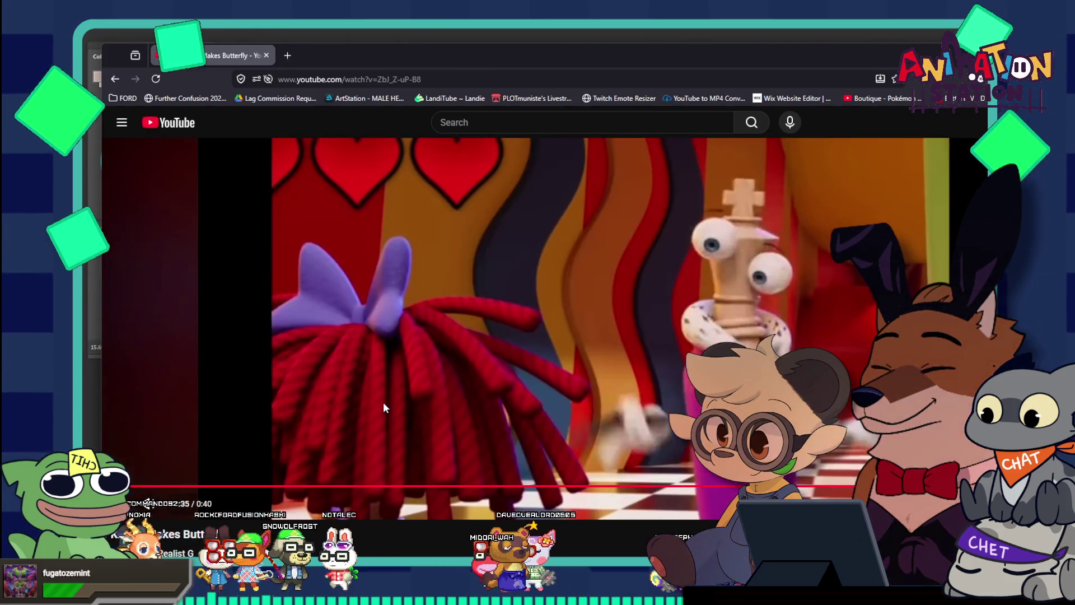
click(383, 402)
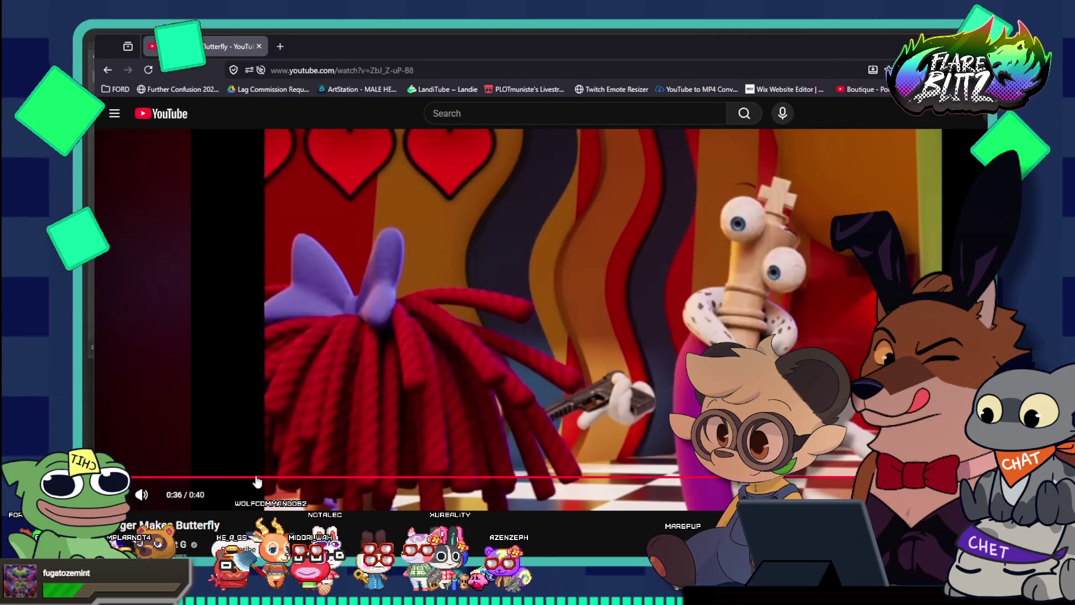
drag(441, 480, 517, 477)
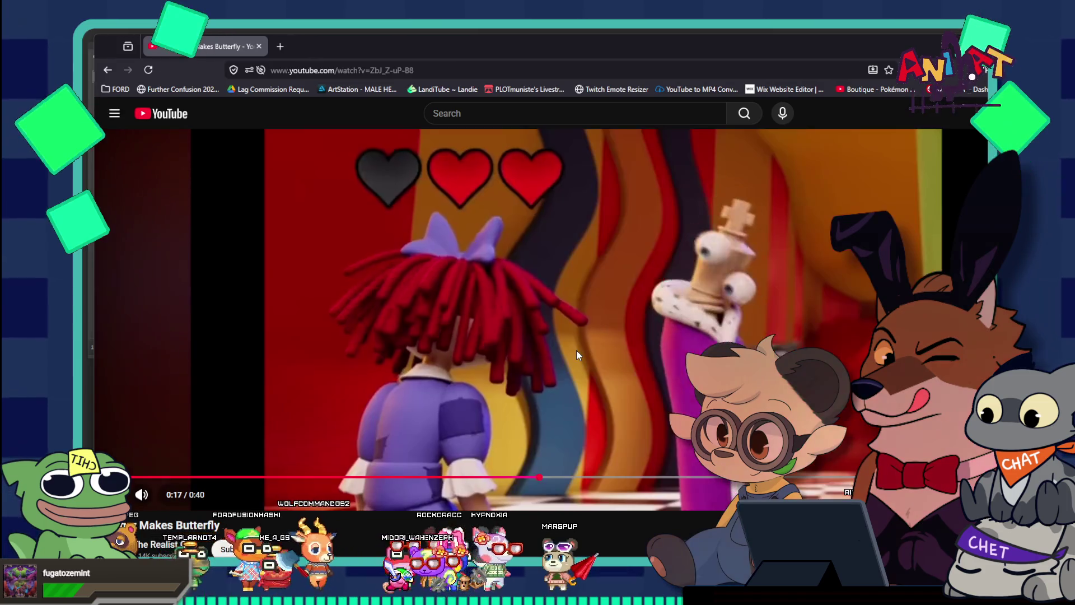
click(576, 355)
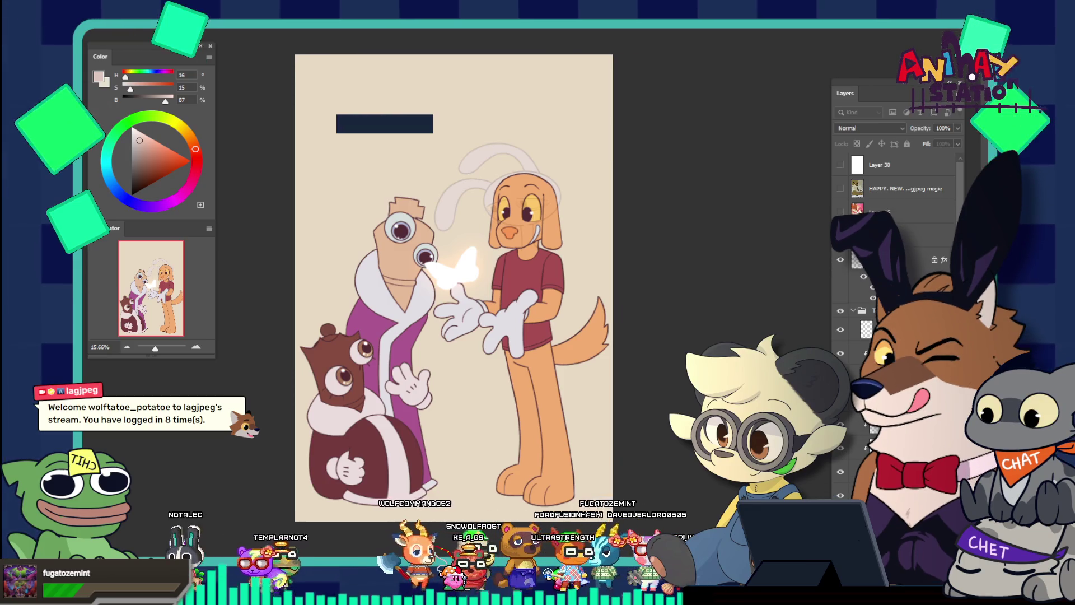
Step: Dismiss the empty text box and create a new LOREM IPSUM text layer near the top
click(387, 124)
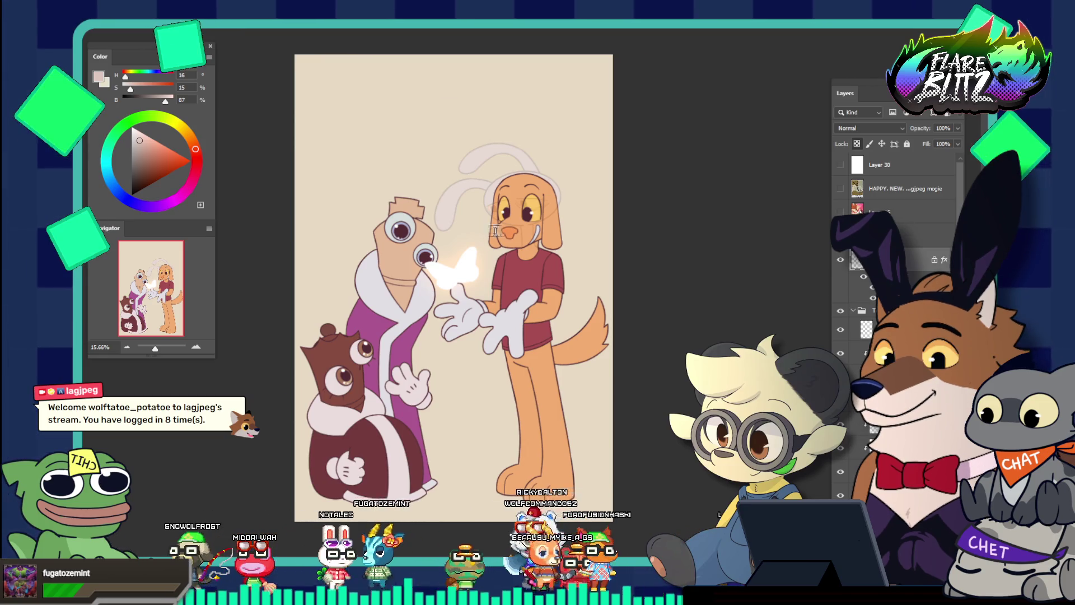
click(380, 107)
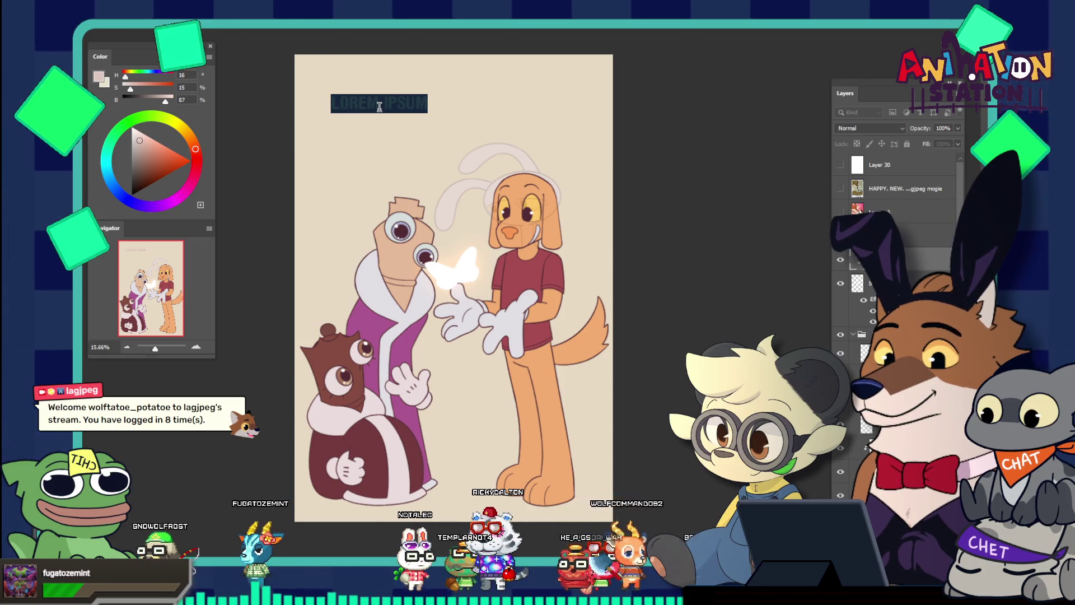
Step: Type 'OH NAH' over the placeholder text, then switch to the YouTube video
click(379, 106)
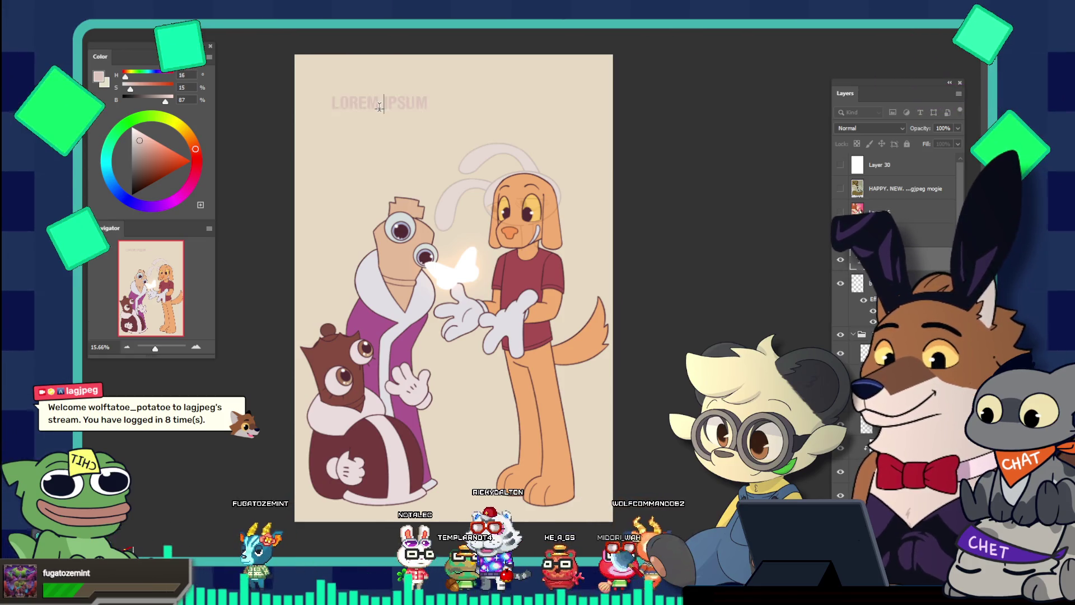
text(HiNAH)
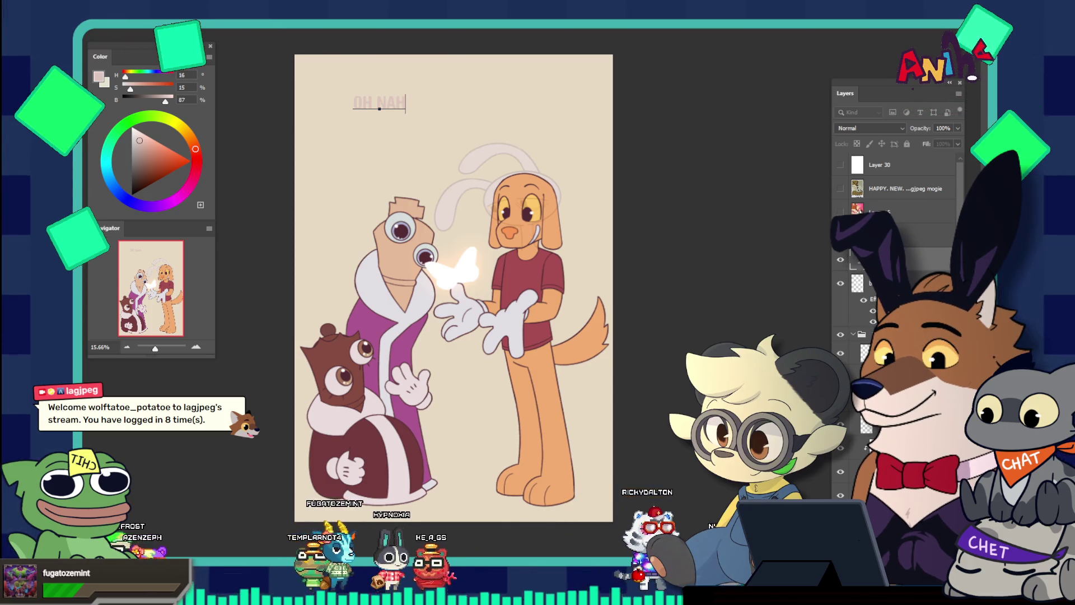
key(alt+Tab)
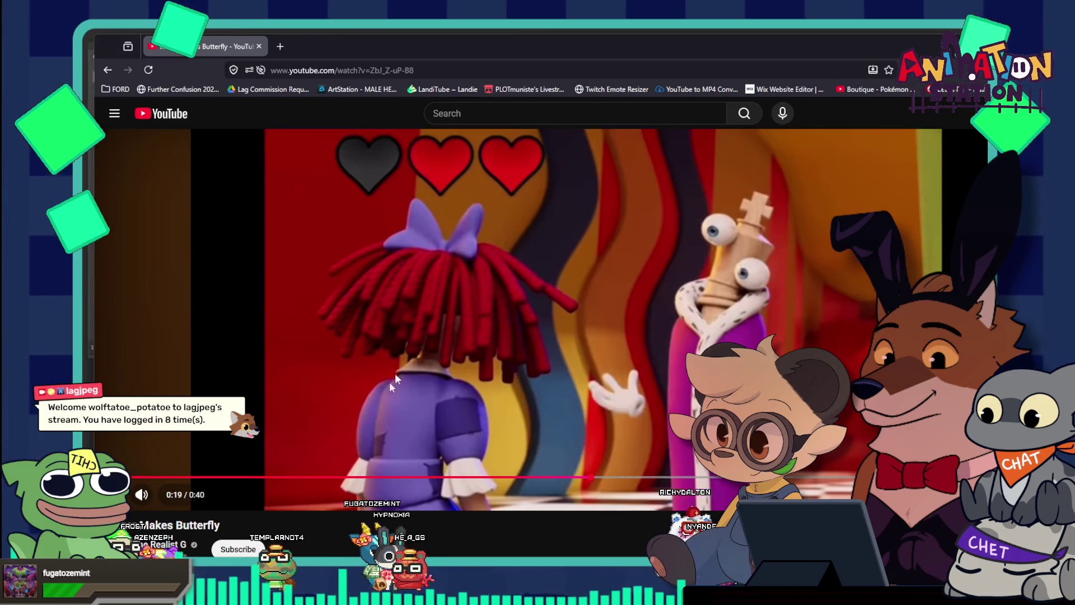
Step: Skip the butterfly video ahead from about 0:23 to 0:35, resume playback, and return to Photoshop
click(556, 379)
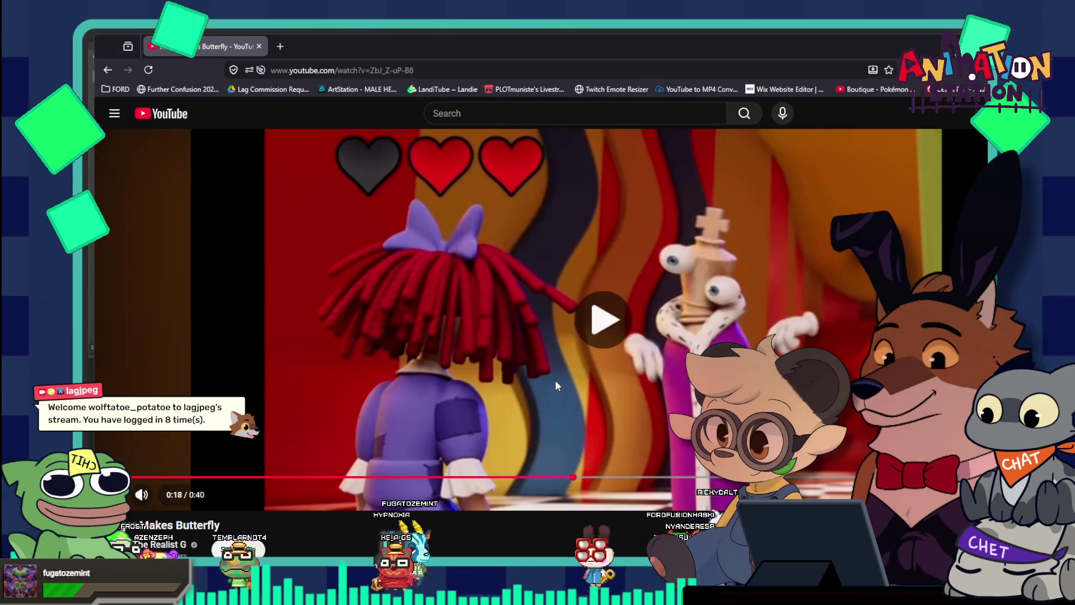
click(579, 408)
click(678, 476)
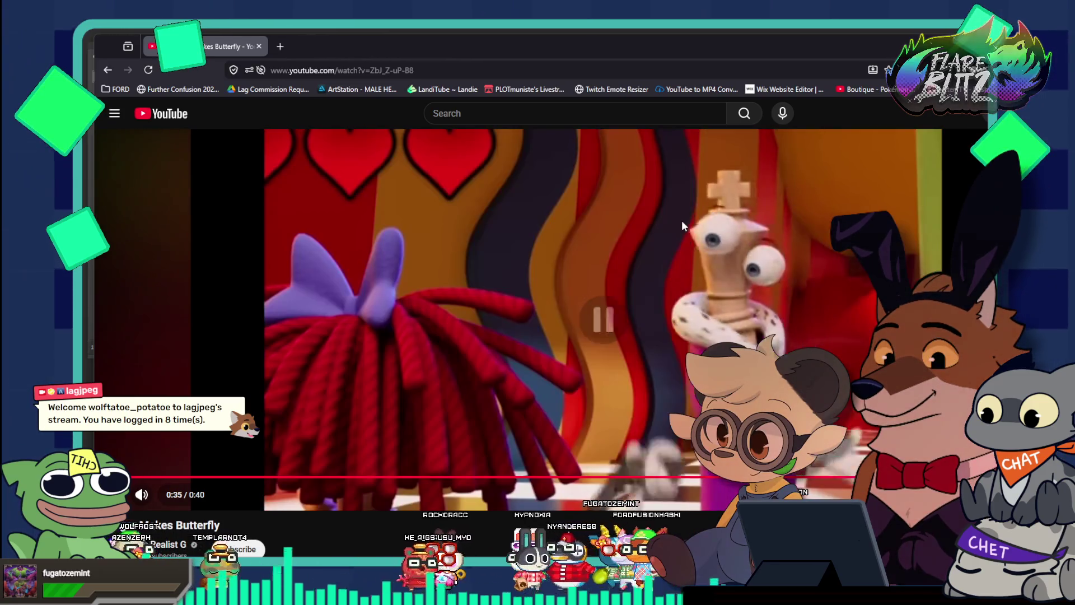
click(681, 220)
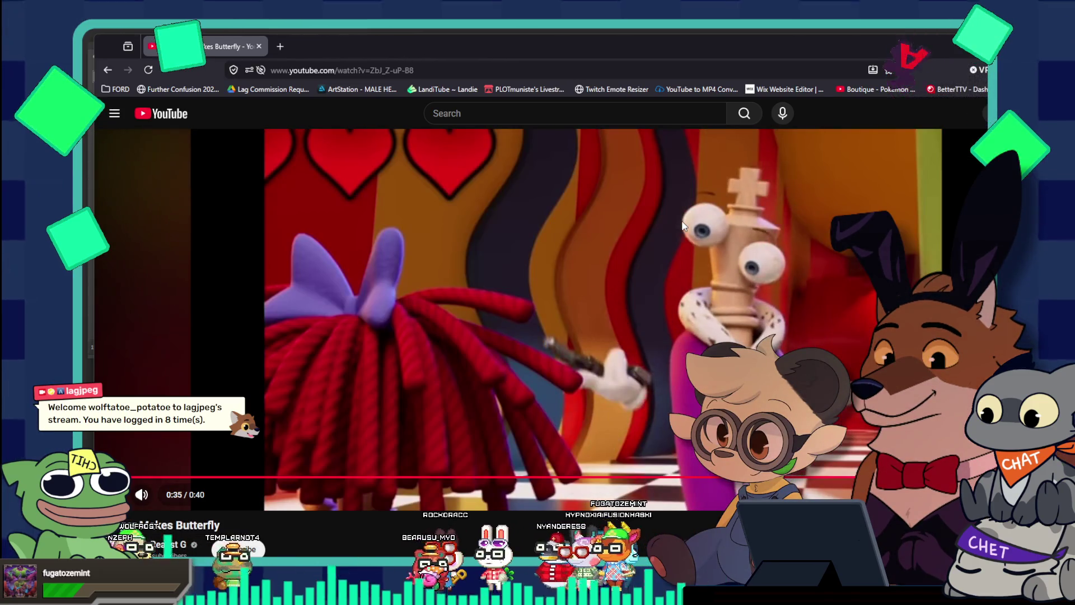
click(681, 221)
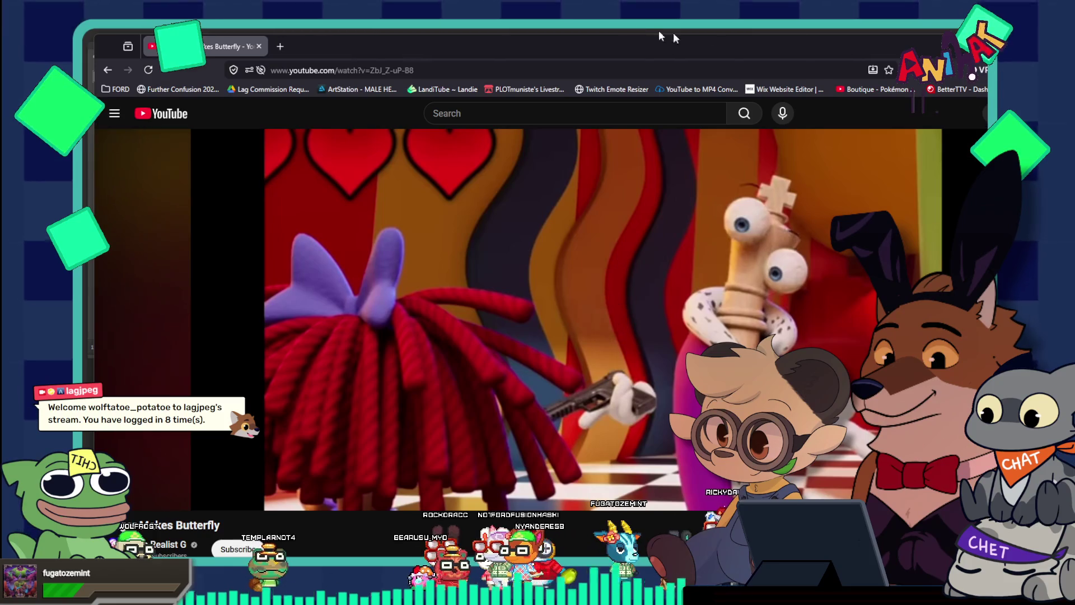
key(alt+Tab)
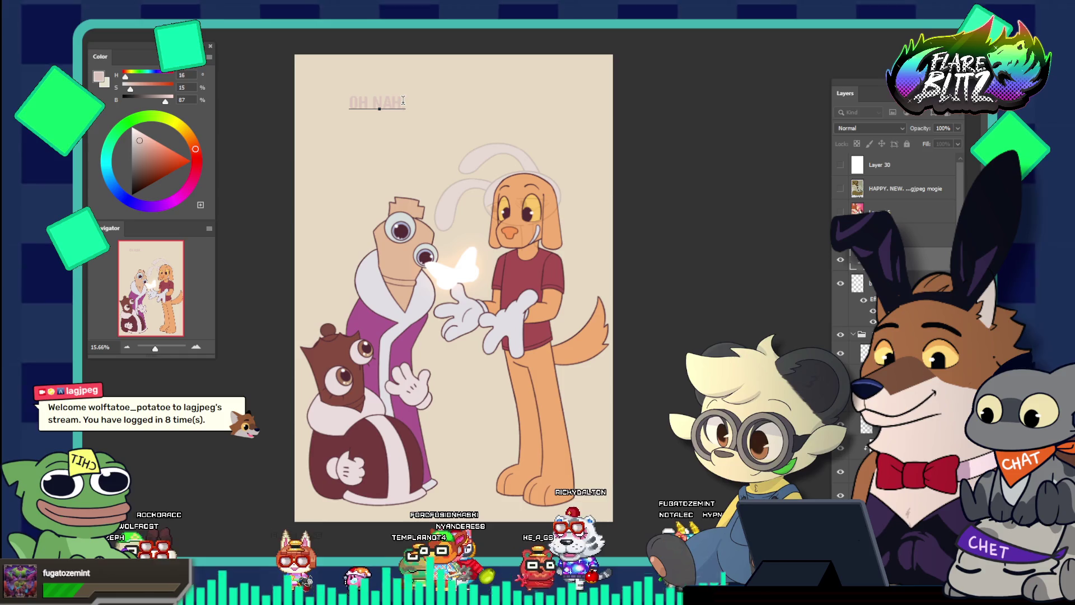
Step: Extend the title line to end with 'I MADE IT UP' and shift it to the right
text(, I'MA)
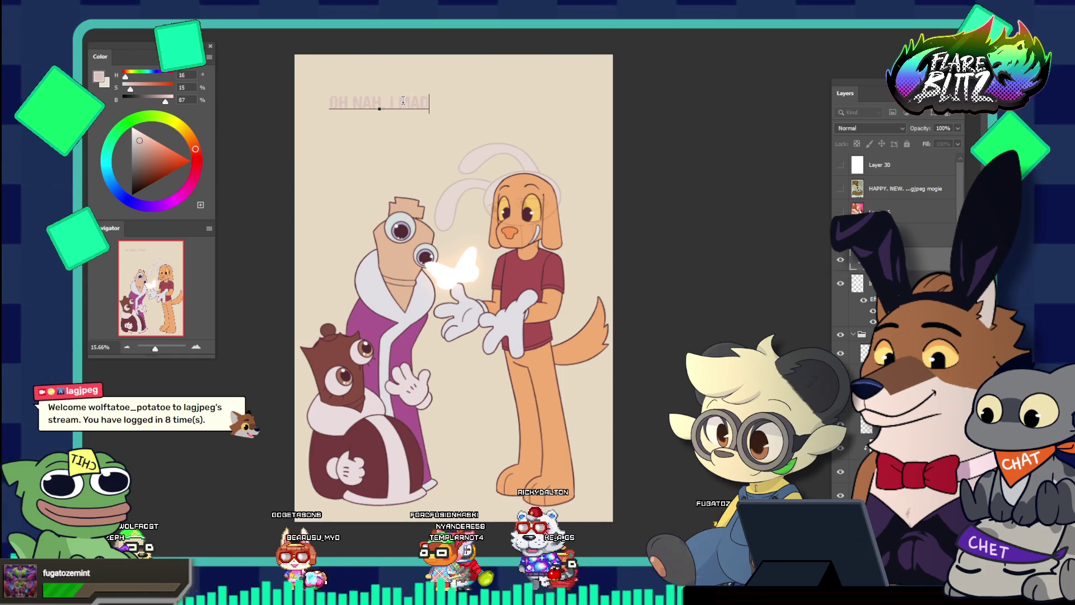
key(BackSpace)
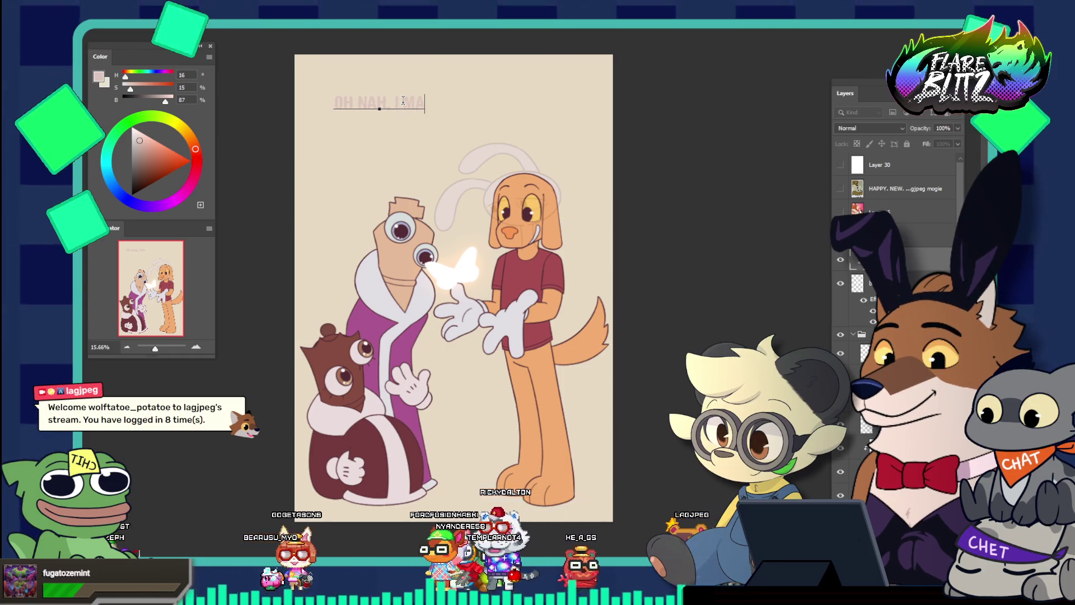
text(DE ITUP)
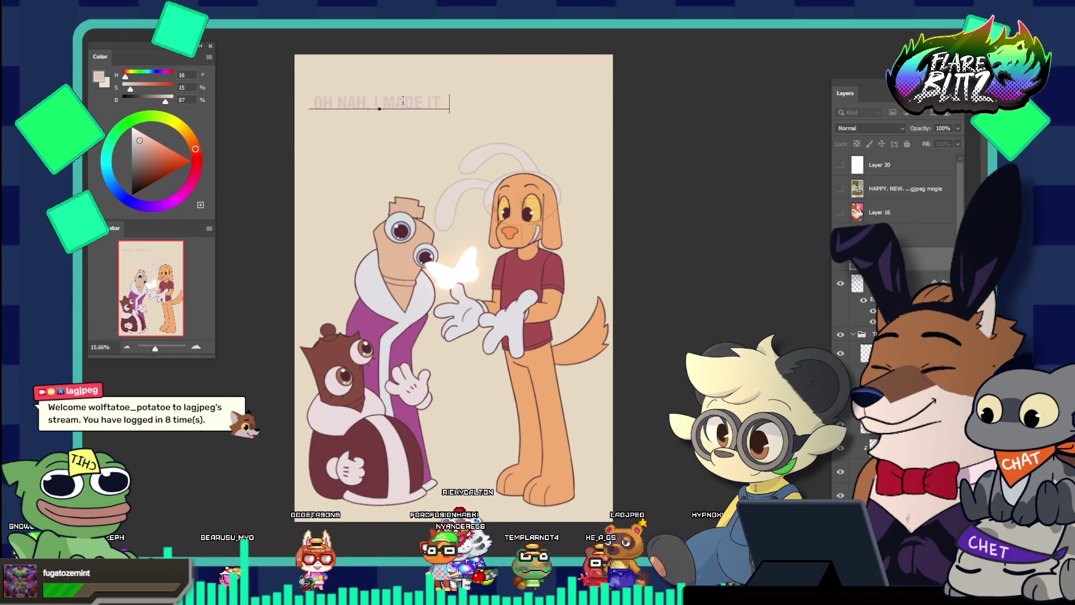
drag(438, 122, 495, 140)
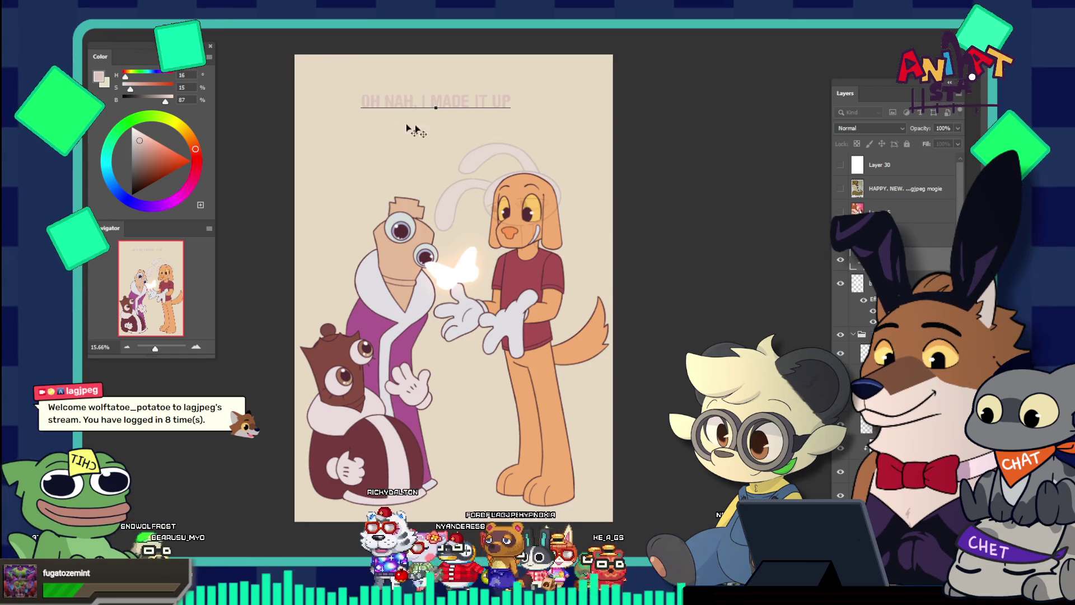
Step: Set the whole title text to 60 pt
key(ctrl+a)
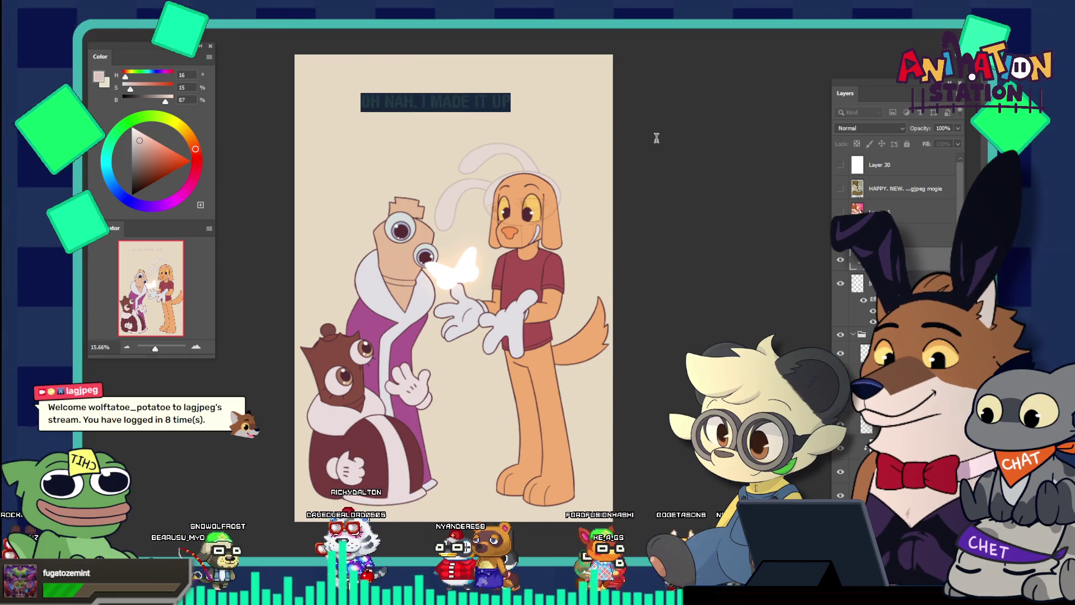
click(356, 8)
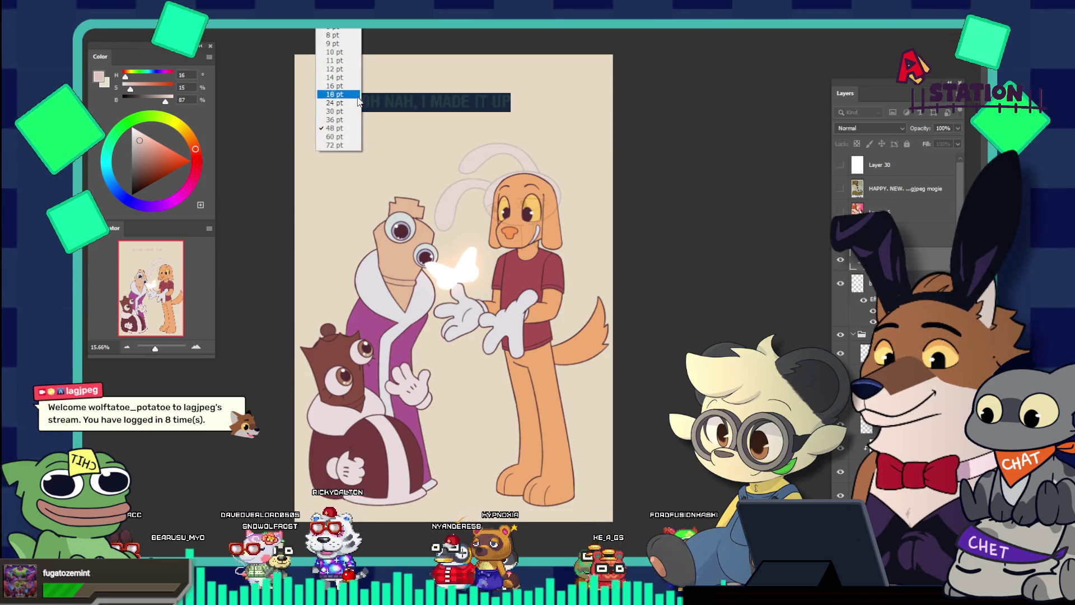
click(359, 138)
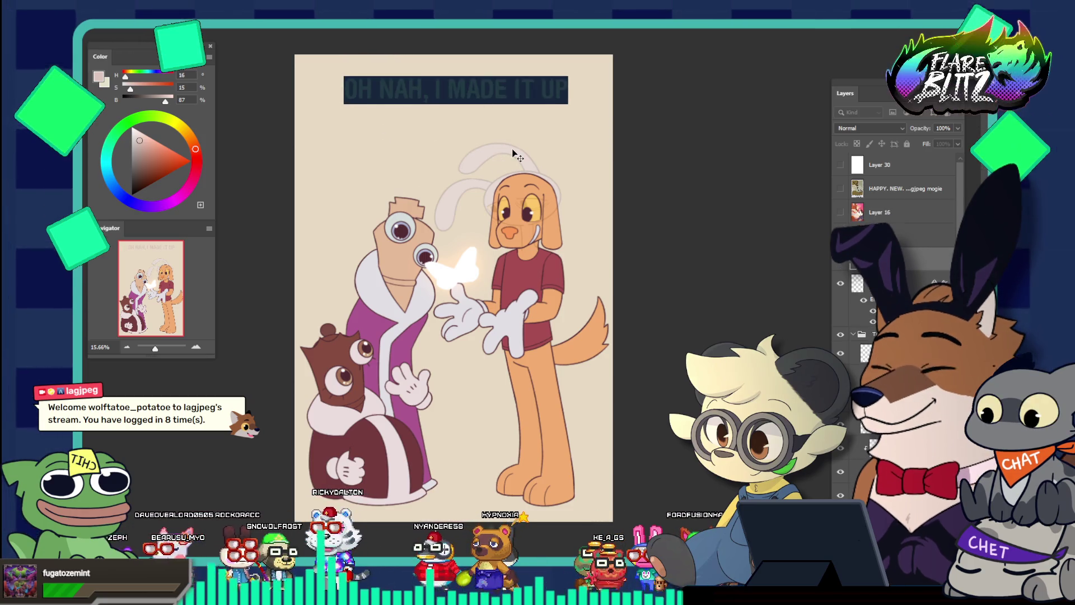
click(475, 94)
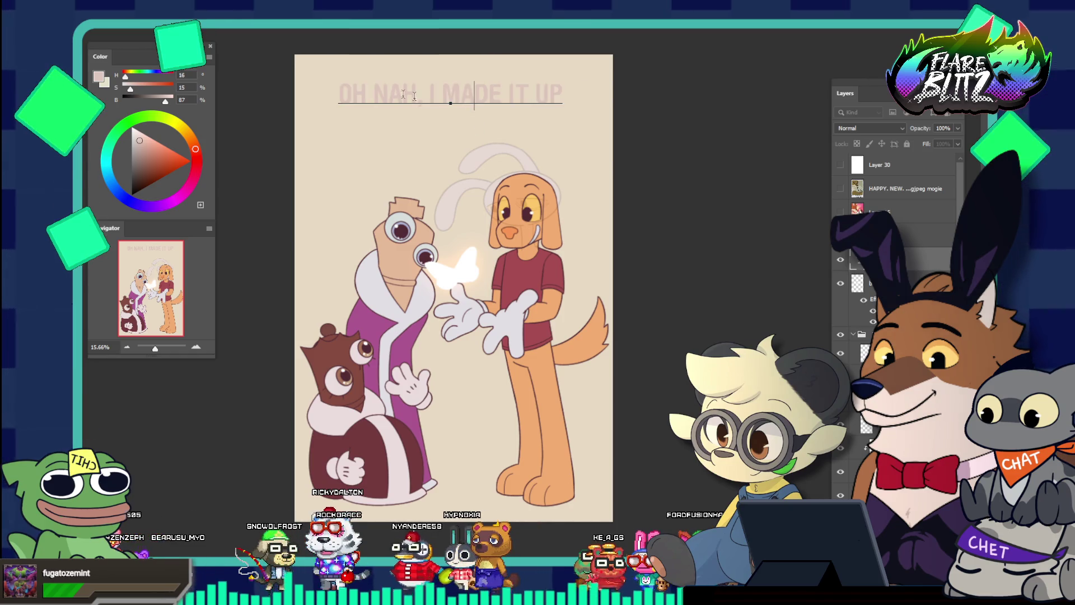
key(Escape)
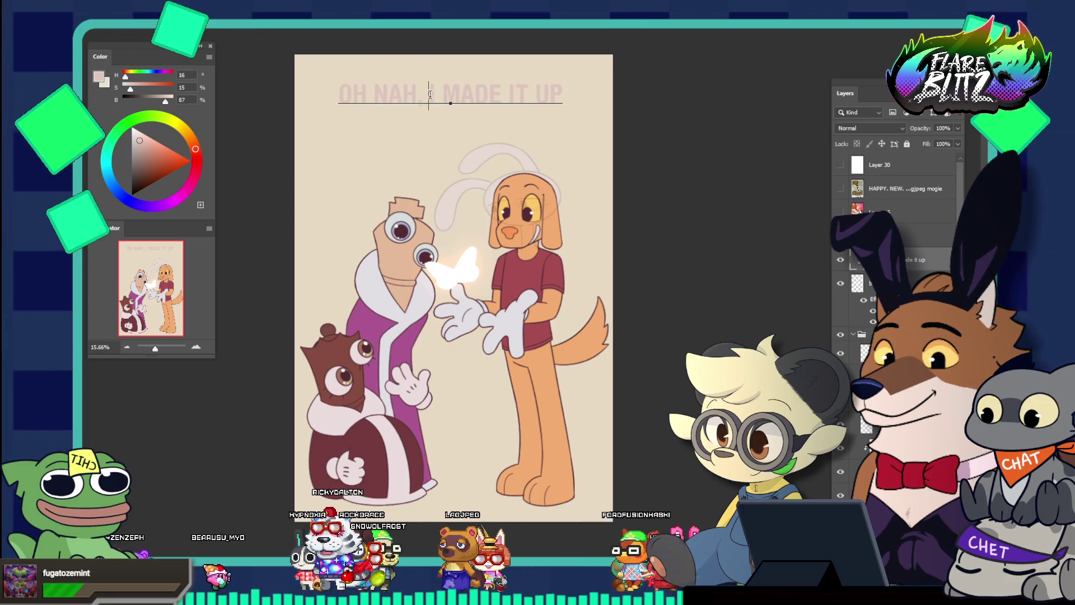
Step: Delete the leading 'OH NAH,' so the title reads 'I MADE IT UP'
drag(430, 94, 338, 94)
key(BackSpace)
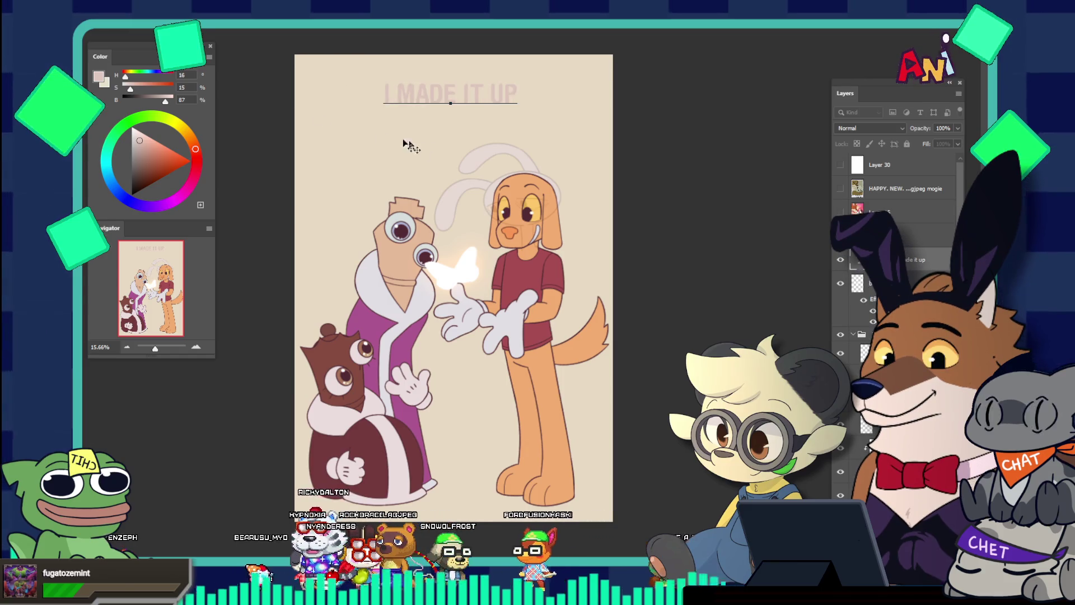
key(Escape)
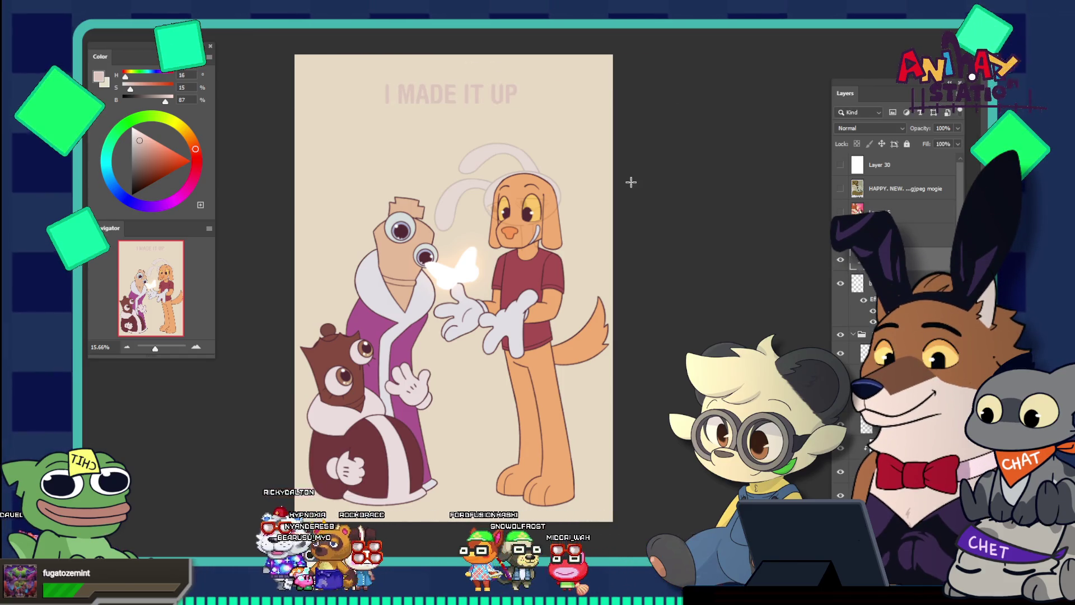
scroll(632, 182, down, 1)
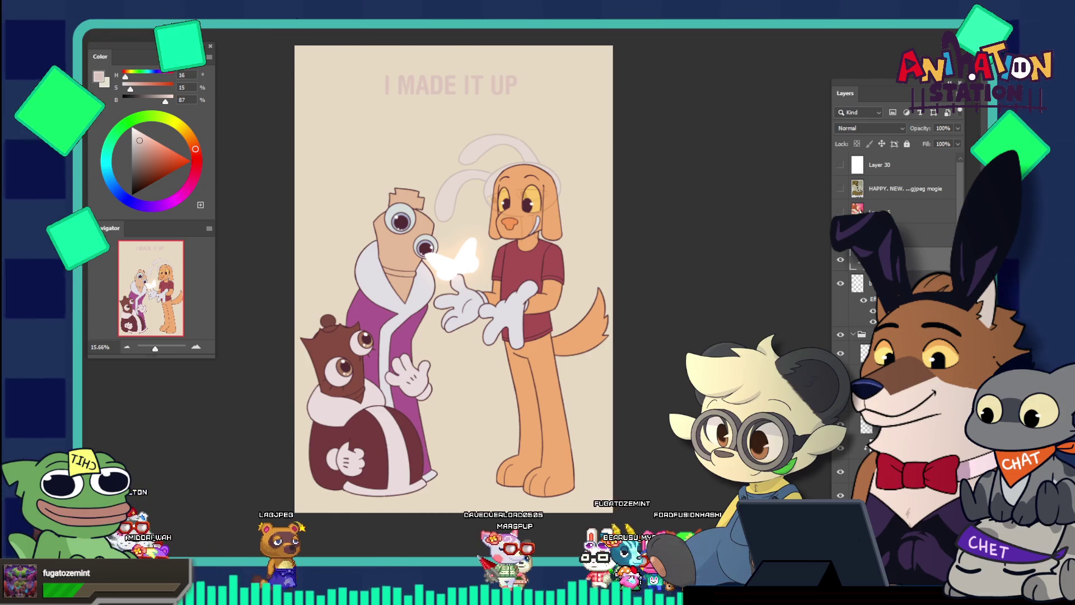
Step: Save a copy with File > Save As and nudge the 'I MADE IT UP' title a couple of pixels
click(84, 23)
click(145, 121)
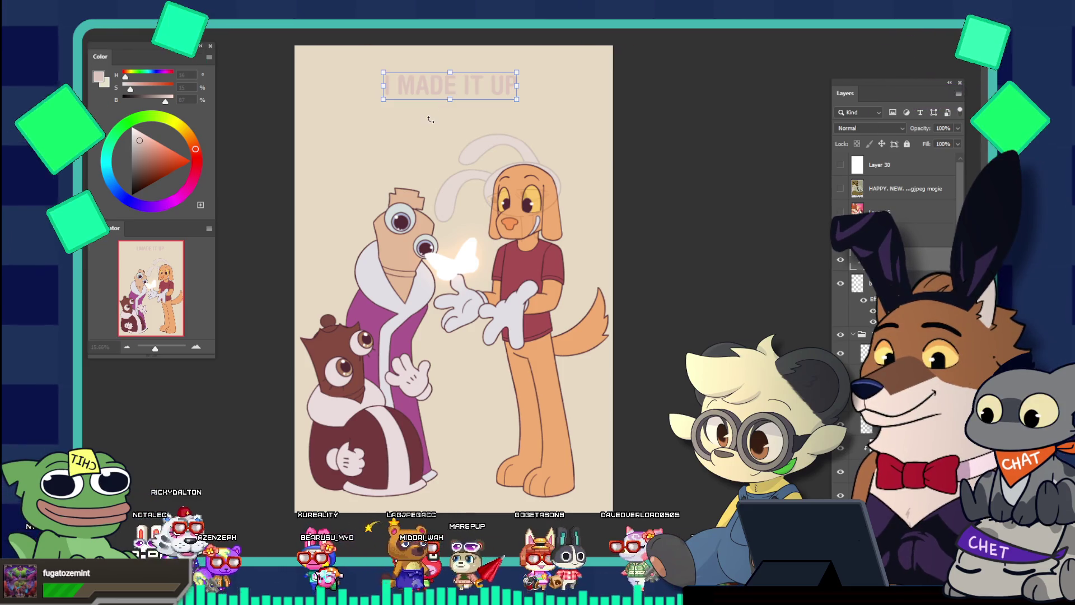
drag(429, 97, 427, 96)
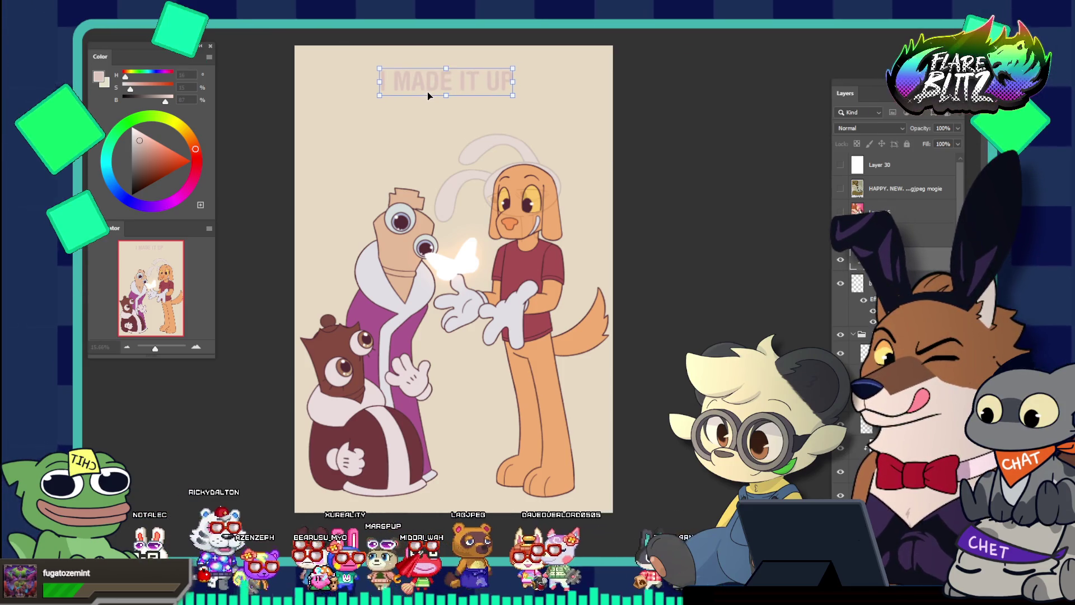
key(Return)
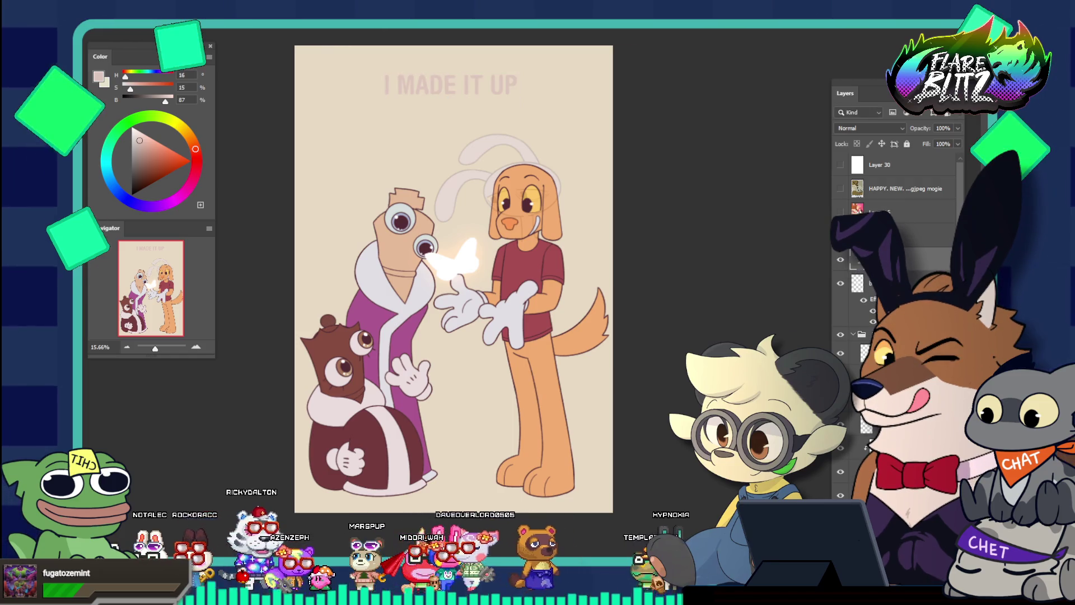
key(alt+v)
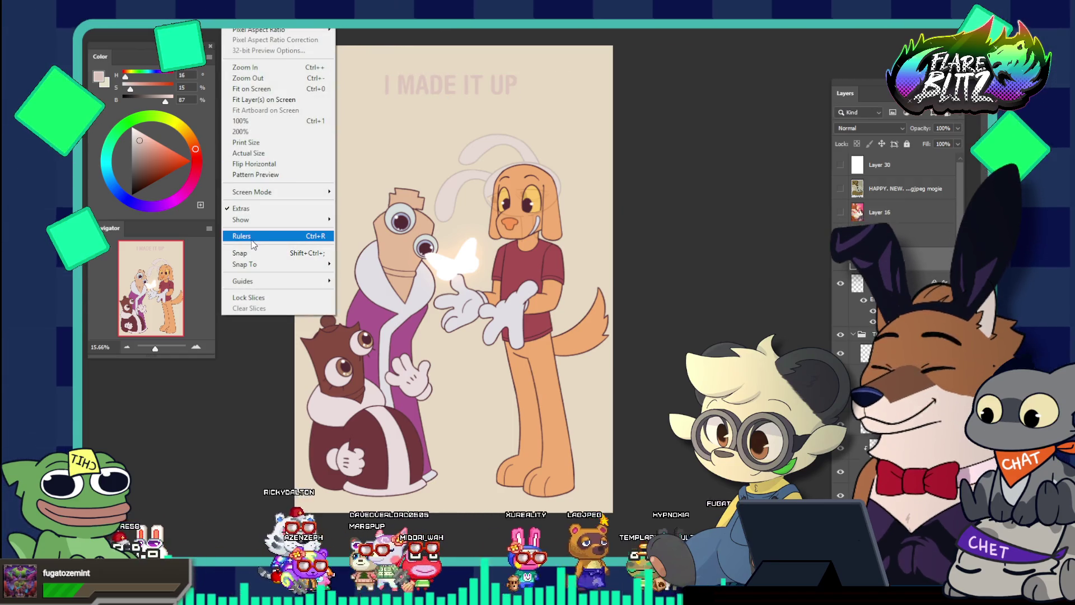
Step: Show rulers, add a vertical guide at the page centre, and centre the title on it
click(239, 232)
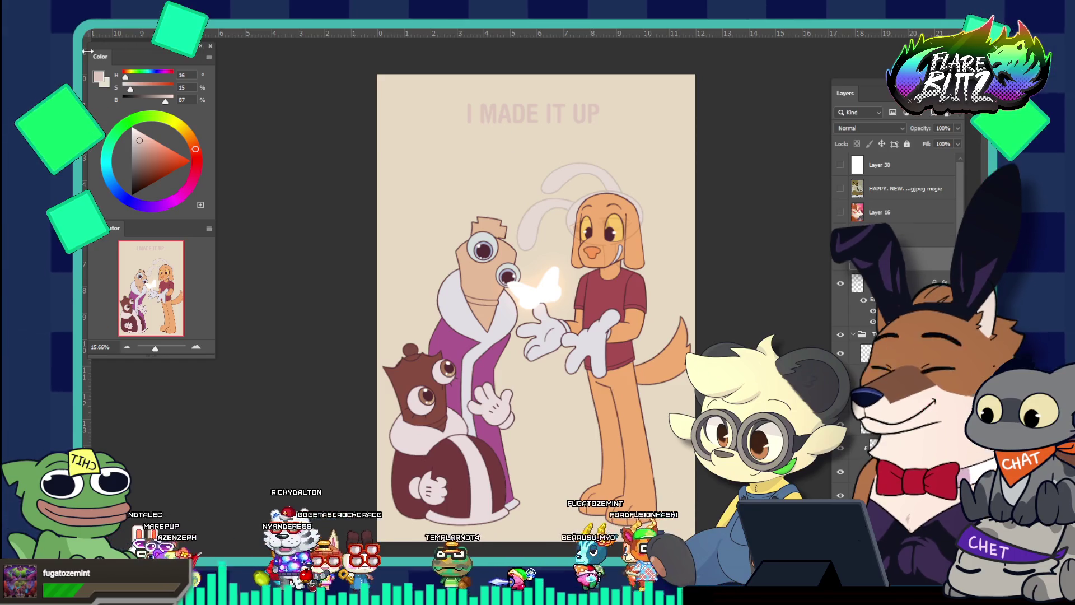
mouse_move(84, 52)
mouse_down()
mouse_move(496, 112)
mouse_move(536, 137)
mouse_up()
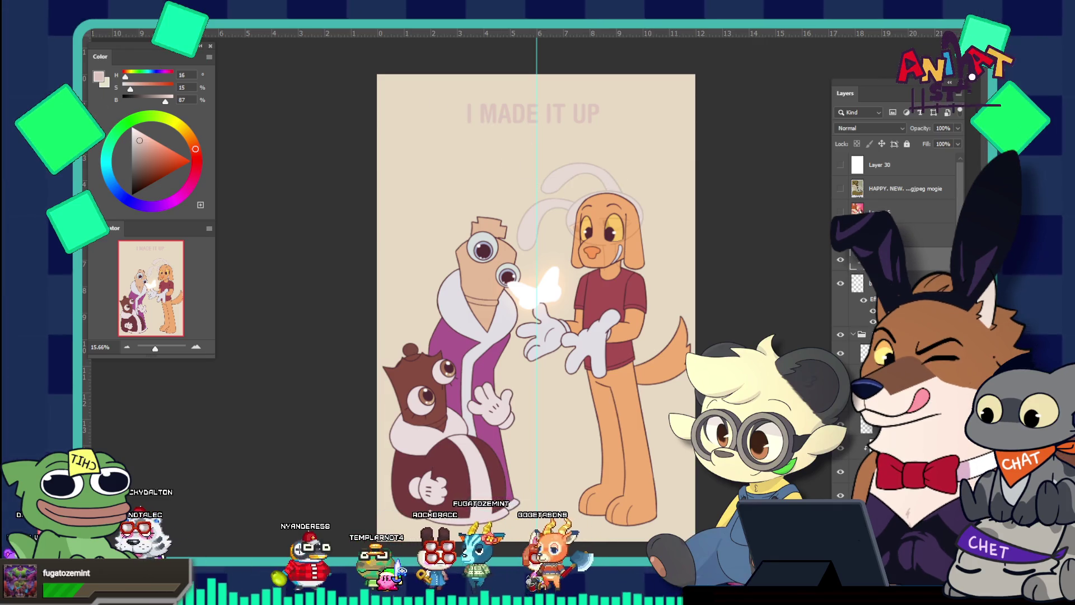
click(526, 108)
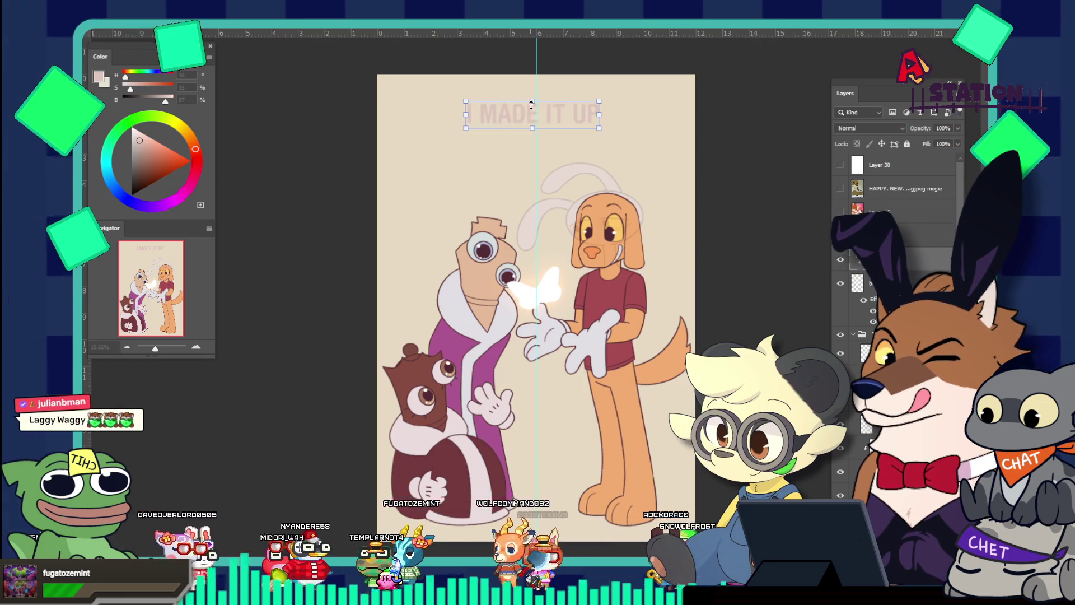
drag(527, 104, 538, 145)
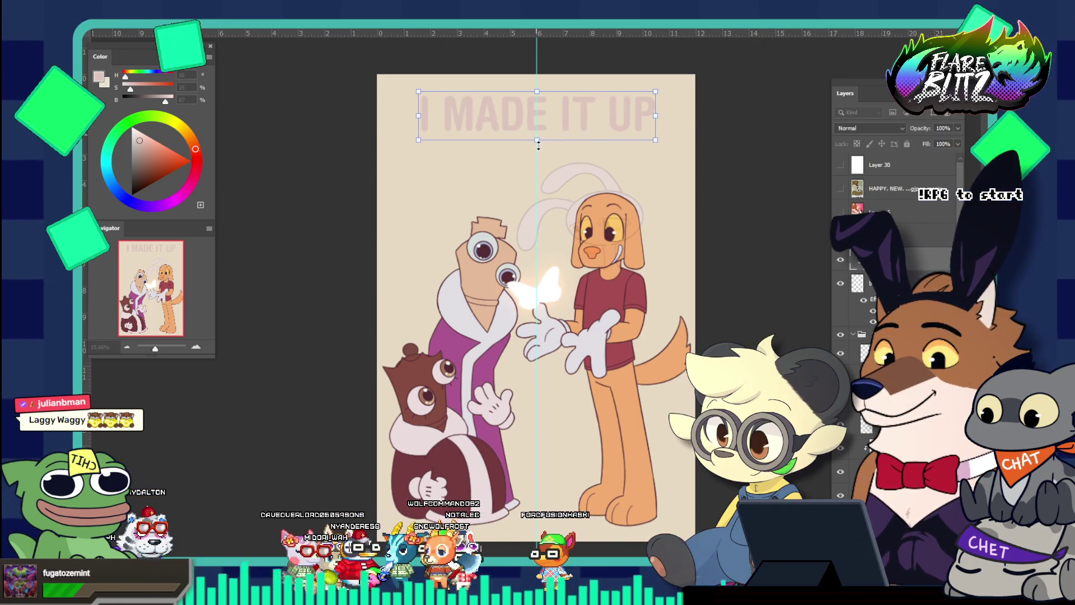
Step: Sample the beige background colour with the Eyedropper
scroll(567, 89, down, 1)
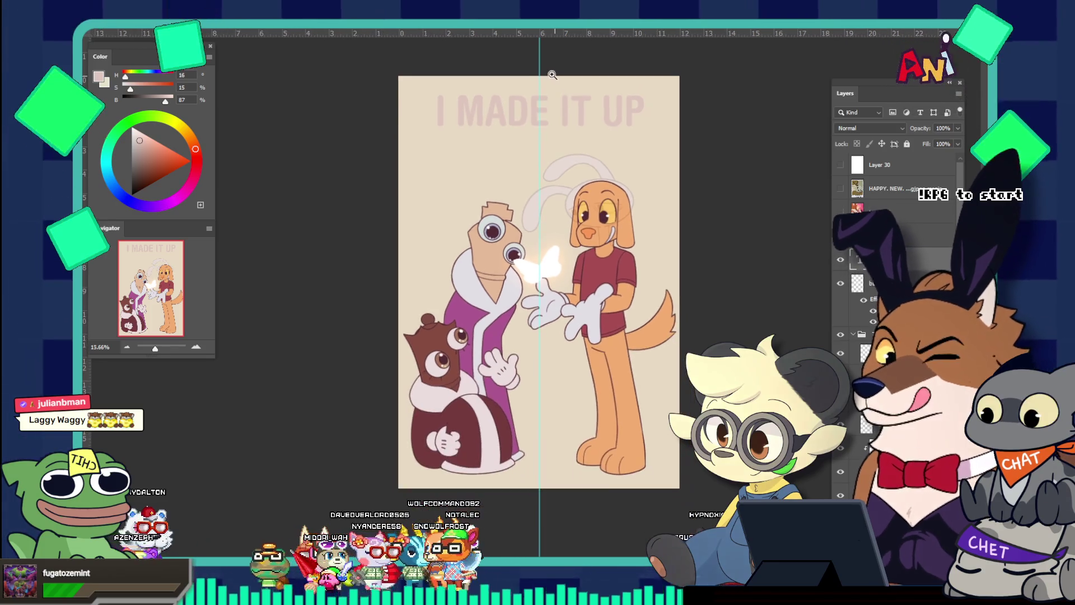
scroll(578, 210, up, 1)
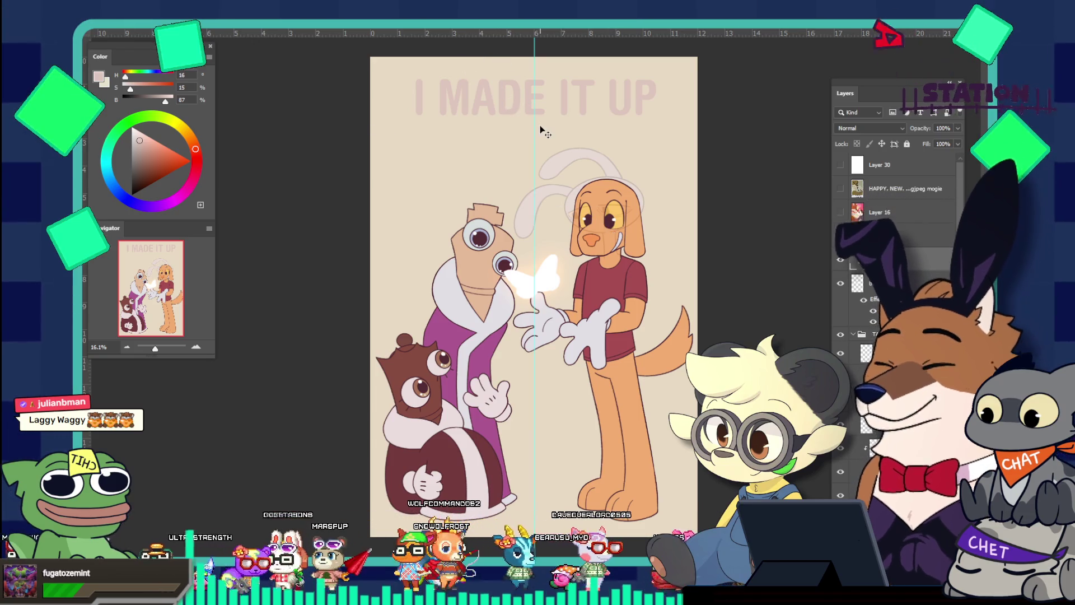
key(i)
click(386, 120)
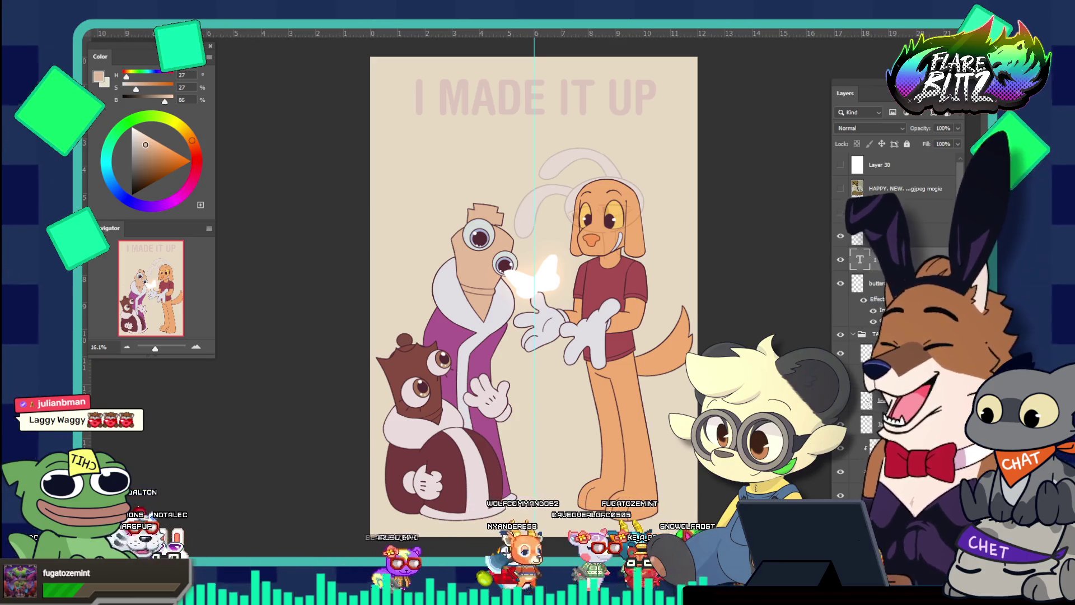
Step: Fine-tune the sampled colour and browse blending modes for the title layer
click(144, 145)
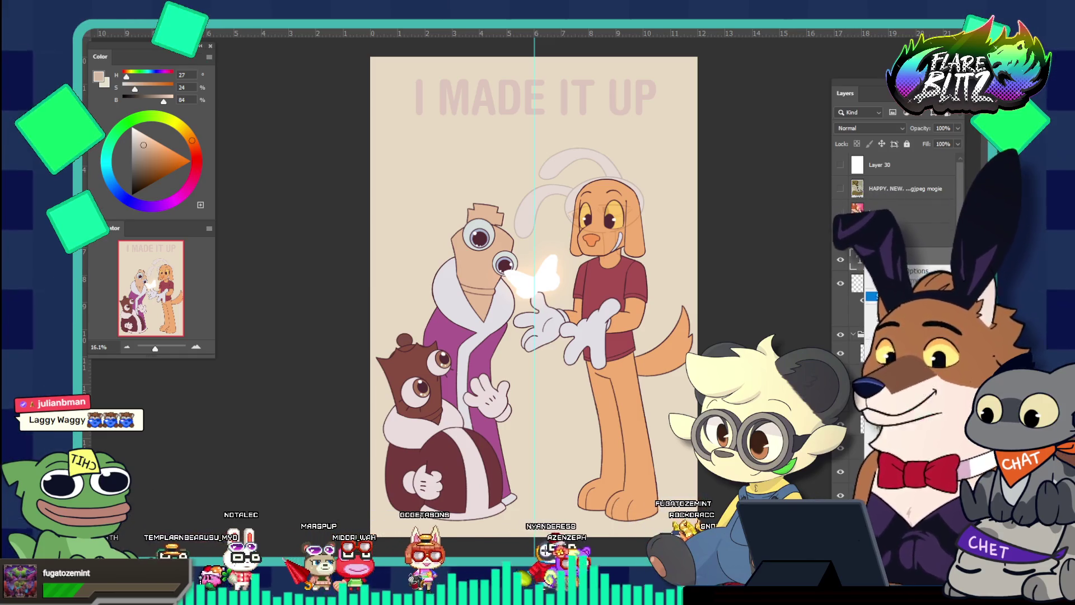
click(861, 128)
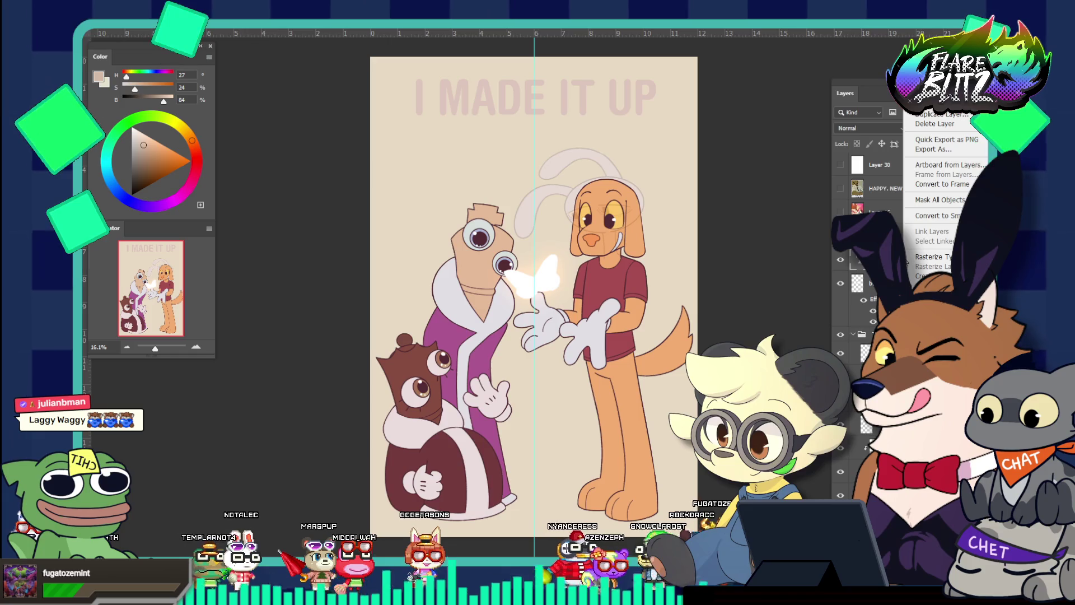
click(862, 130)
click(861, 130)
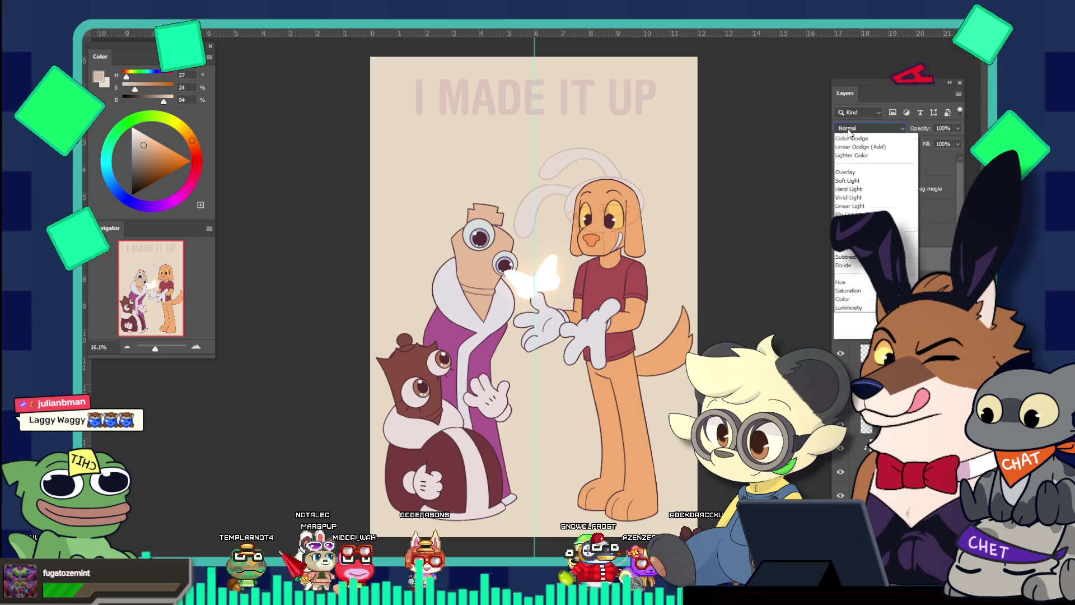
click(663, 151)
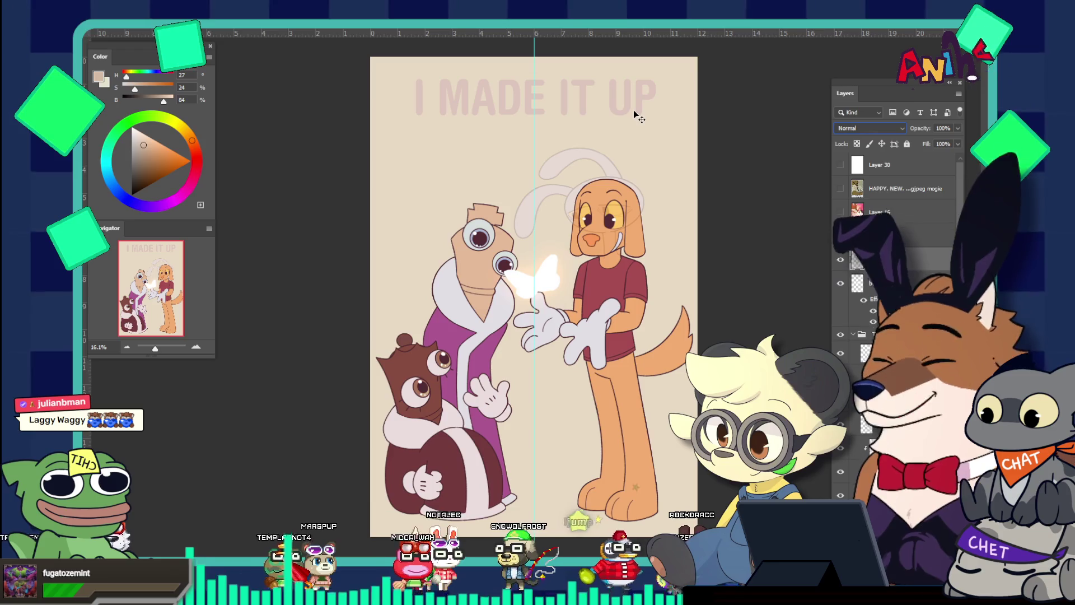
Step: Lock the transparent pixels of the title layer
click(857, 144)
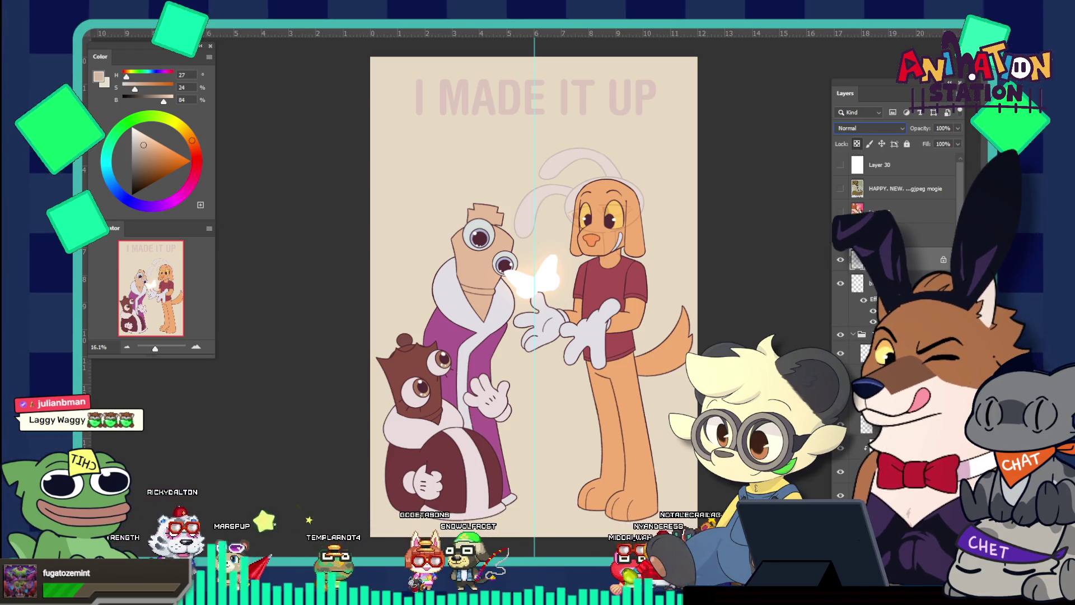
right_click(889, 259)
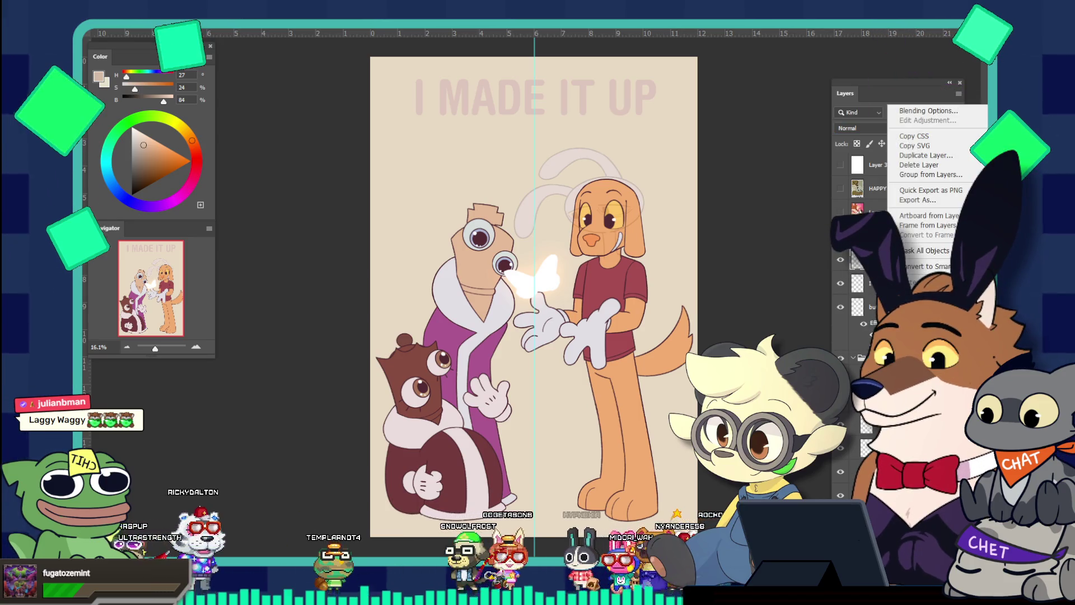
key(Escape)
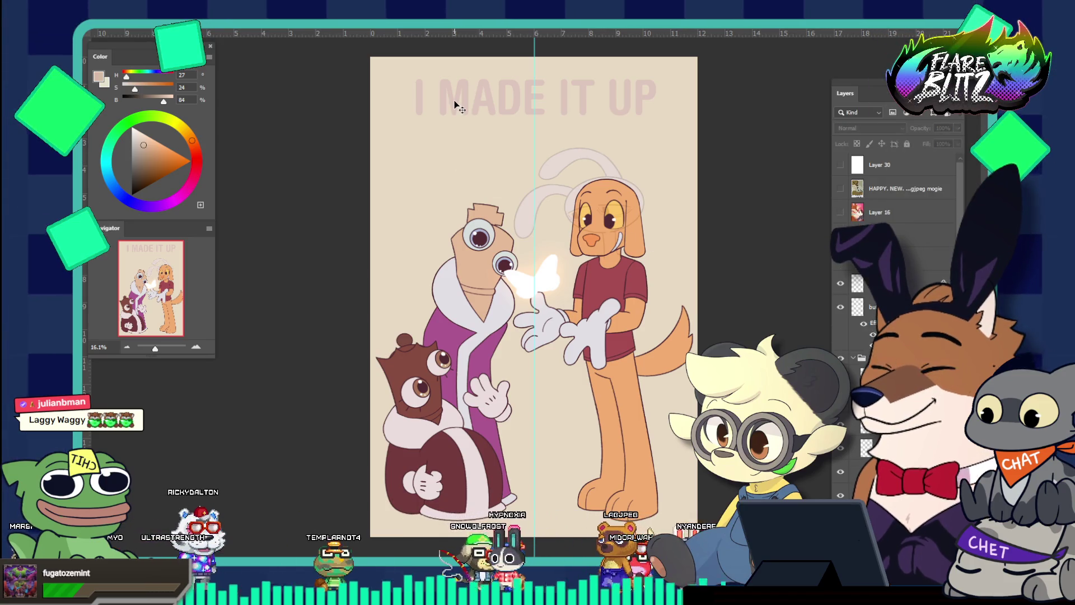
Step: Pick a pale beige-pink and fill the locked title text with it
click(145, 152)
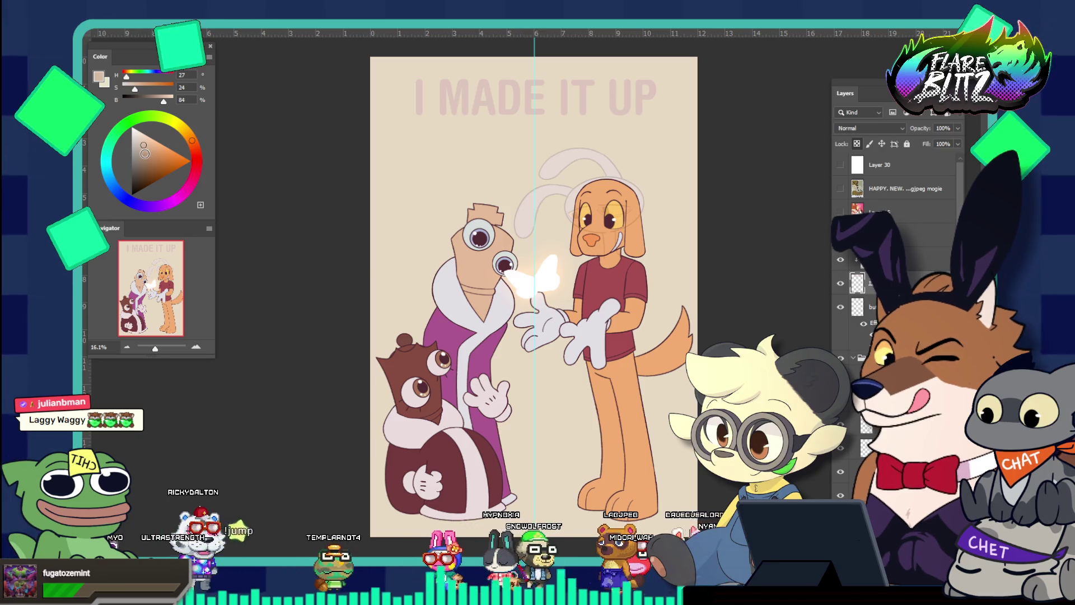
click(145, 151)
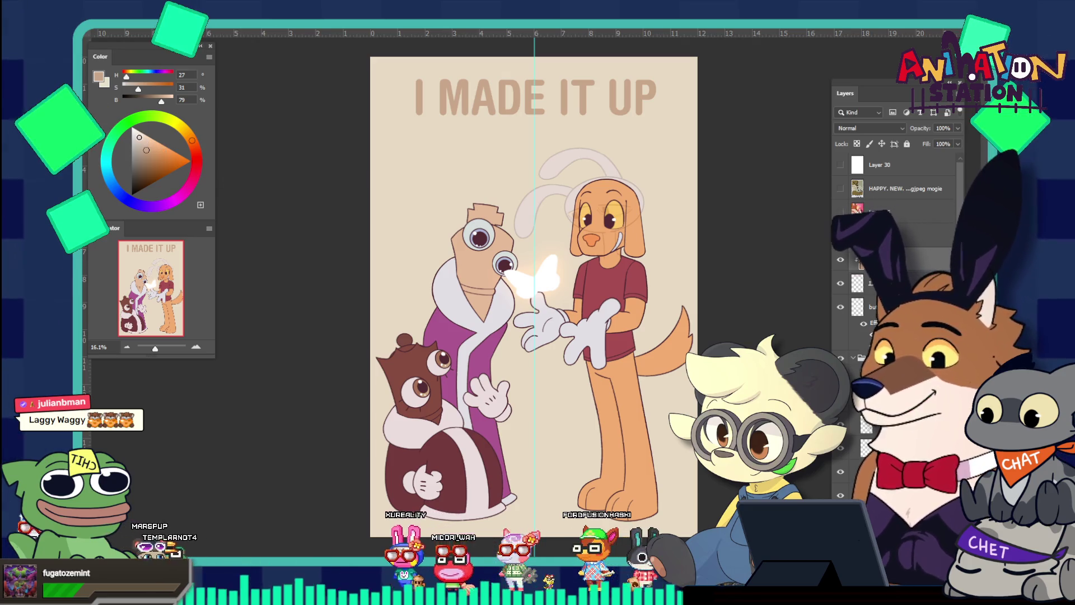
click(143, 141)
key(alt+BackSpace)
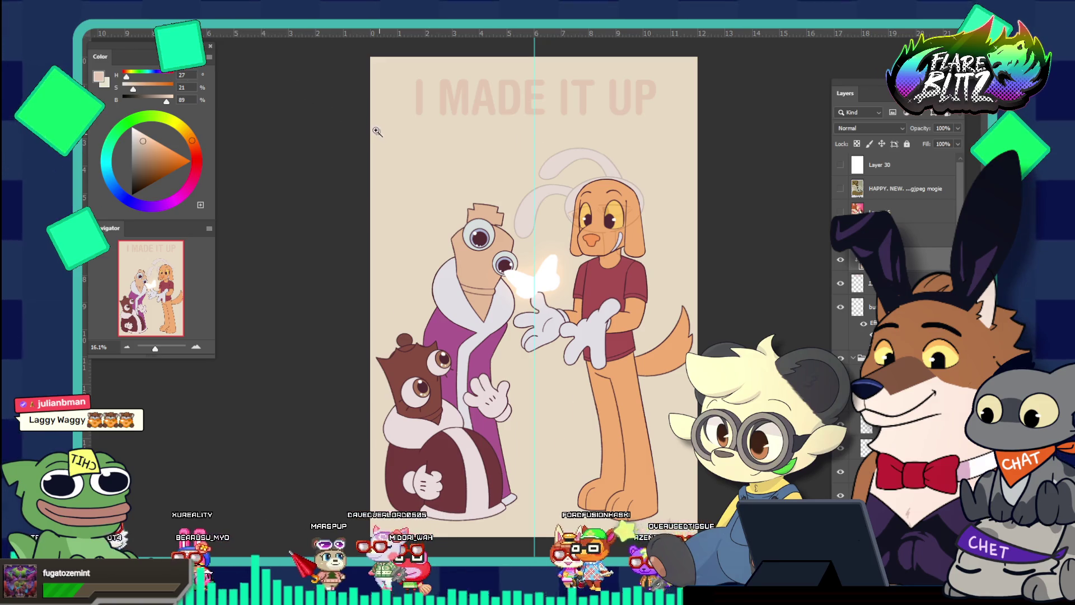
drag(379, 134, 364, 119)
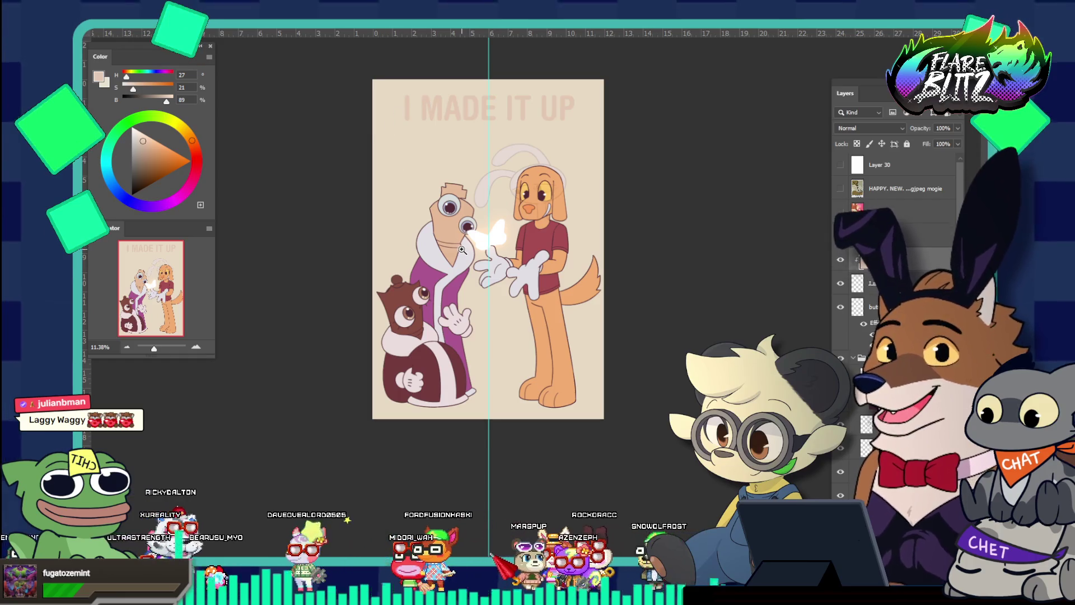
drag(462, 250, 517, 256)
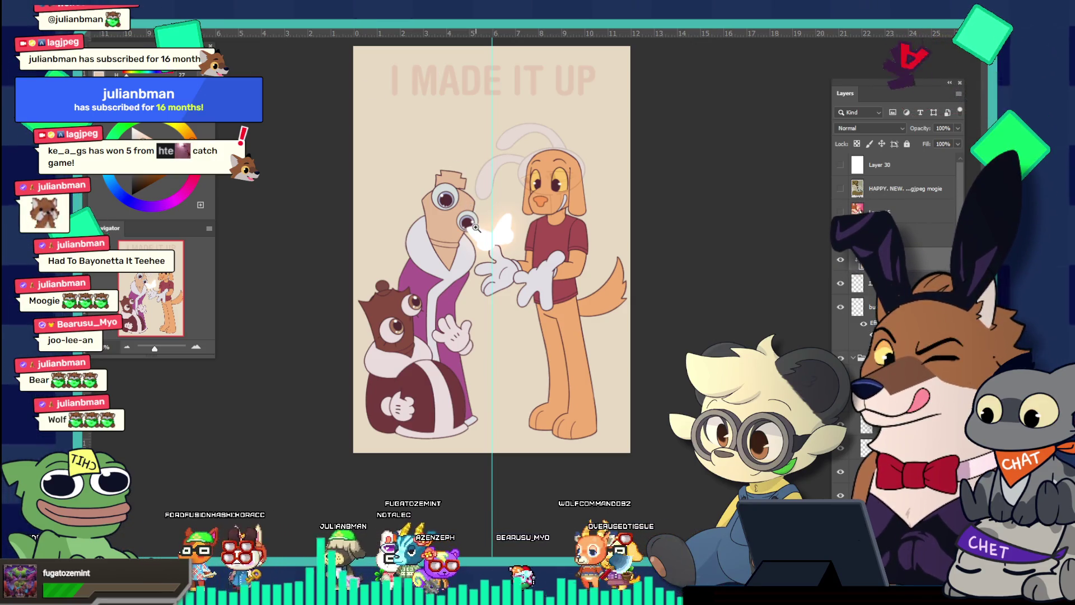
Step: Save a JPEG copy of the artwork at Quality 12 (Maximum)
scroll(476, 227, up, 3)
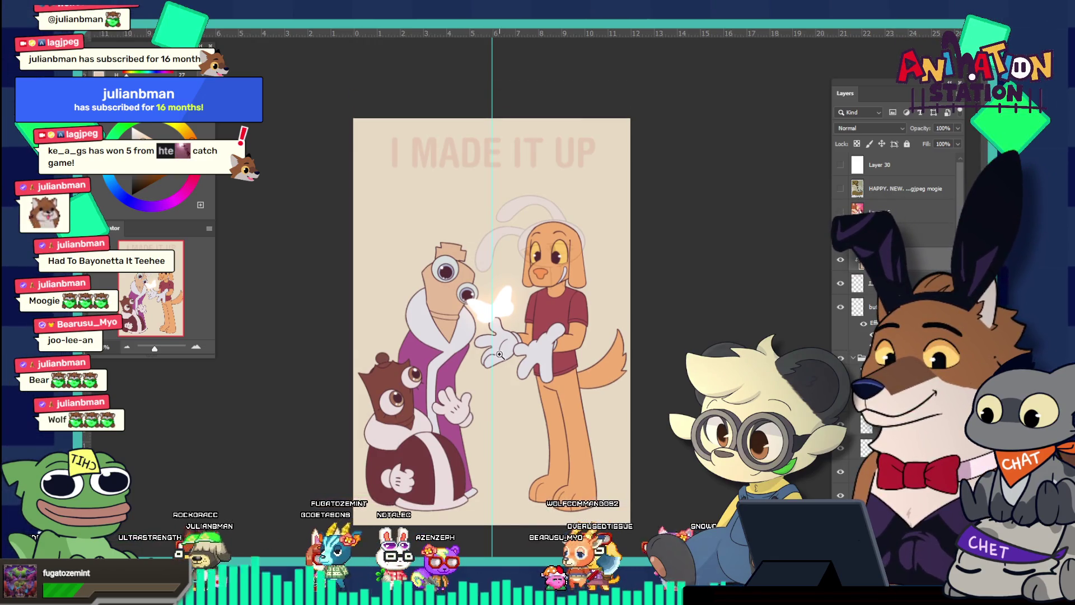
scroll(480, 326, up, 2)
scroll(481, 324, down, 2)
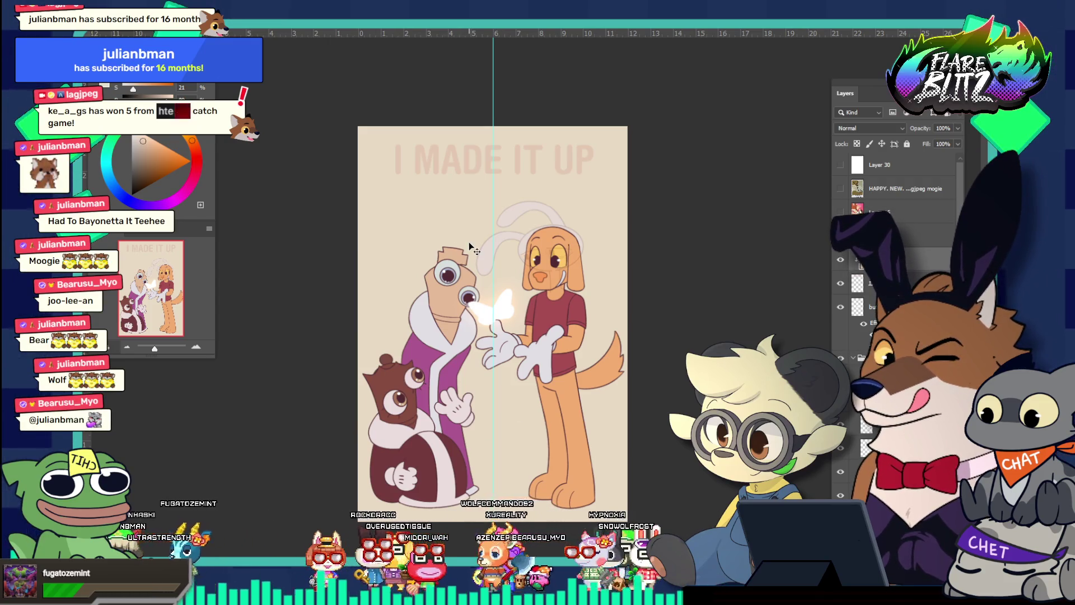
key(v)
key(z)
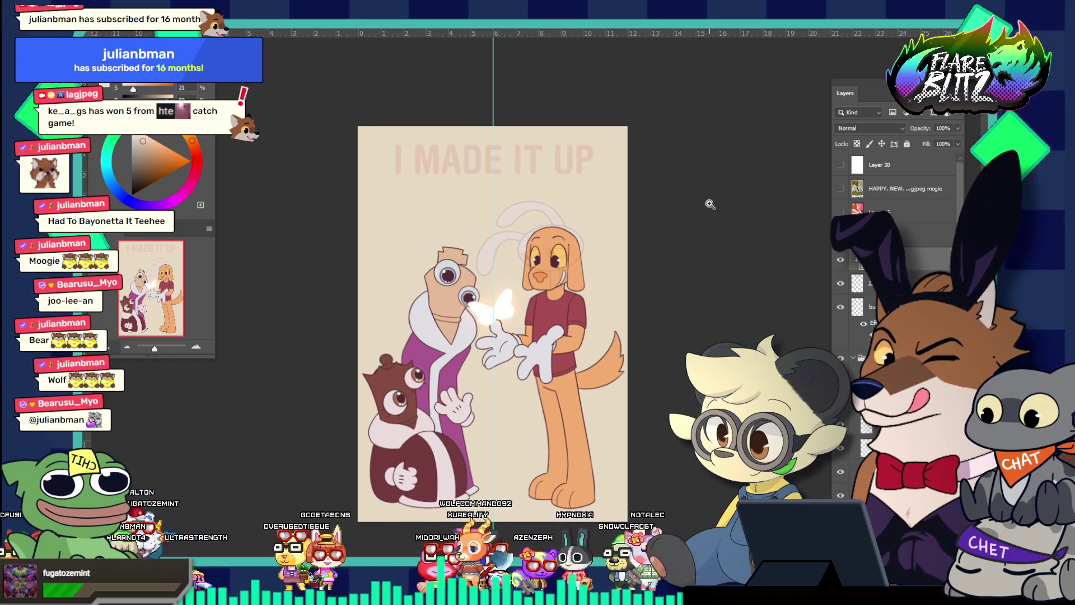
key(alt+f)
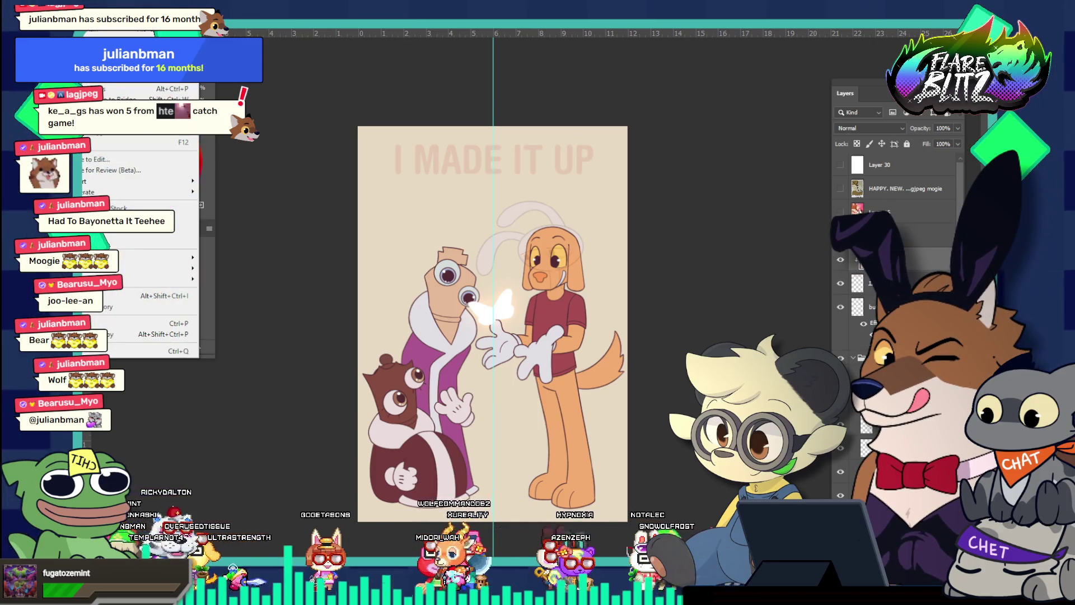
key(Escape)
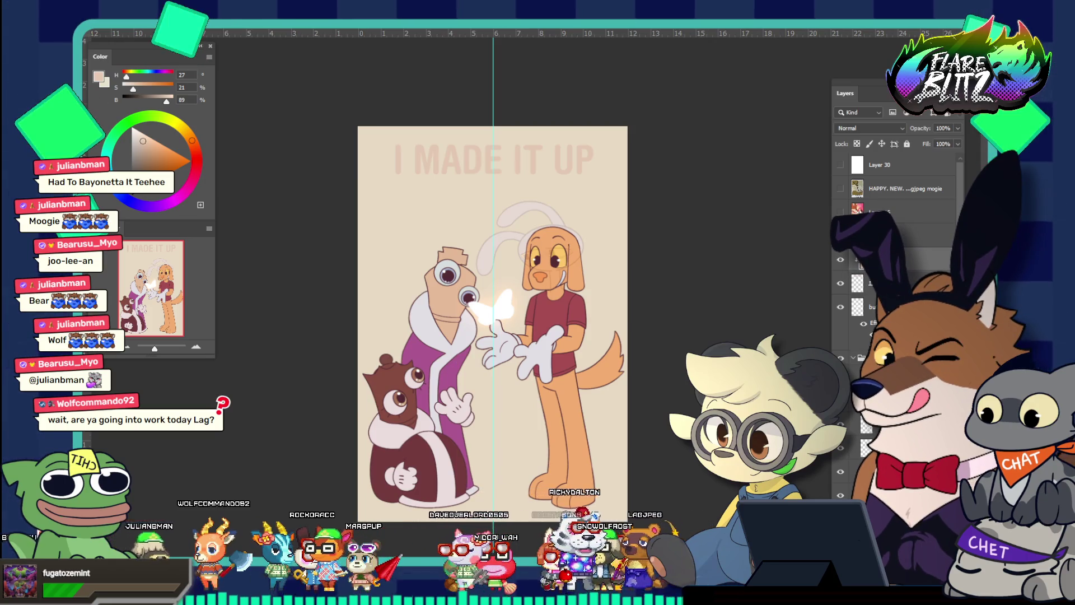
key(Return)
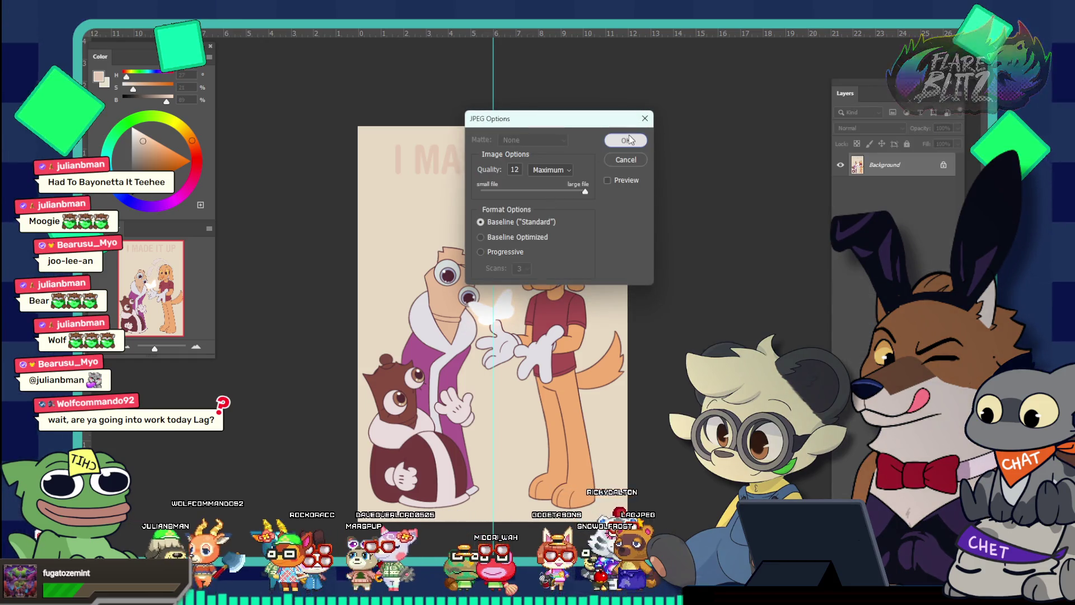
click(626, 140)
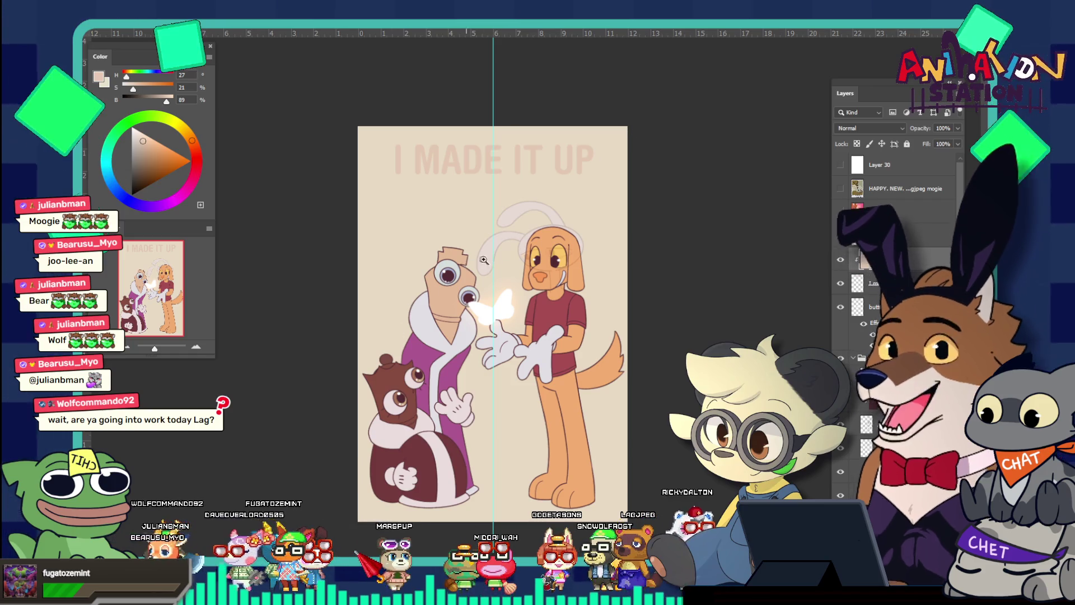
scroll(532, 323, down, 1)
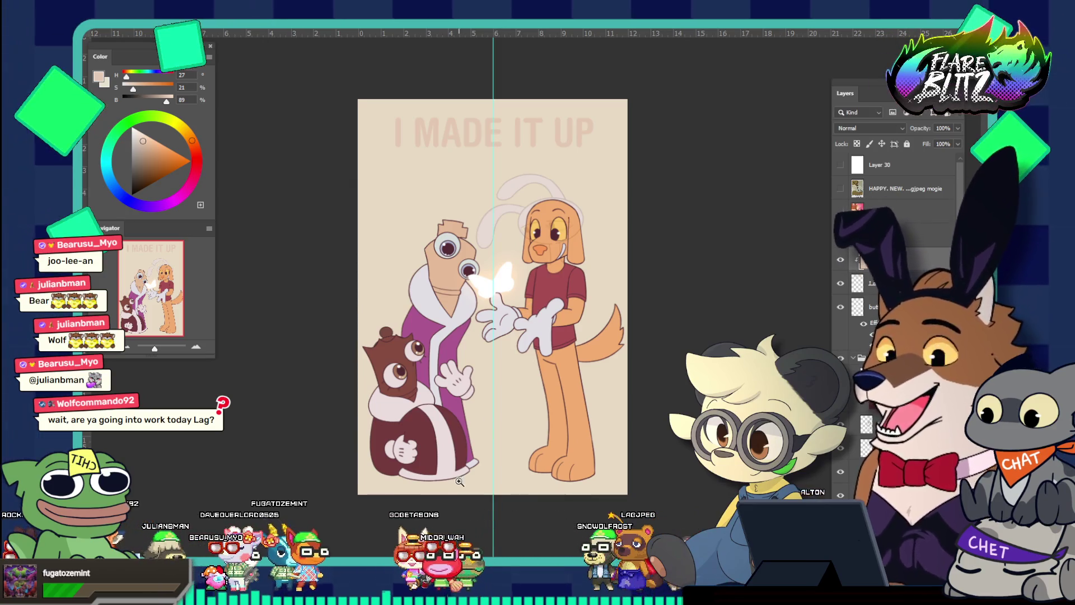
Step: On Layer 83, hide the dog's colour fill and show it again, then open the File menu
scroll(545, 407, down, 1)
click(528, 372)
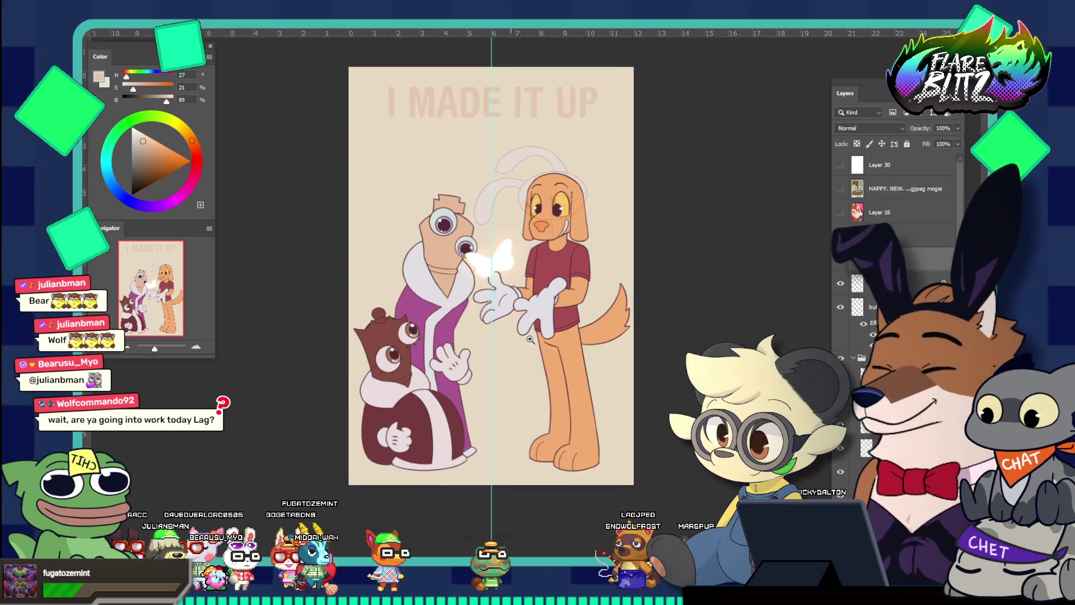
scroll(537, 349, down, 1)
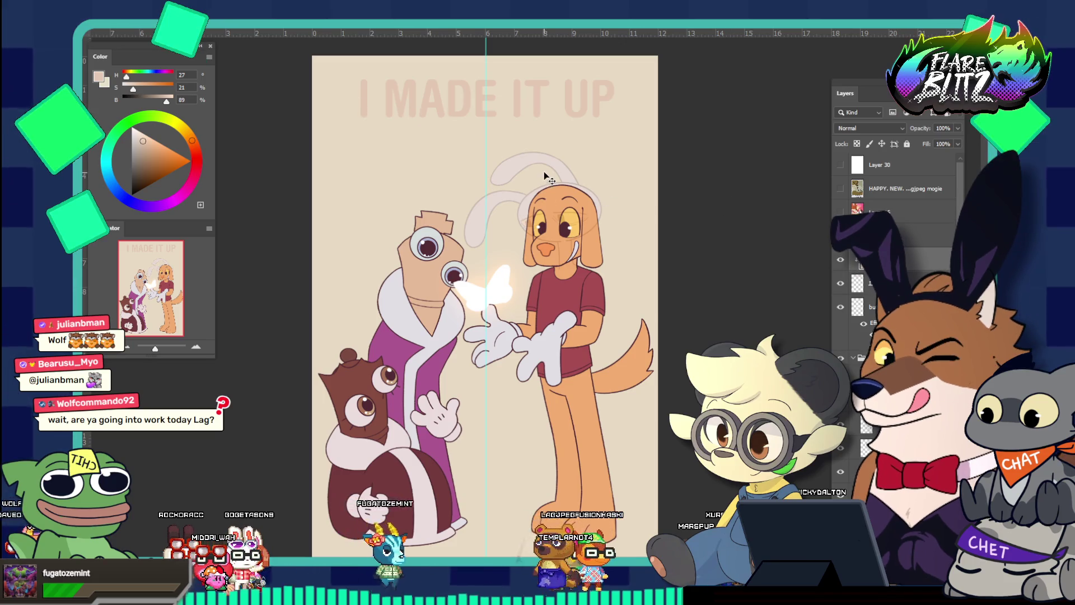
ctrl+click(502, 169)
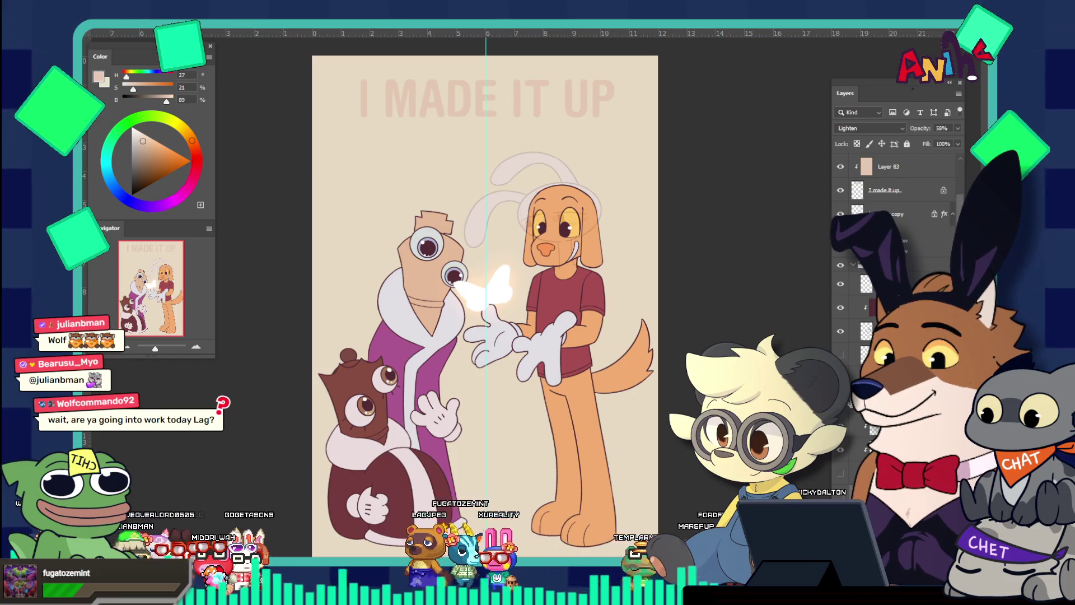
key(ctrl+comma)
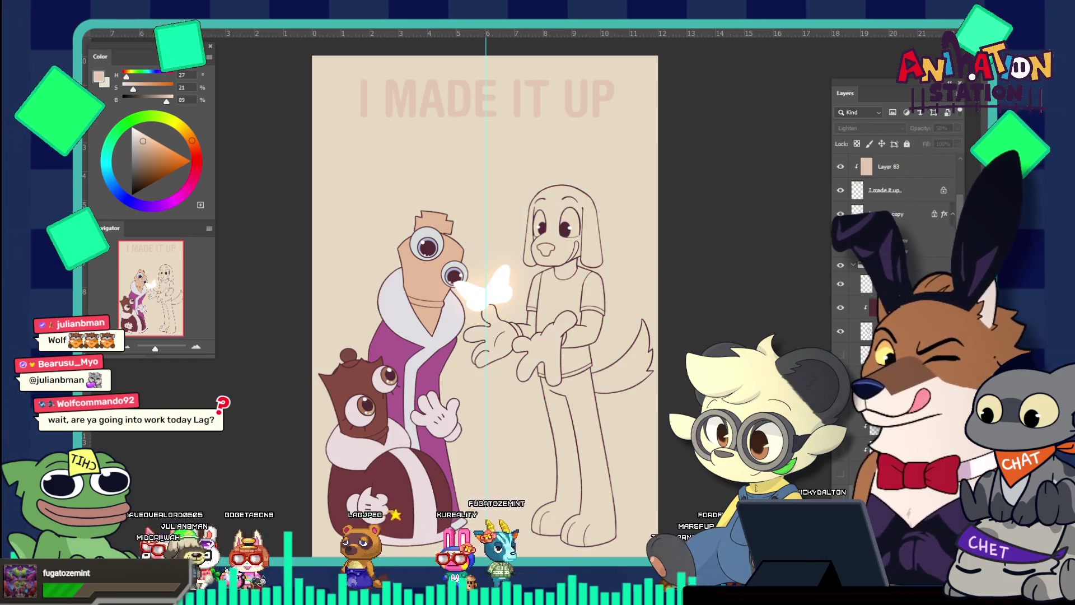
click(841, 474)
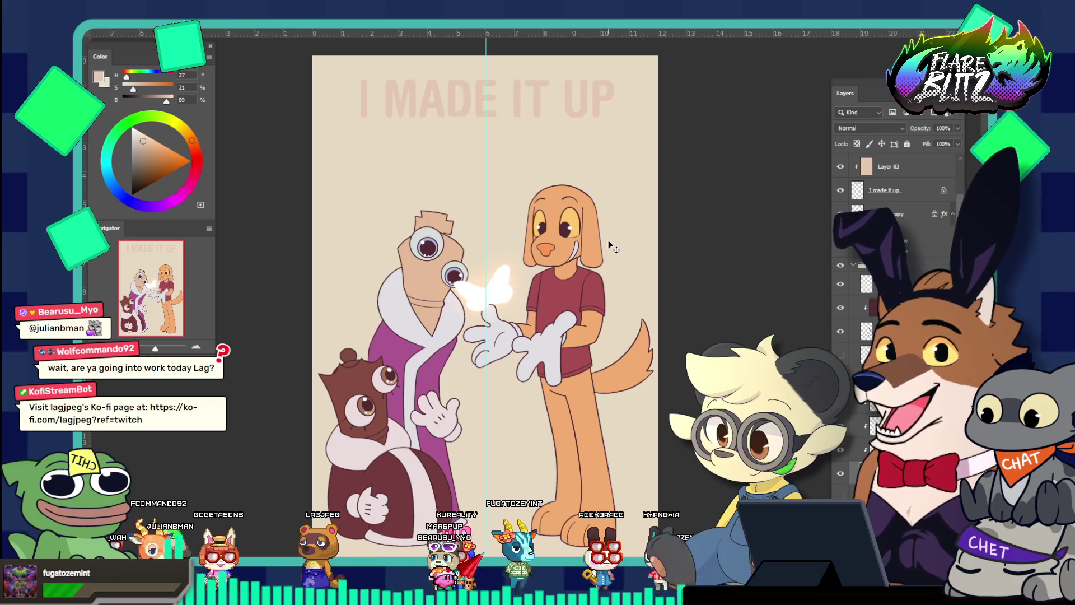
scroll(529, 121, down, 1)
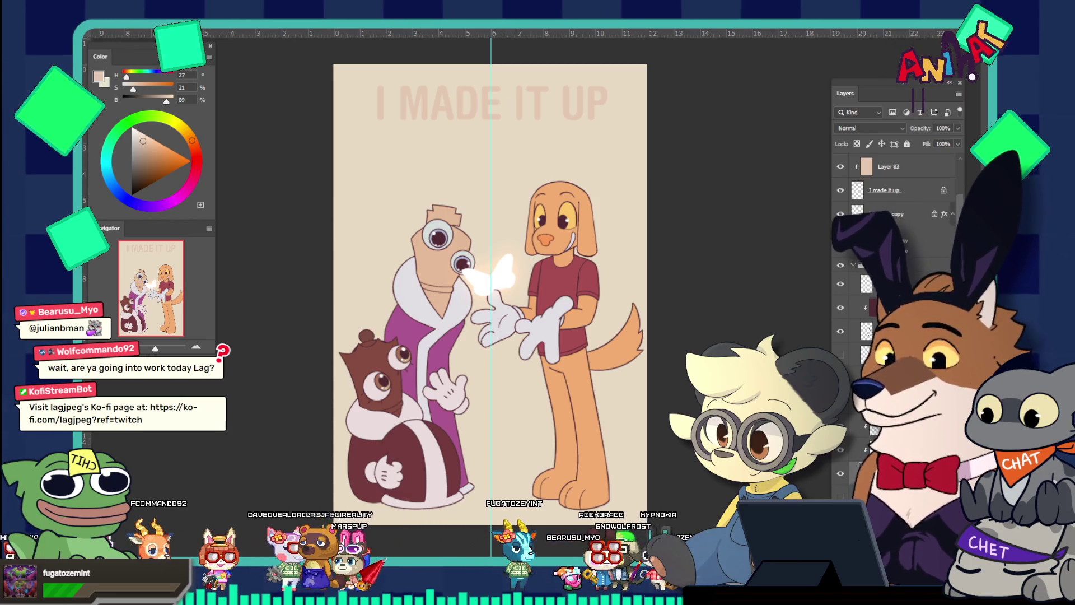
key(alt+f)
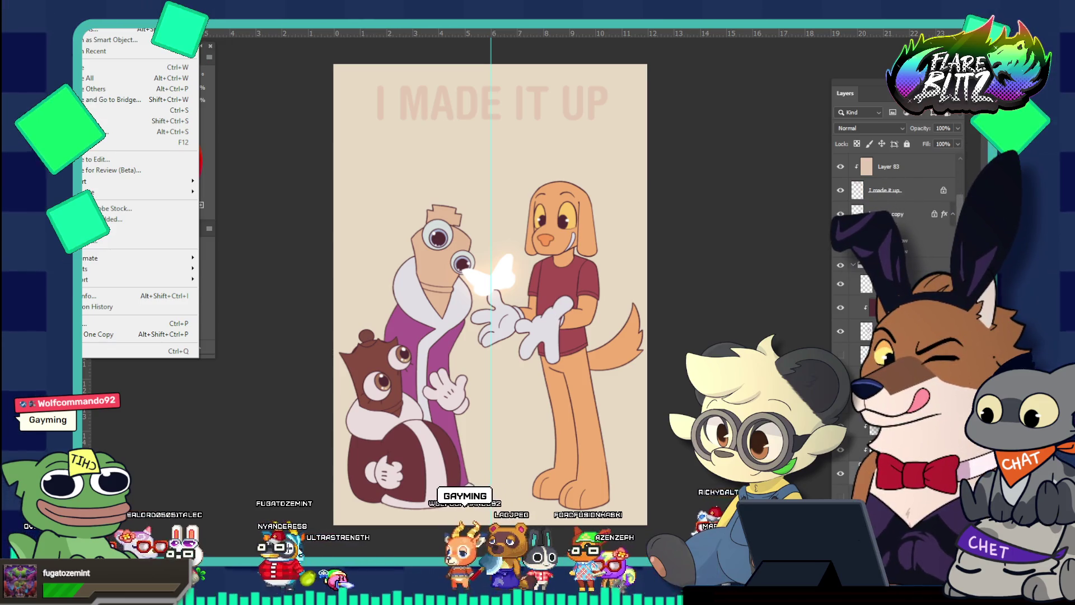
Step: Save a copy of the fan-art as a JPEG with Quality 12 (Maximum)
mouse_move(413, 33)
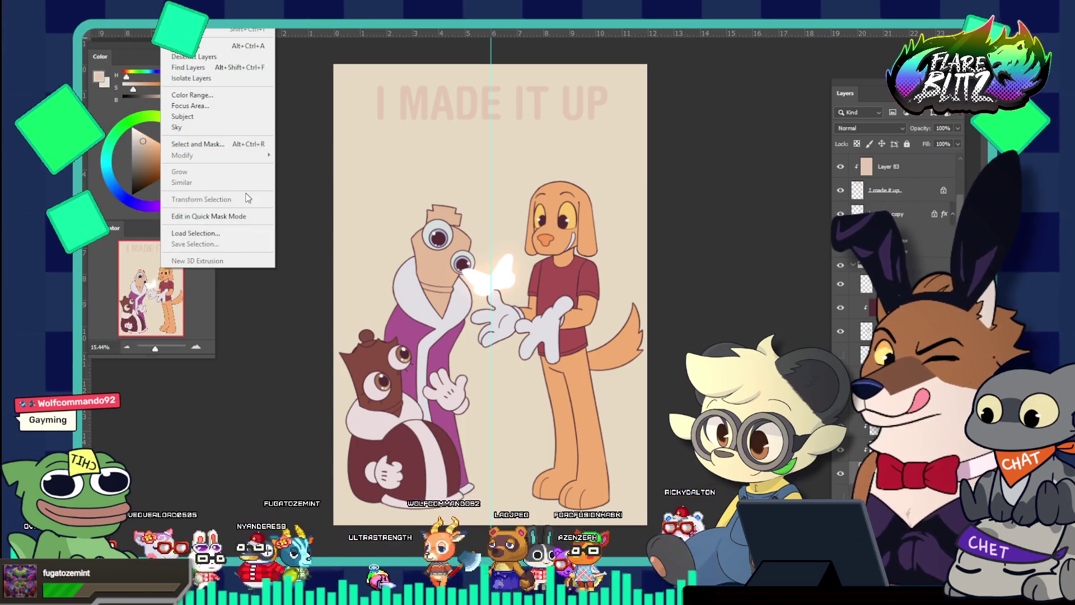
click(399, 163)
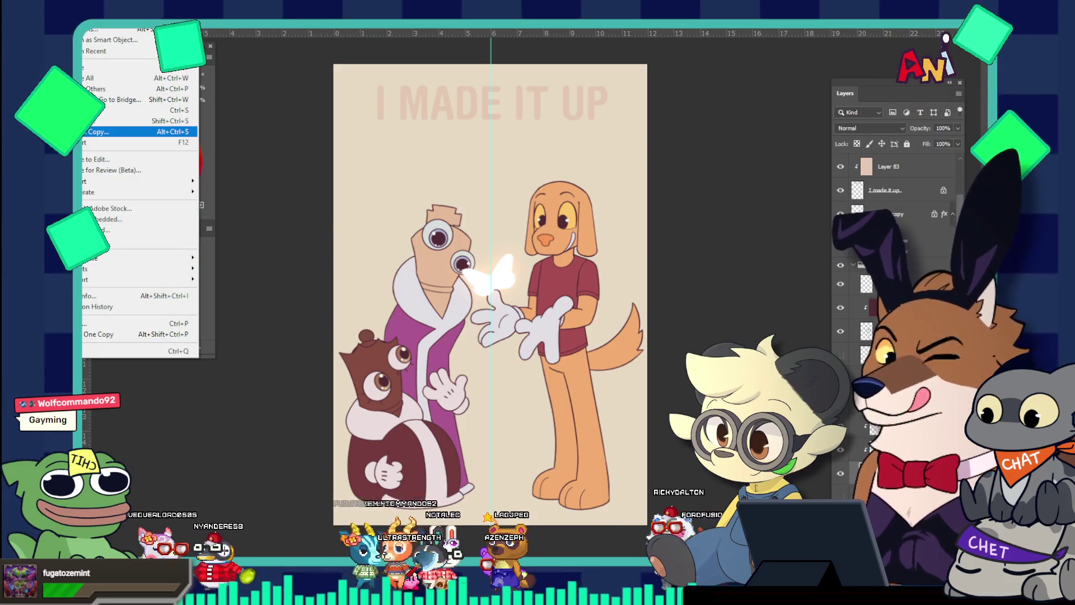
click(146, 121)
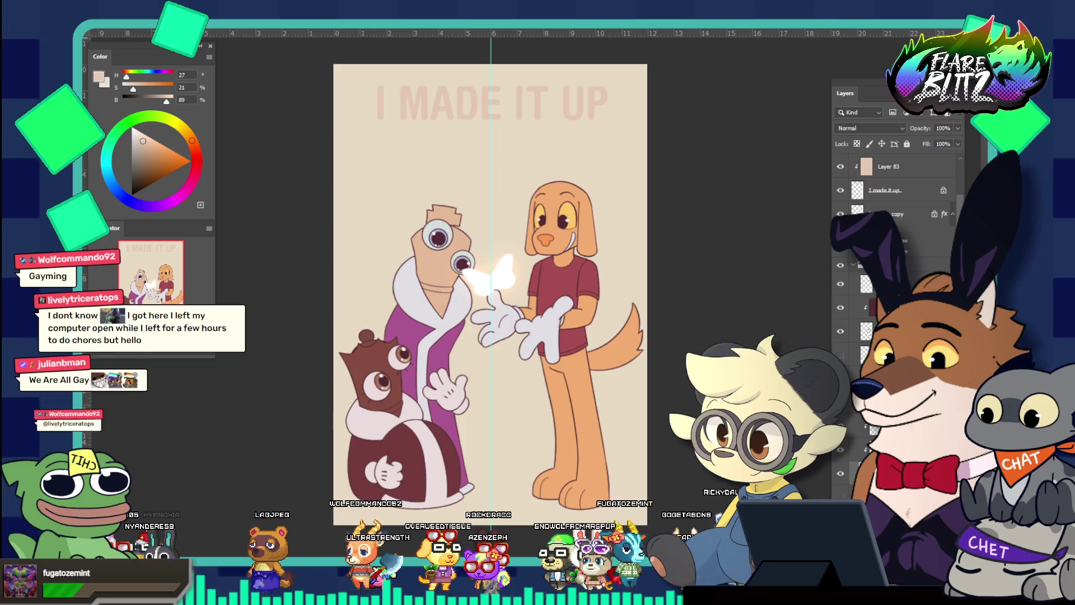
key(Return)
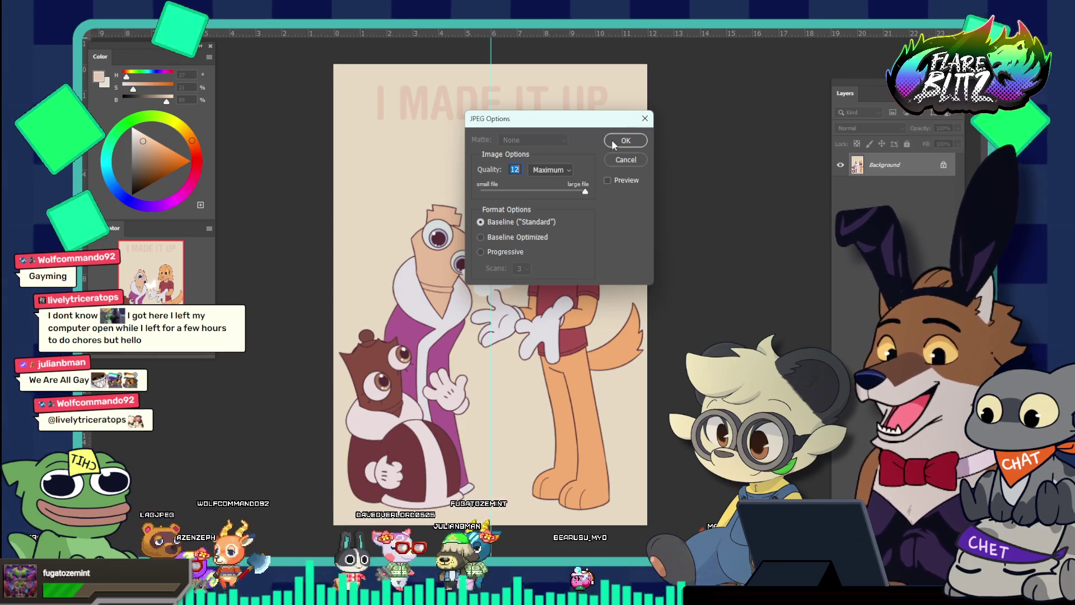
click(612, 140)
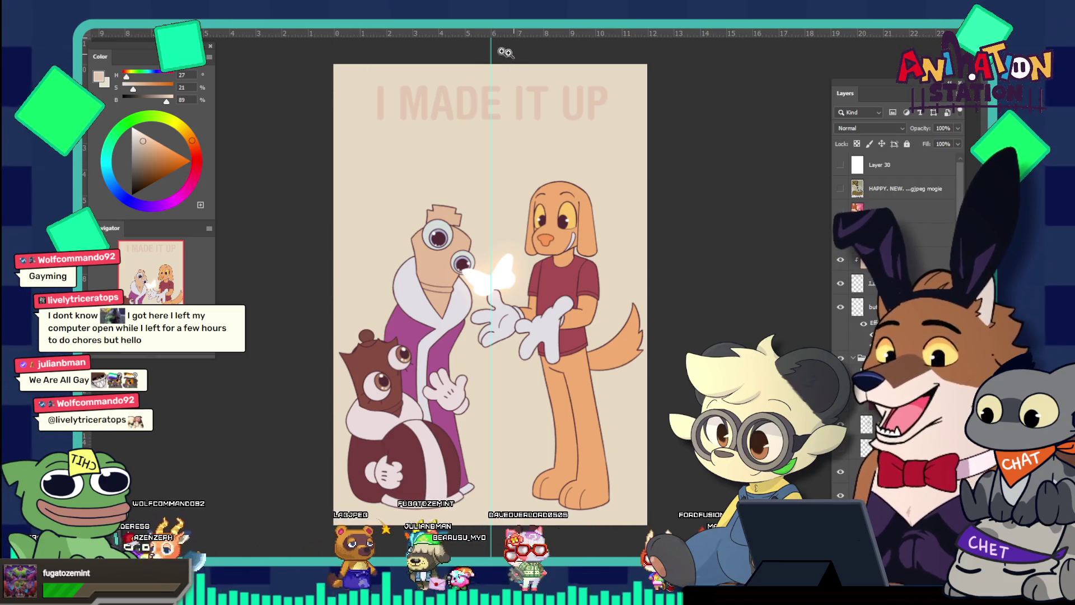
Step: Switch between the open documents and move to the document of older artworks
click(270, 28)
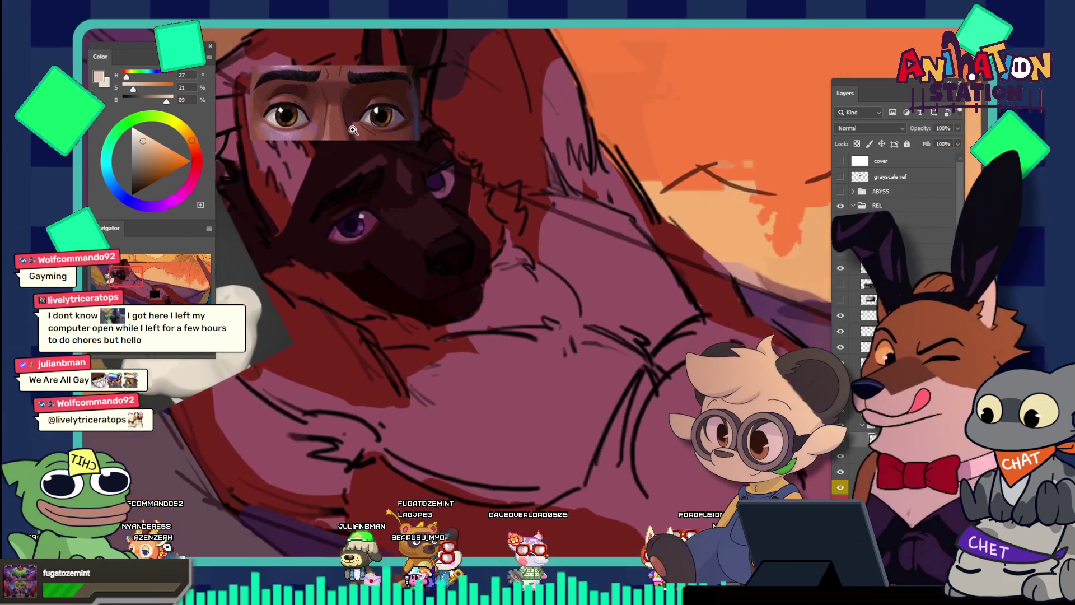
scroll(357, 173, down, 3)
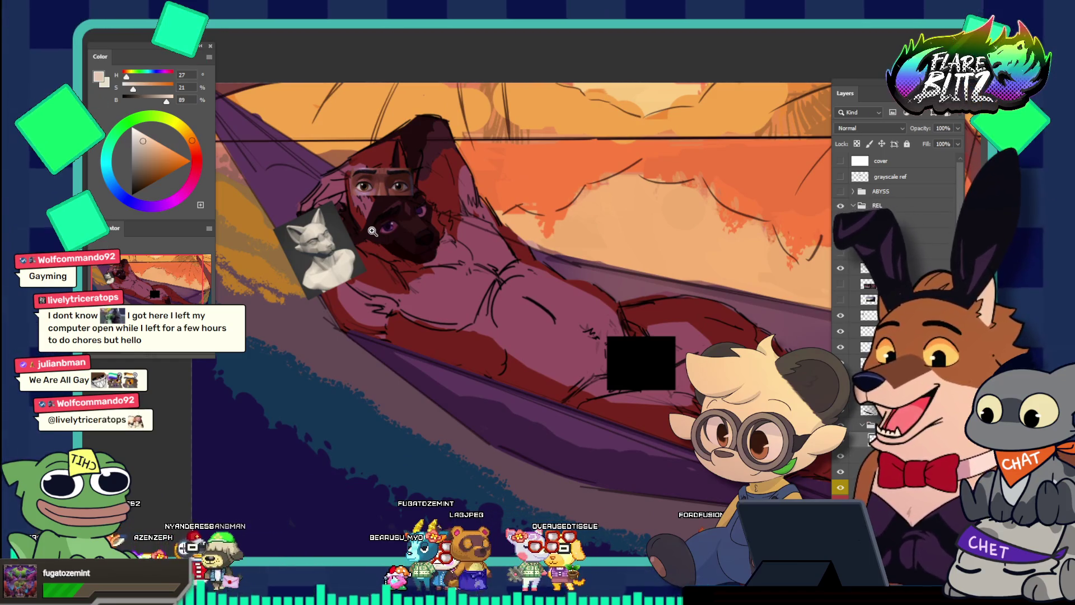
key(ctrl+Tab)
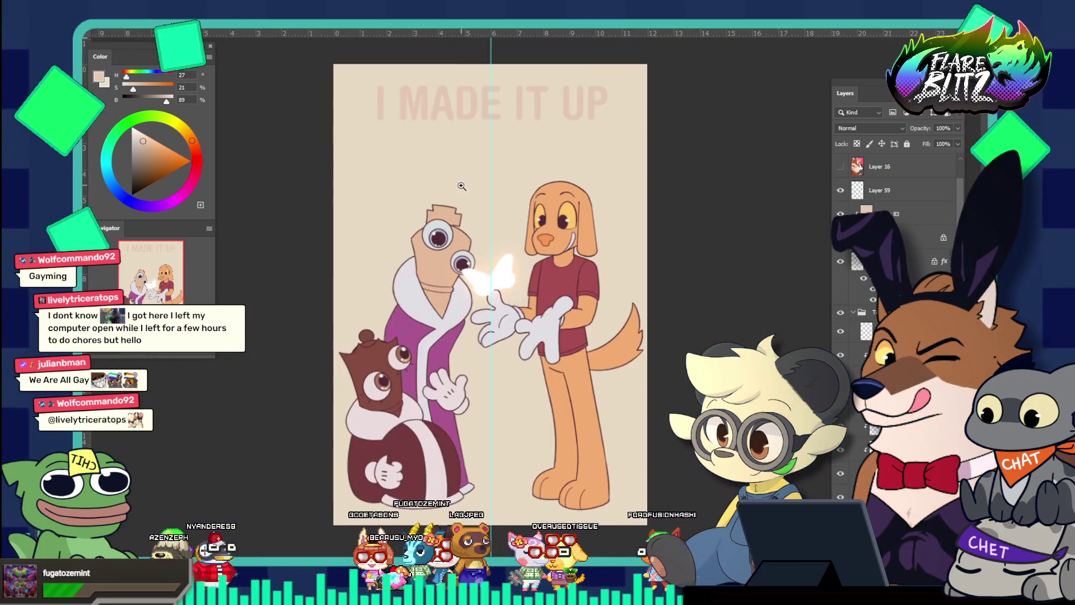
scroll(846, 198, down, 3)
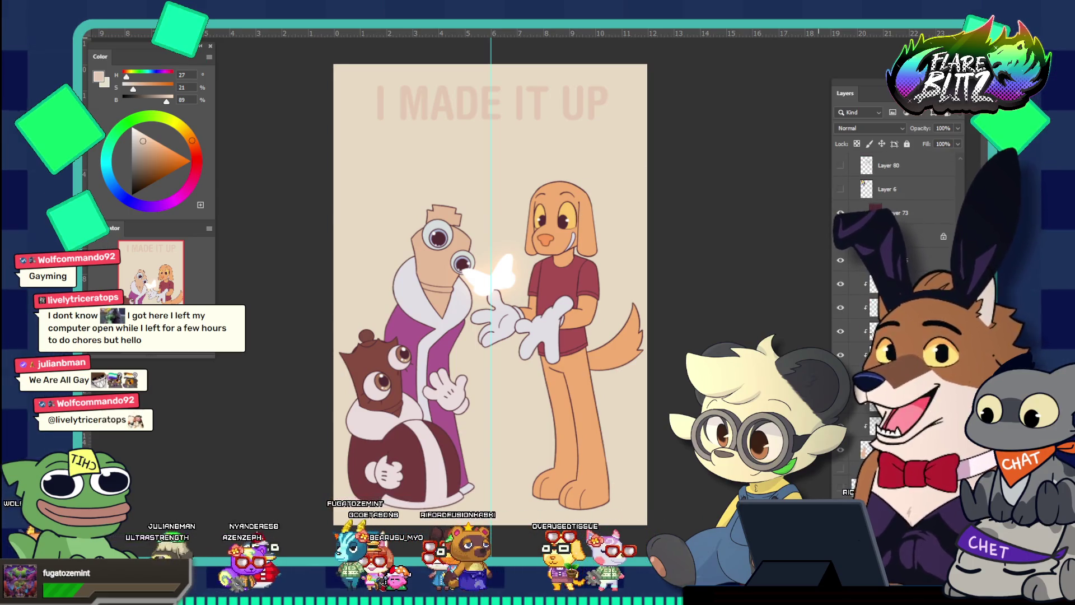
scroll(490, 280, down, 2)
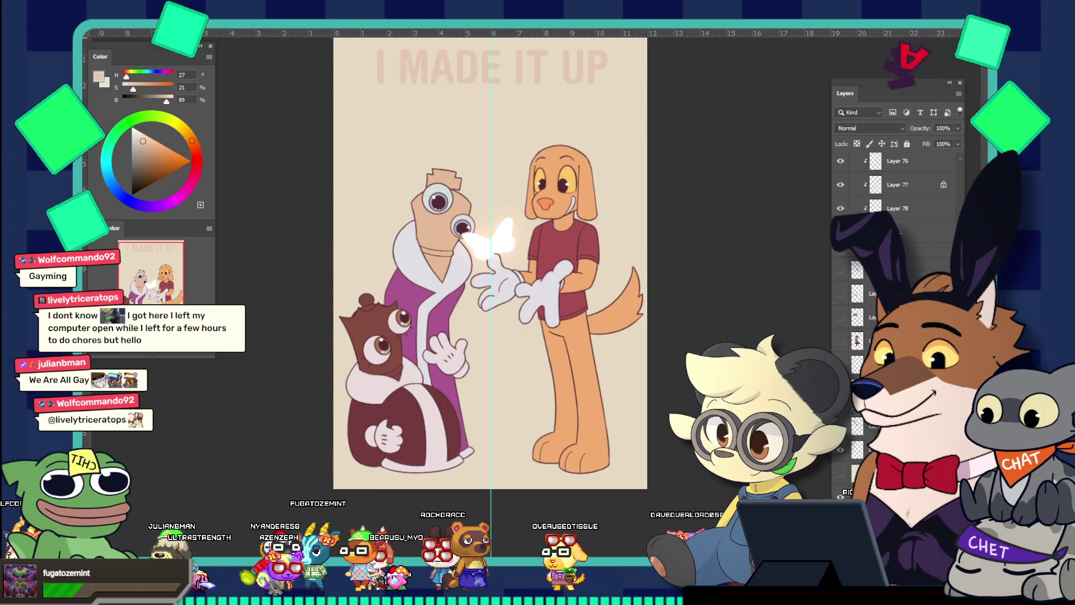
scroll(867, 341, up, 2)
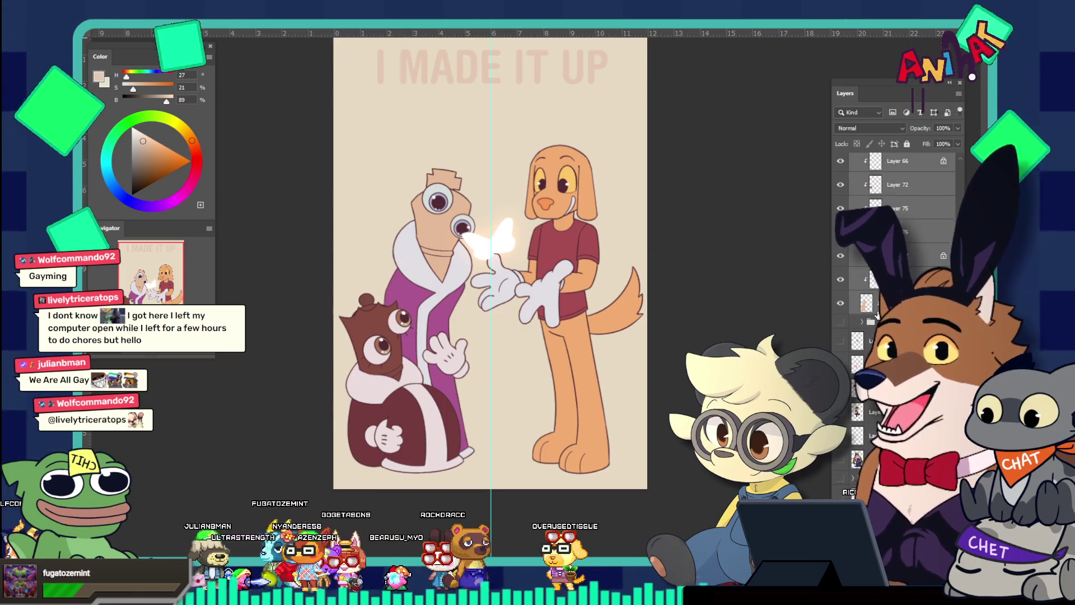
key(alt+comma)
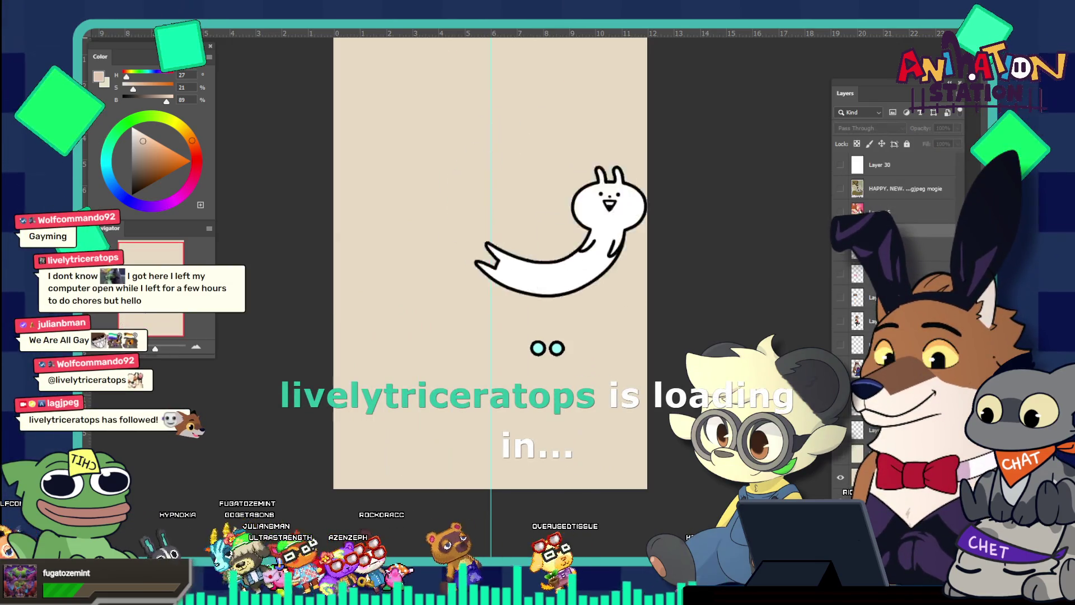
Step: Preview the Happy New Years, Layer 16 and wolf-in-apron layers, leaving them hidden
click(847, 168)
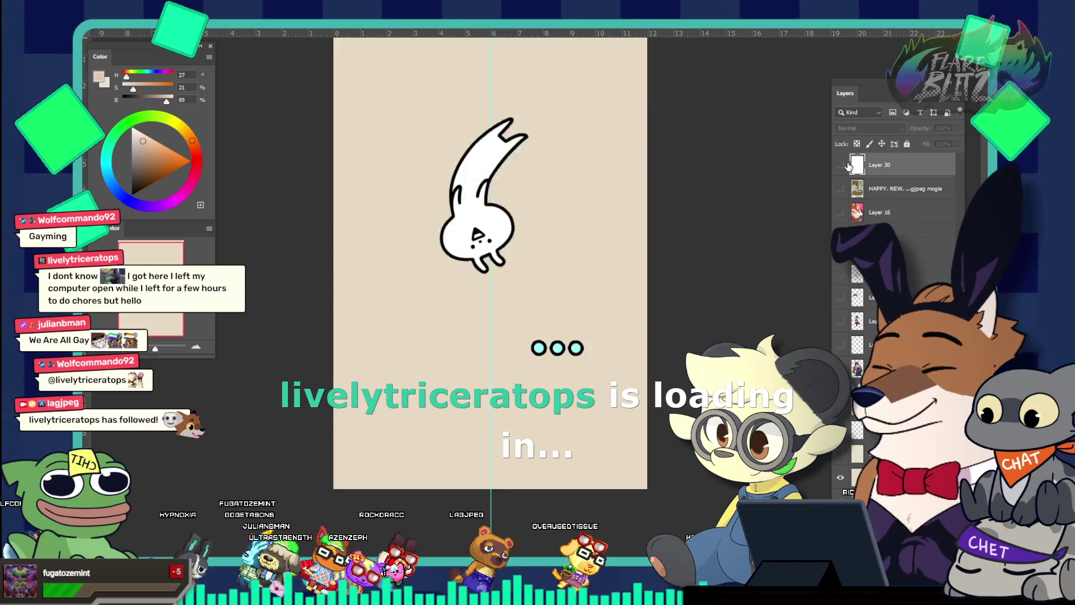
click(841, 189)
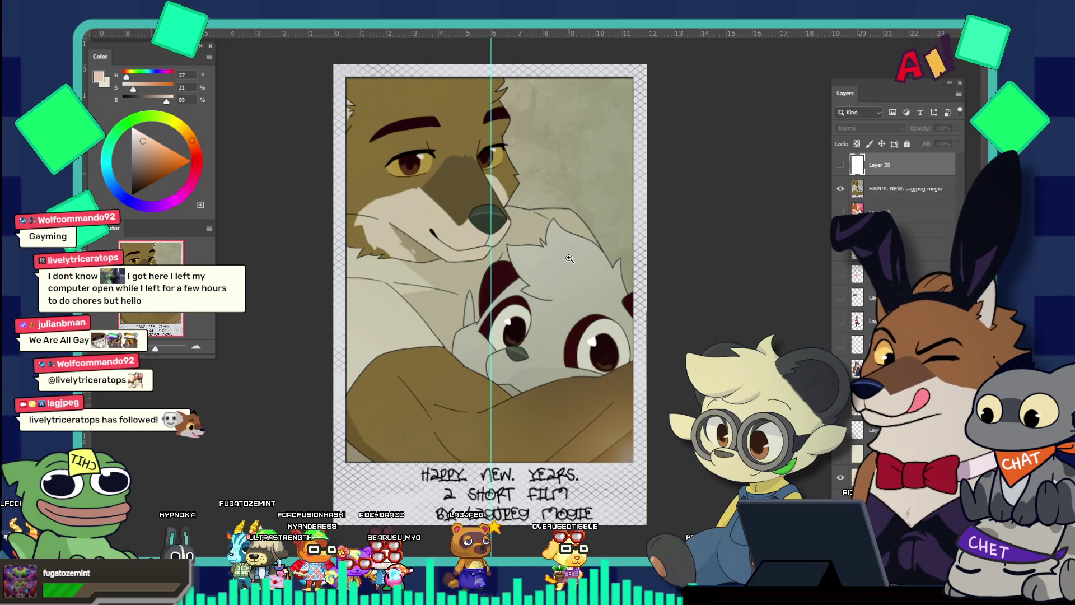
click(841, 189)
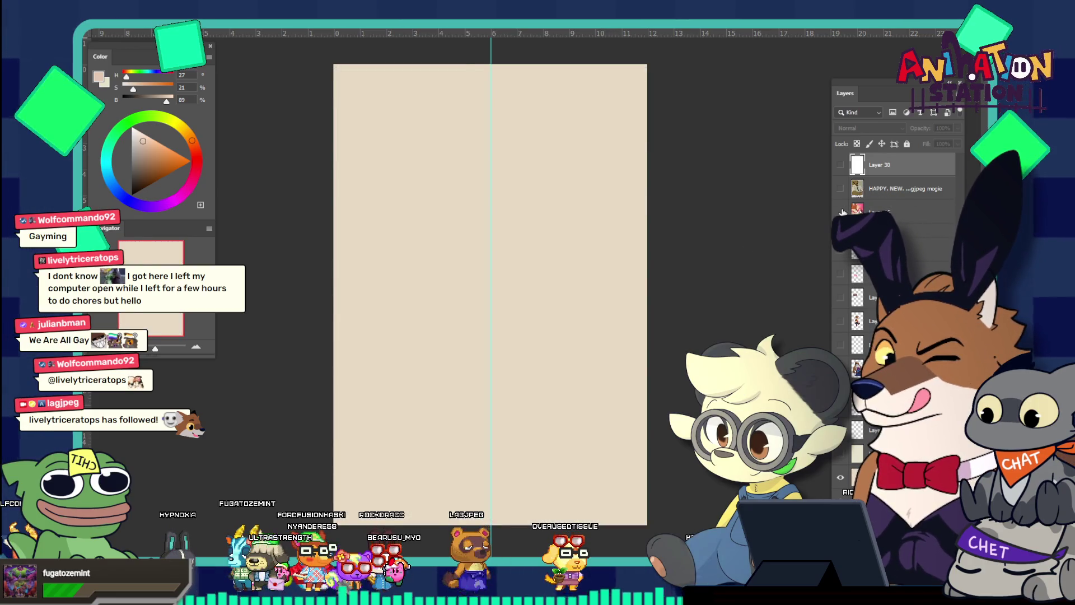
click(841, 212)
click(841, 212)
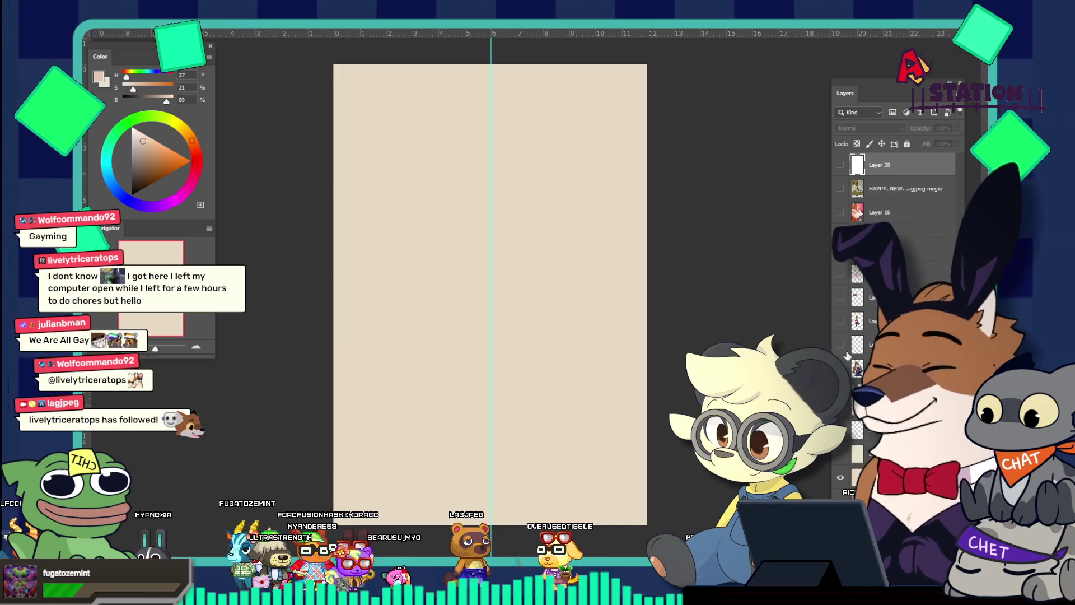
click(841, 236)
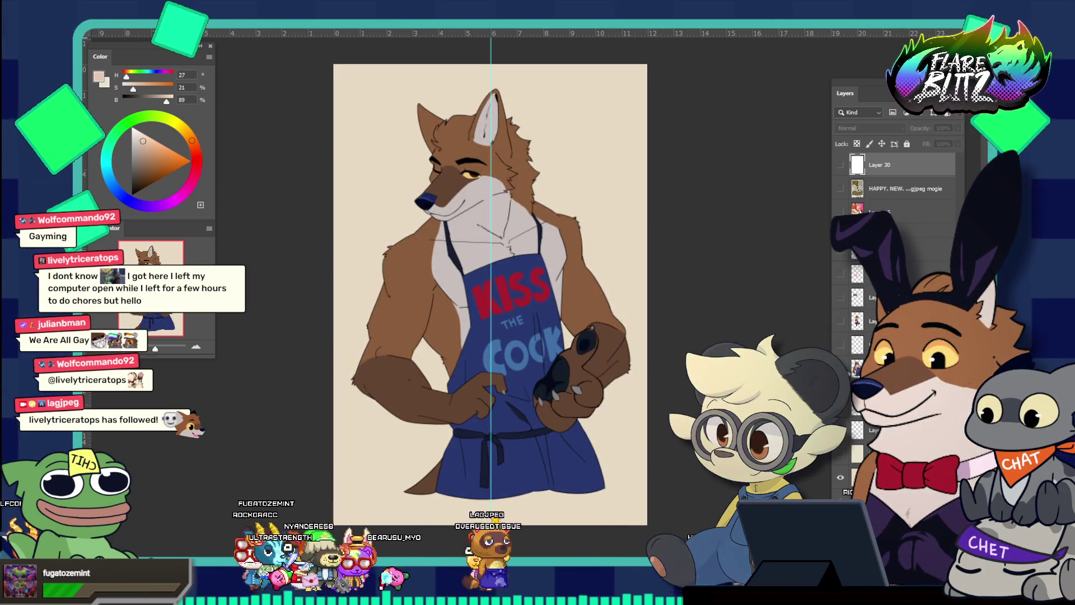
click(841, 236)
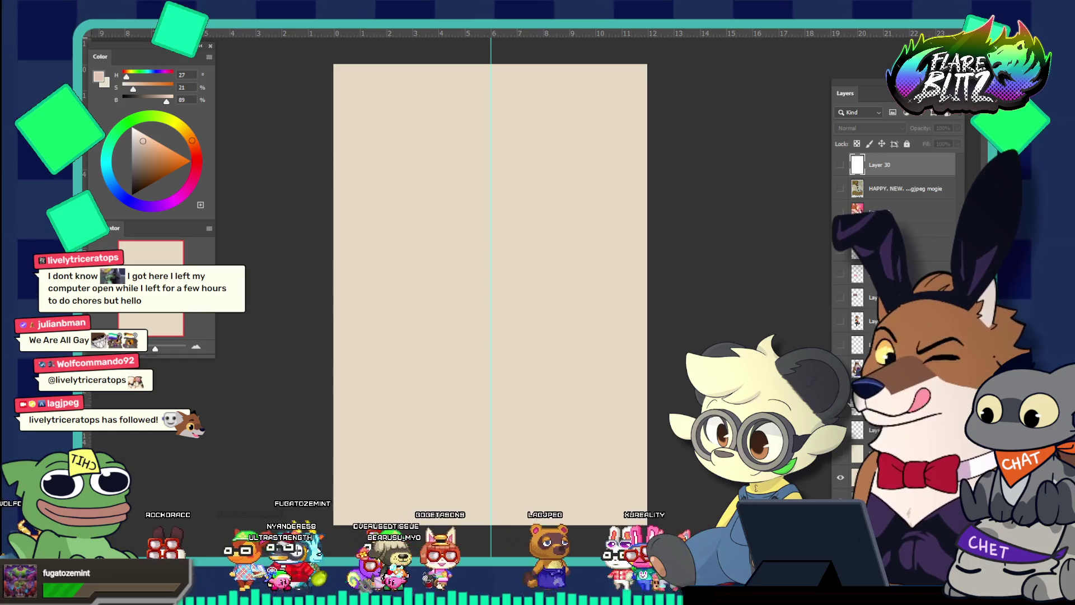
click(841, 236)
click(841, 236)
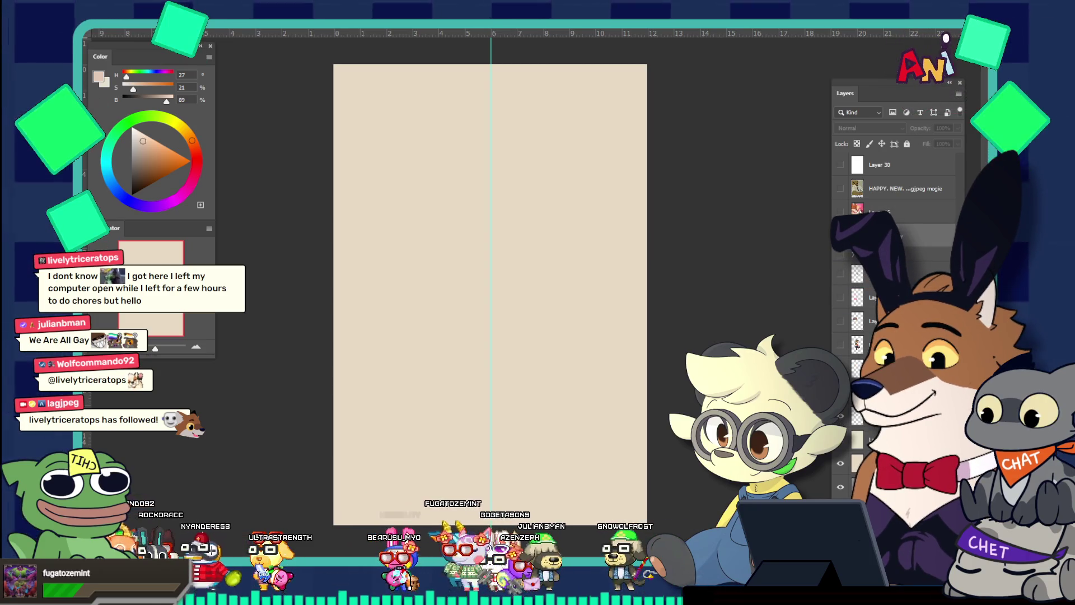
Step: Reveal the brown character sticker artwork and delete the pink sketch layer
click(840, 345)
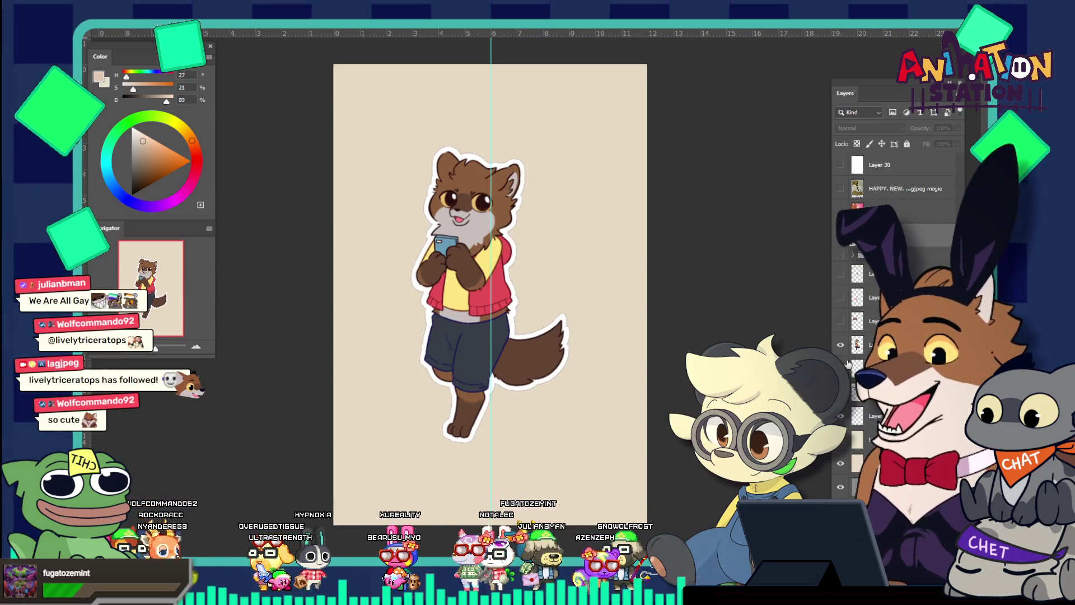
click(840, 322)
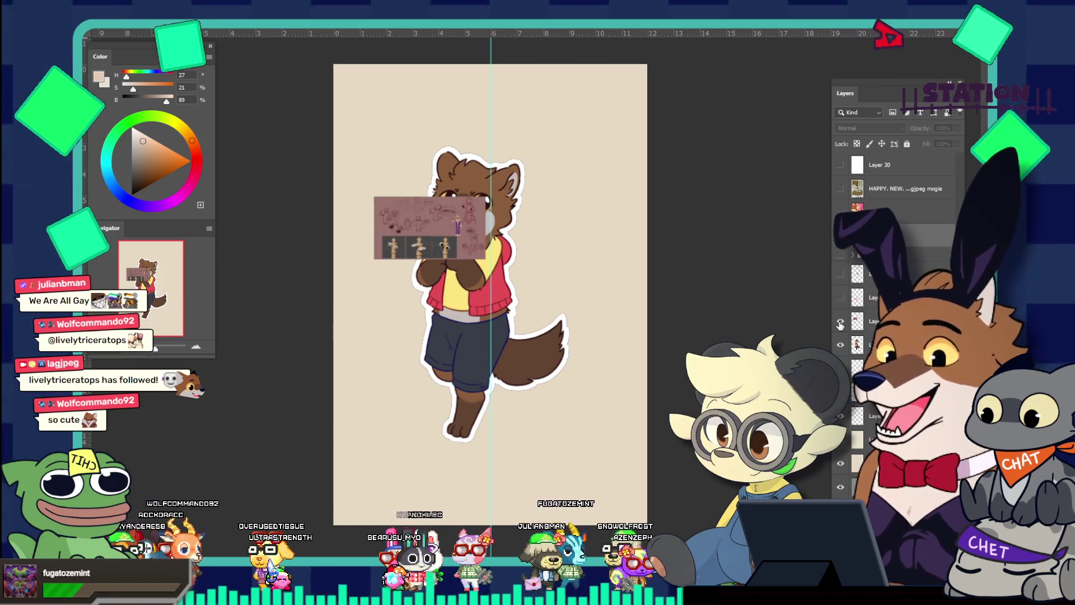
click(580, 306)
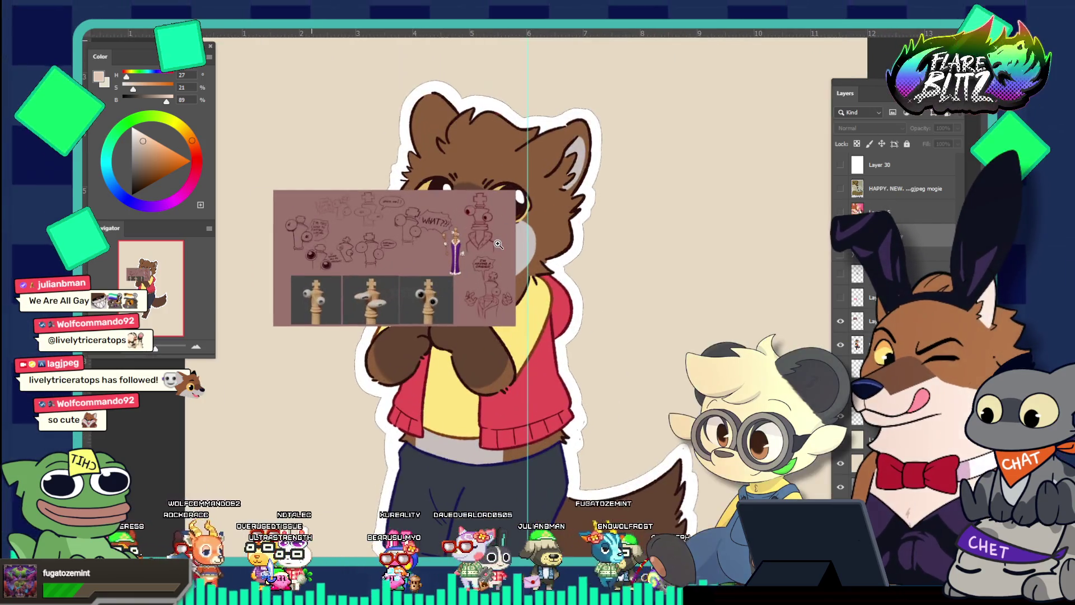
click(535, 276)
drag(535, 277, 463, 218)
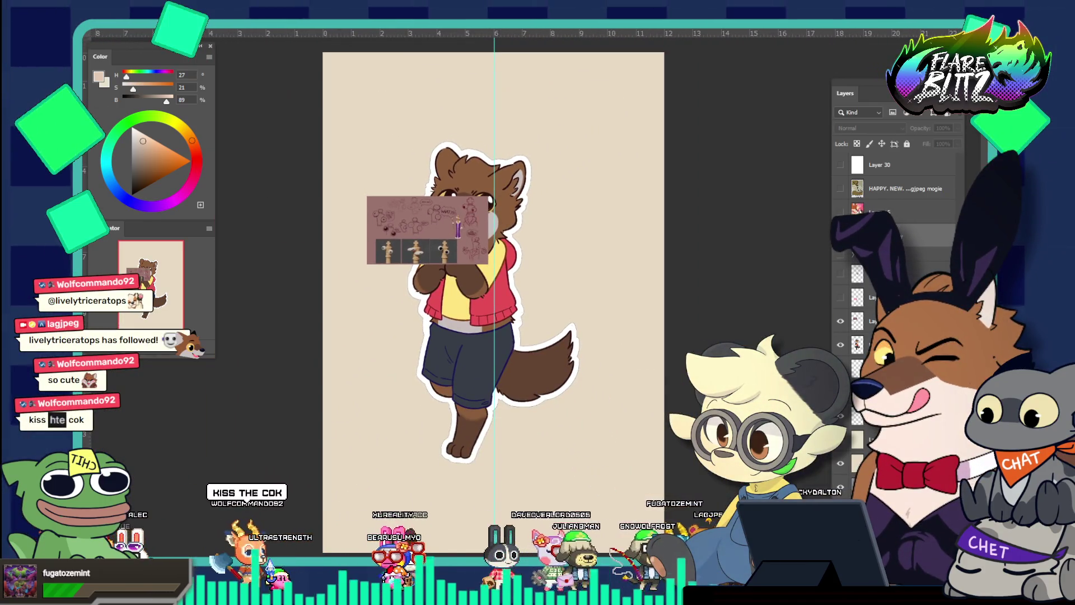
key(v)
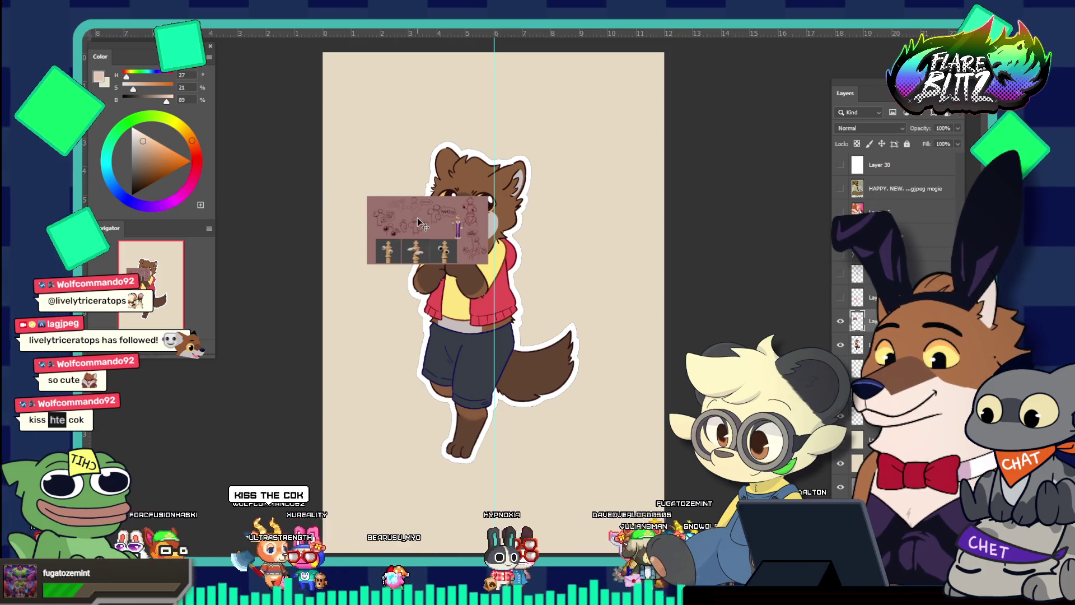
key(Delete)
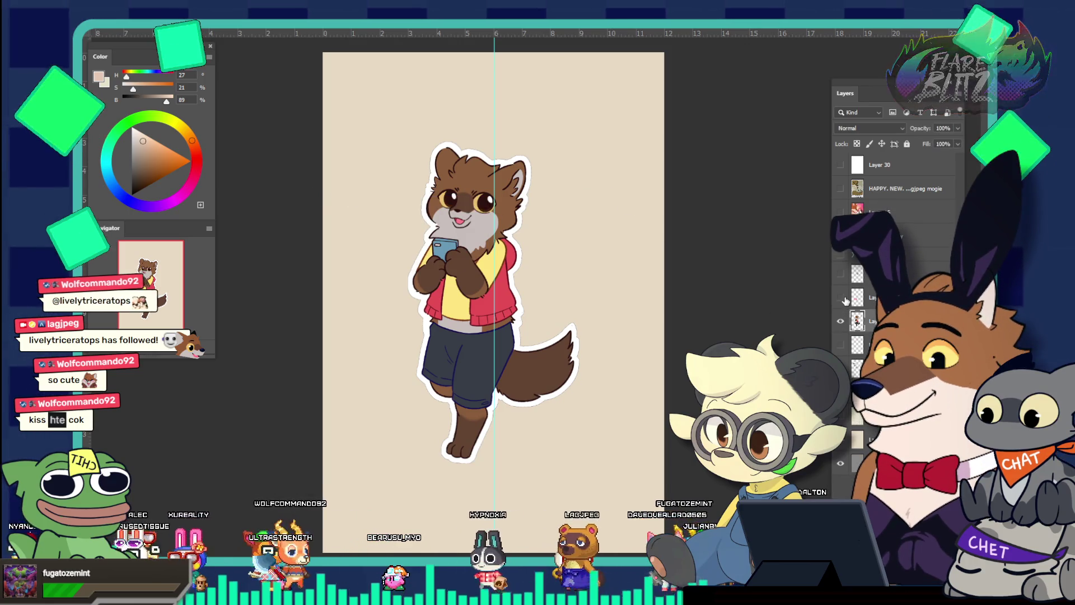
Step: Delete the Support the show and rainbow image layers, clearing the guide and rulers
click(842, 298)
key(Delete)
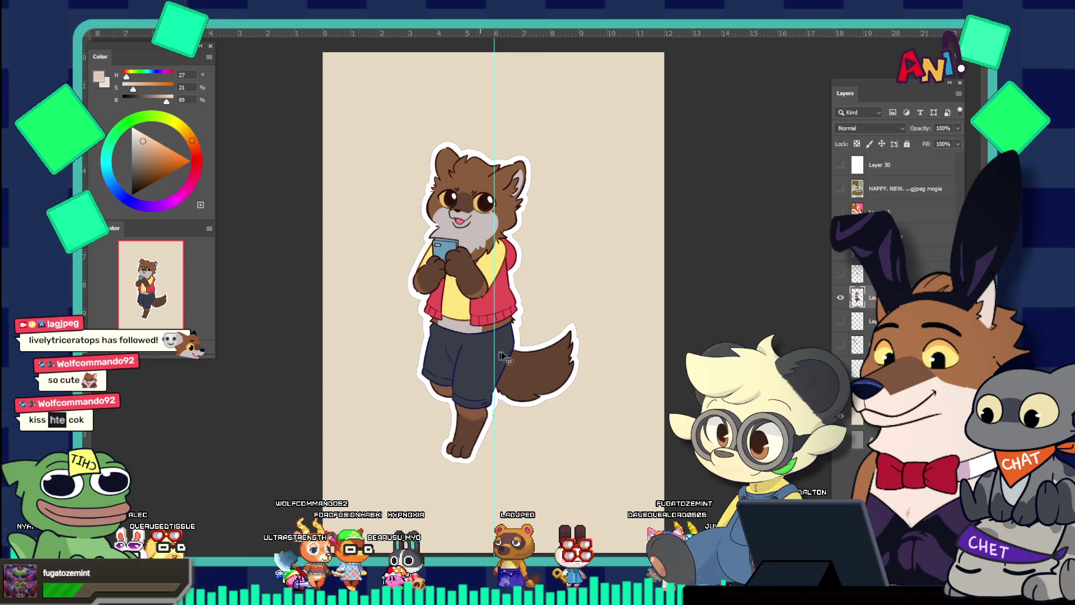
click(841, 274)
mouse_move(85, 145)
mouse_down()
mouse_move(439, 140)
mouse_move(188, 158)
mouse_up()
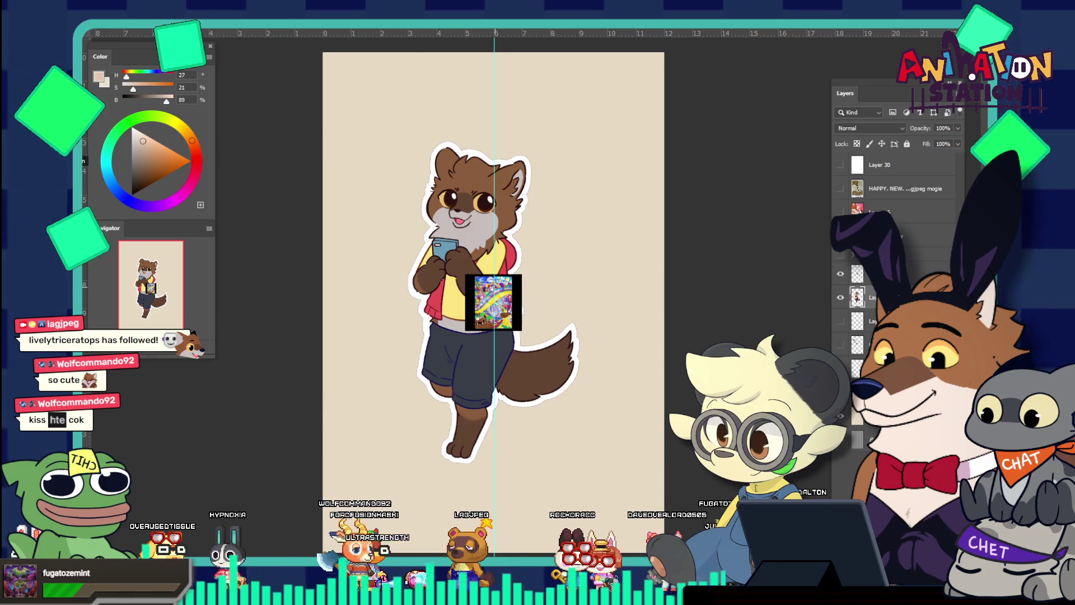
key(ctrl+semicolon)
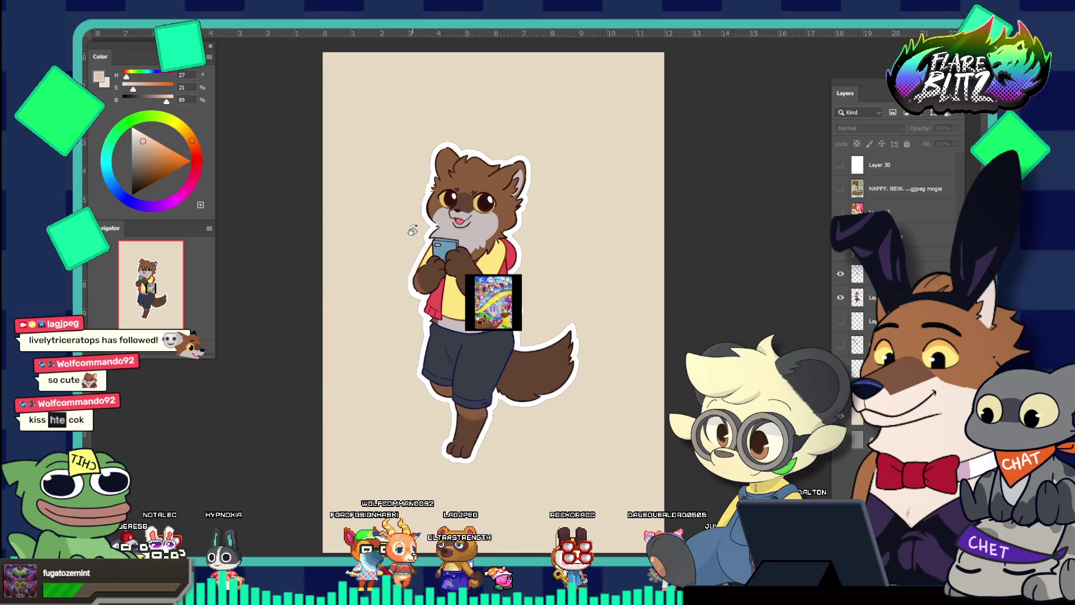
key(ctrl+r)
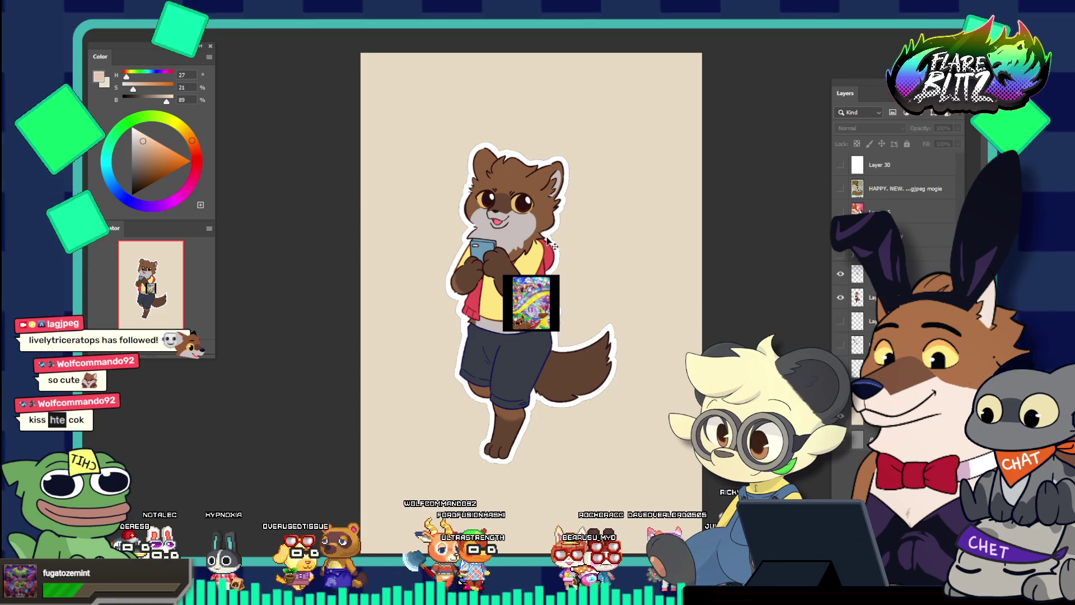
click(551, 309)
key(Delete)
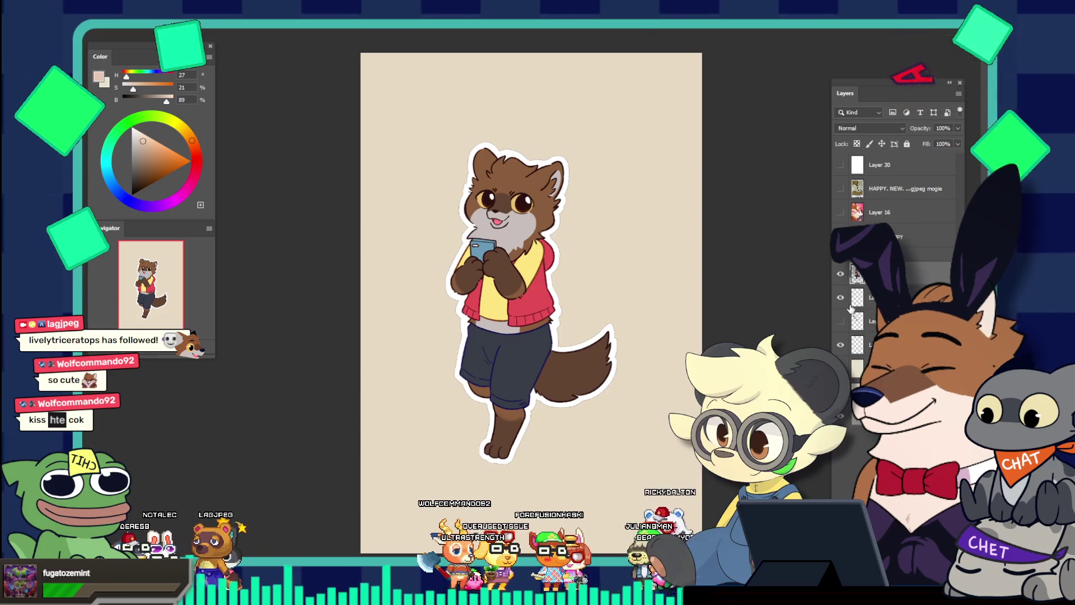
click(840, 322)
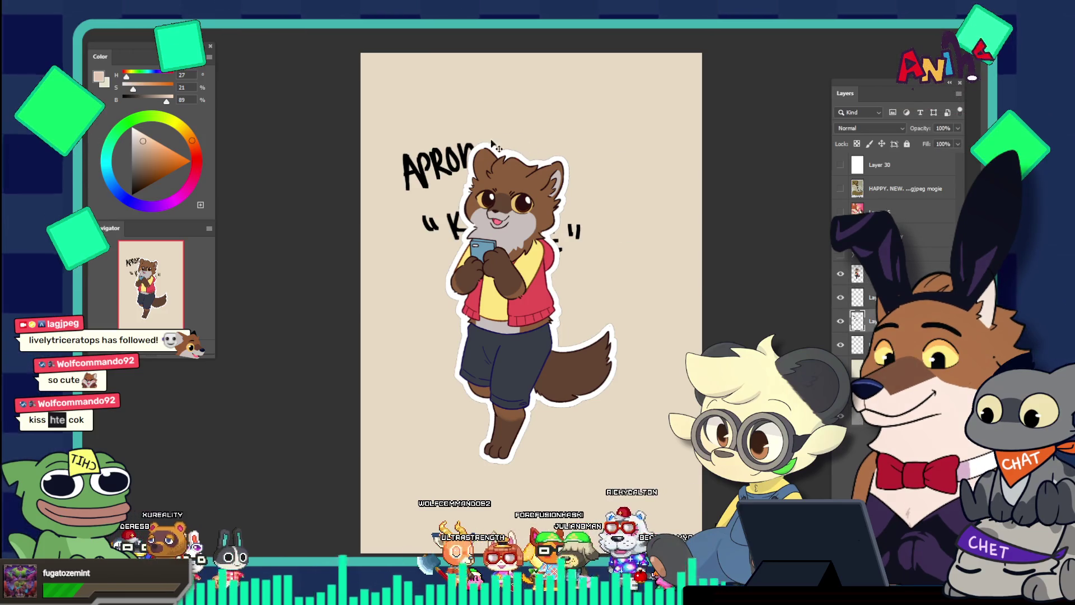
Step: Reposition the apron lettering, character and KISS MY DHOLE text, delete an empty layer, then show white Layer 30
mouse_move(436, 171)
mouse_down()
mouse_move(416, 95)
mouse_move(368, 127)
mouse_move(411, 130)
mouse_move(388, 28)
mouse_move(398, 154)
mouse_move(396, 98)
mouse_move(450, 391)
mouse_move(410, 449)
mouse_move(420, 381)
mouse_move(394, 326)
mouse_move(386, 380)
mouse_move(367, 365)
mouse_up()
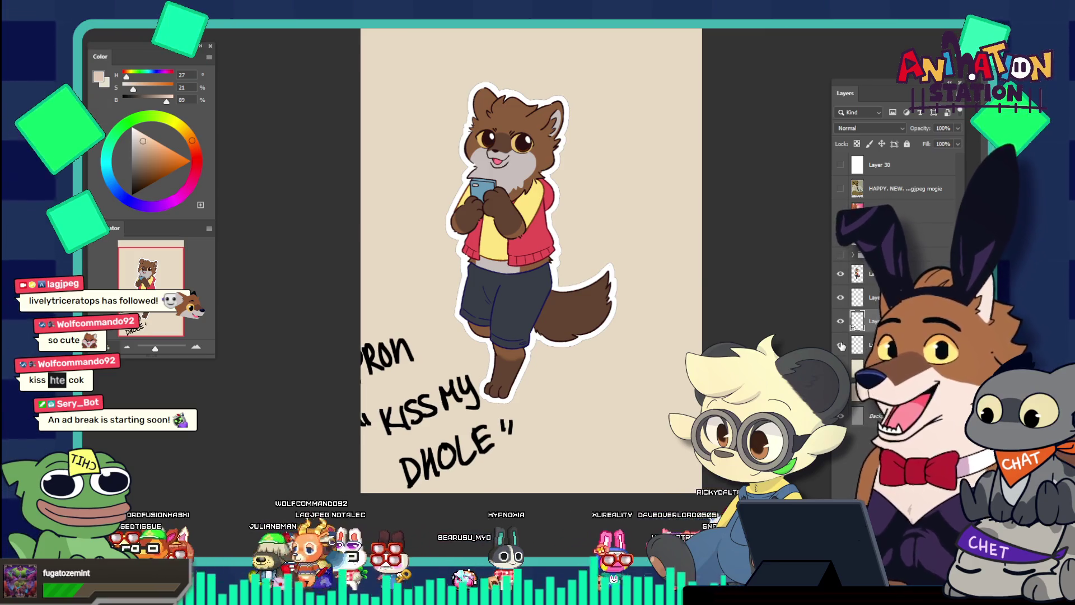
click(858, 344)
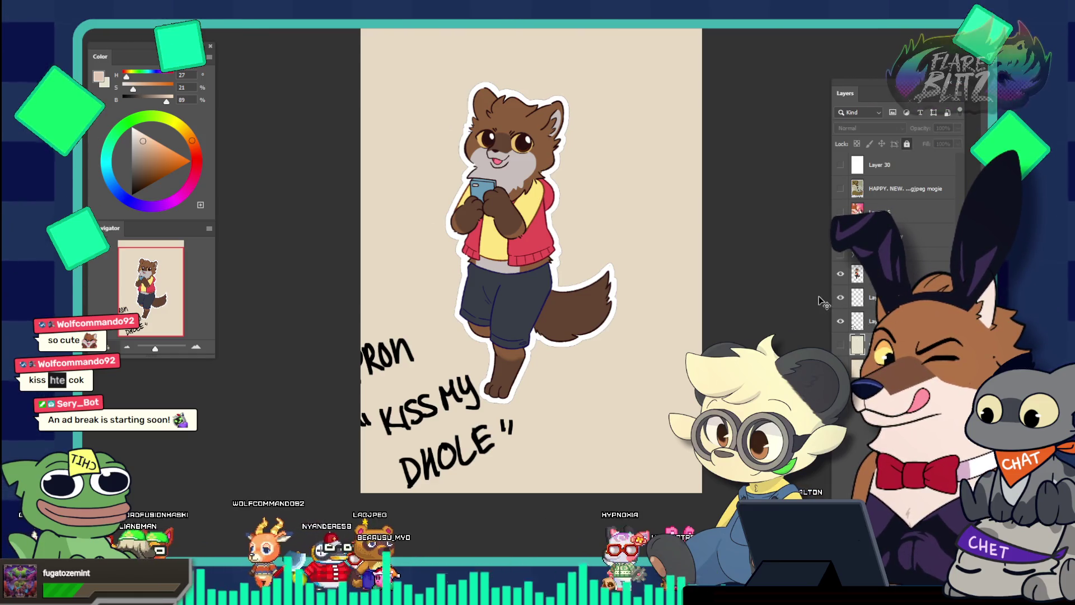
drag(874, 299, 818, 334)
drag(475, 280, 537, 284)
mouse_move(460, 396)
mouse_down()
mouse_move(481, 305)
mouse_move(492, 330)
mouse_move(483, 312)
mouse_up()
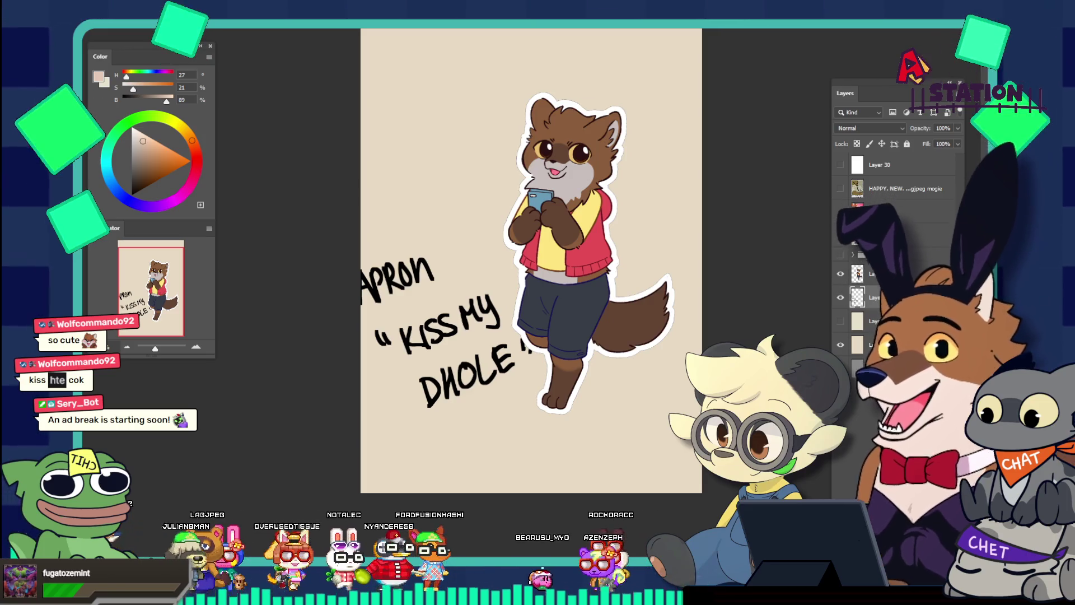
click(840, 166)
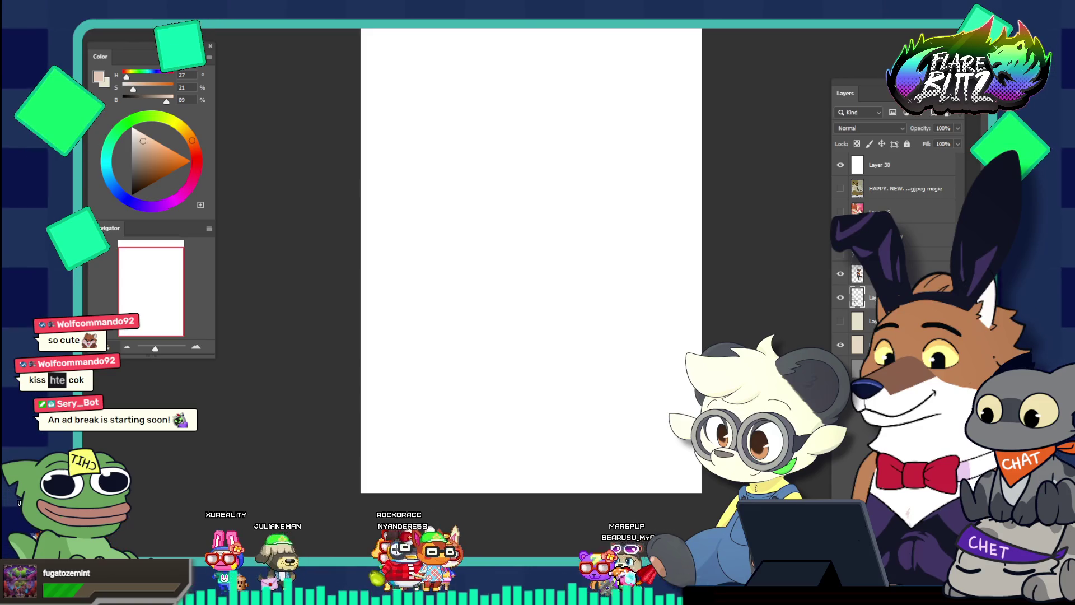
Step: Switch to the hammock painting and zoom in on the dog's muzzle and purple eye
key(ctrl+Tab)
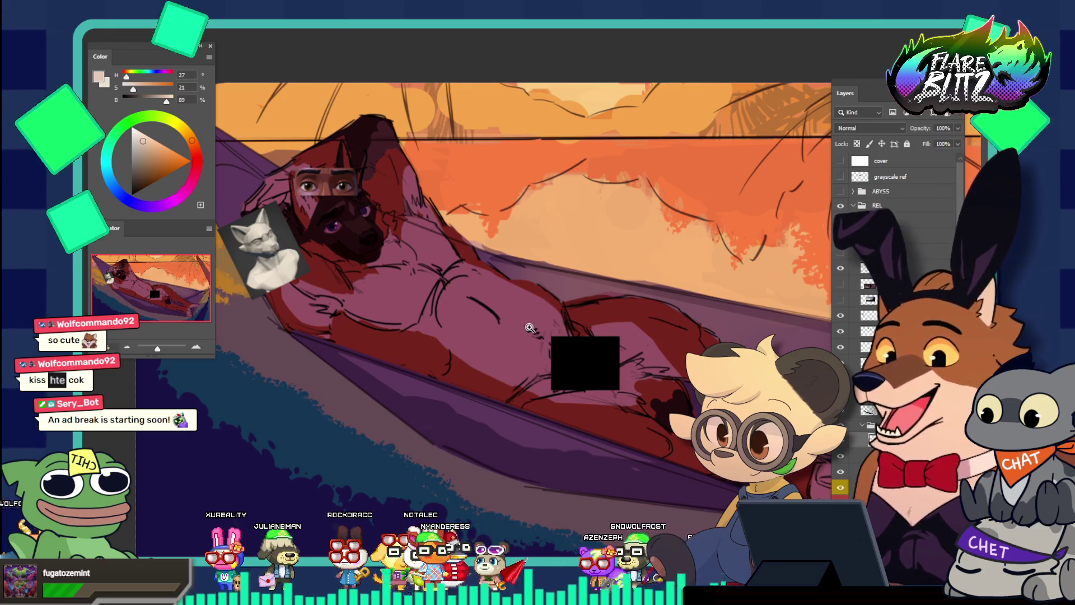
drag(530, 327, 497, 301)
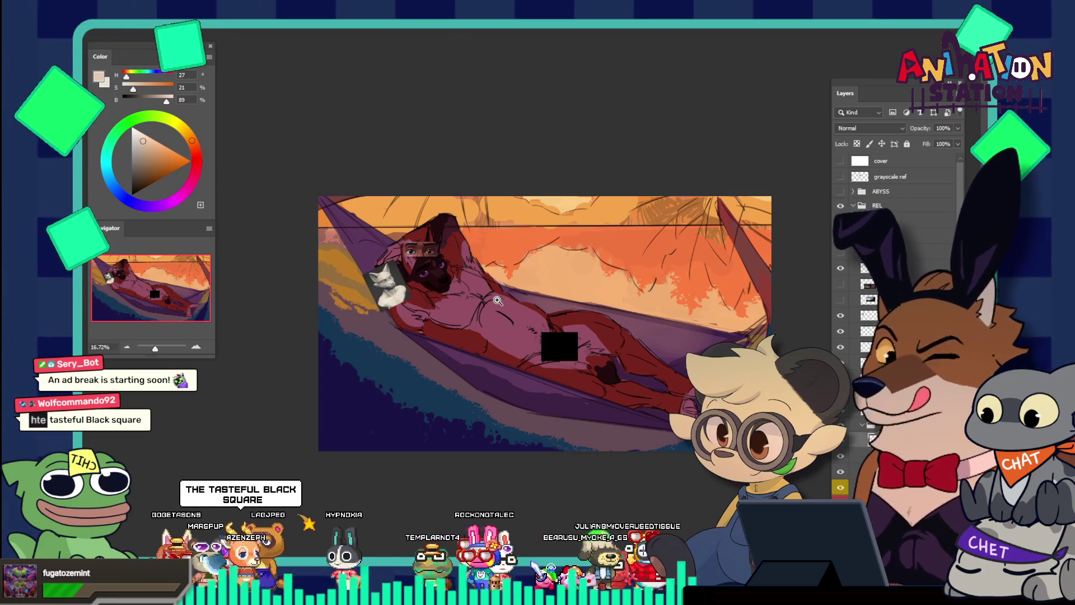
drag(451, 252, 627, 250)
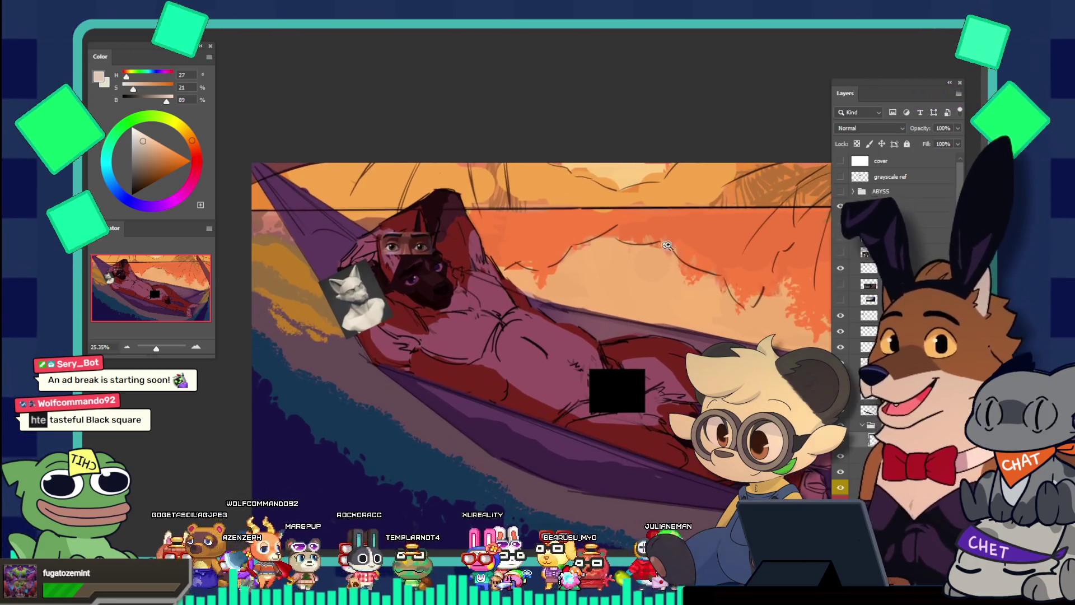
click(520, 272)
mouse_move(329, 286)
mouse_down()
mouse_move(403, 343)
mouse_move(428, 328)
mouse_up()
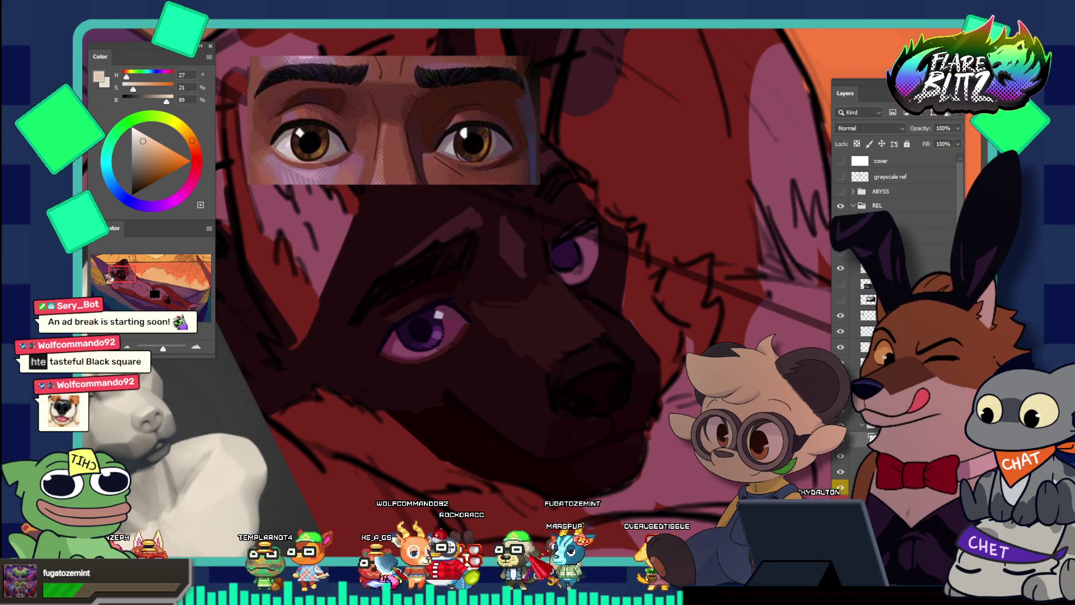
Step: Zoom close on the purple eye and sample the dark purple of the eyelid line
click(486, 323)
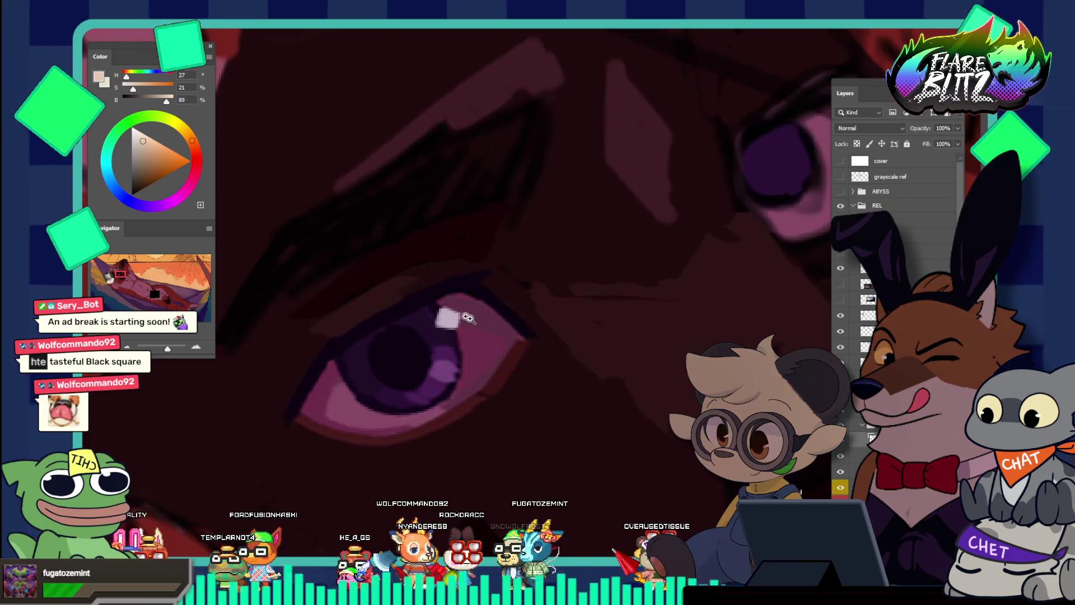
click(464, 317)
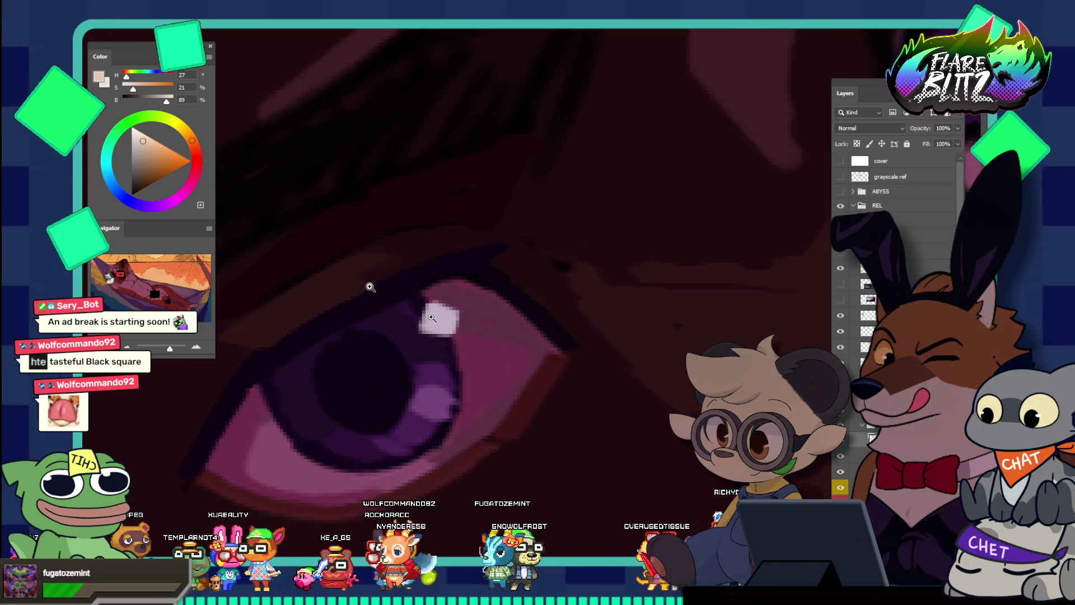
scroll(469, 311, down, 5)
scroll(482, 308, up, 5)
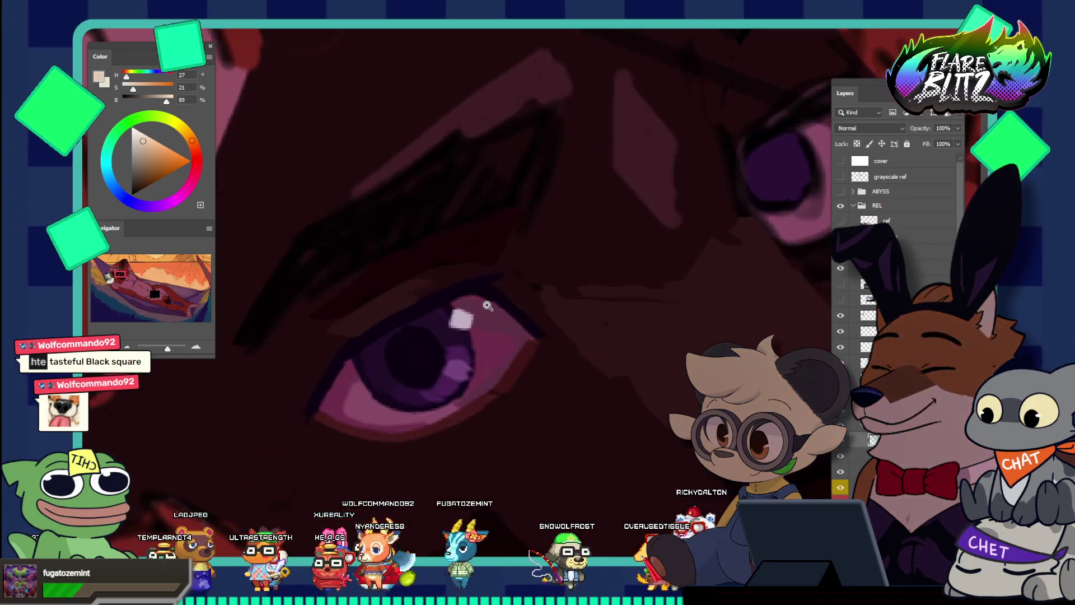
key(i)
click(467, 282)
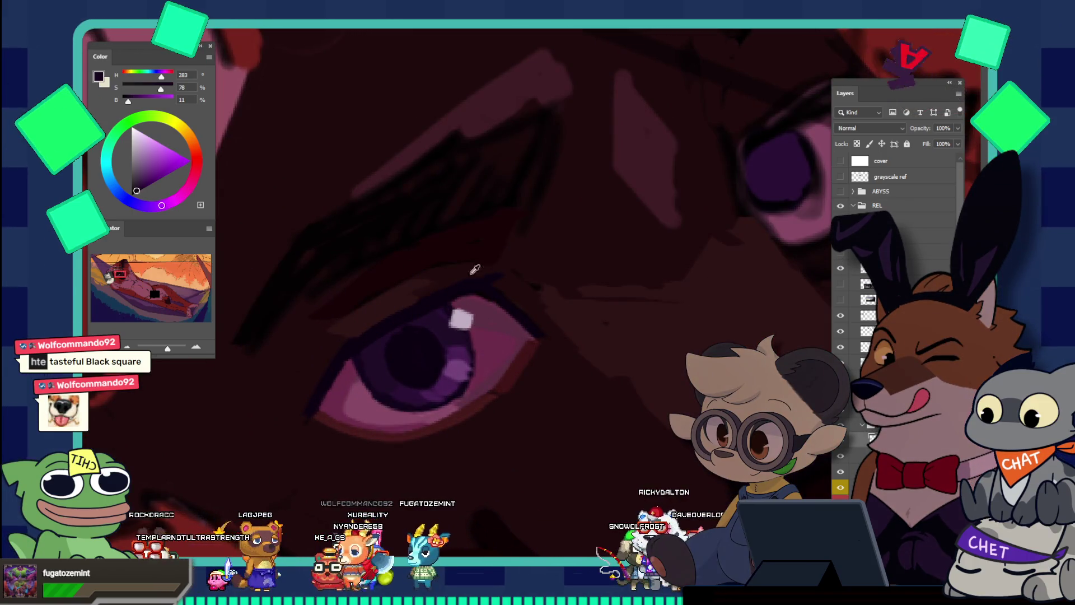
key(v)
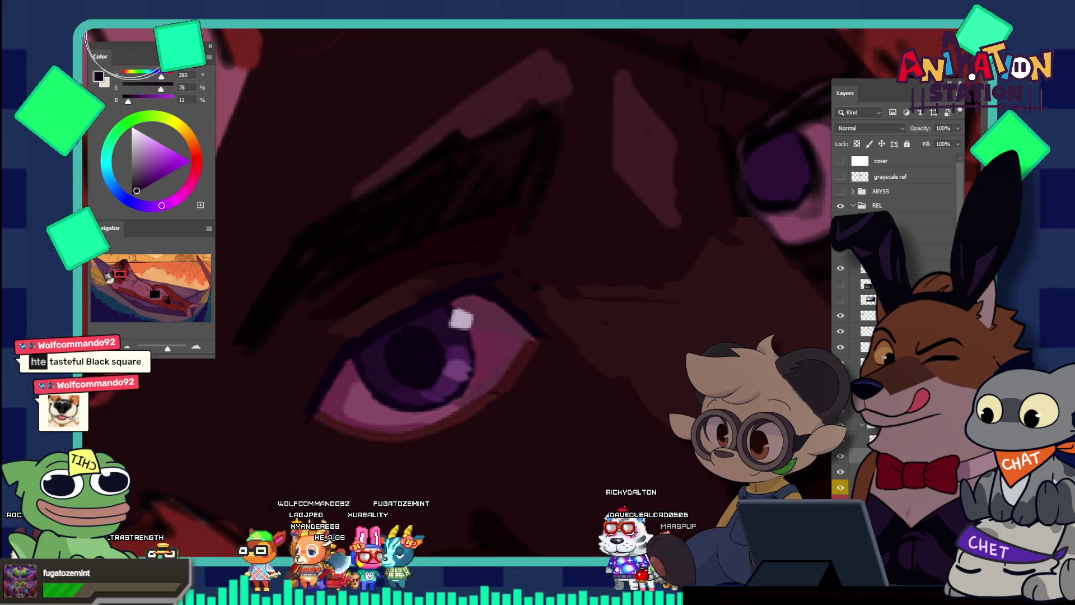
Step: Browse the brush presets, collapse Basic Brushes, and make the brush slightly smaller
click(140, 45)
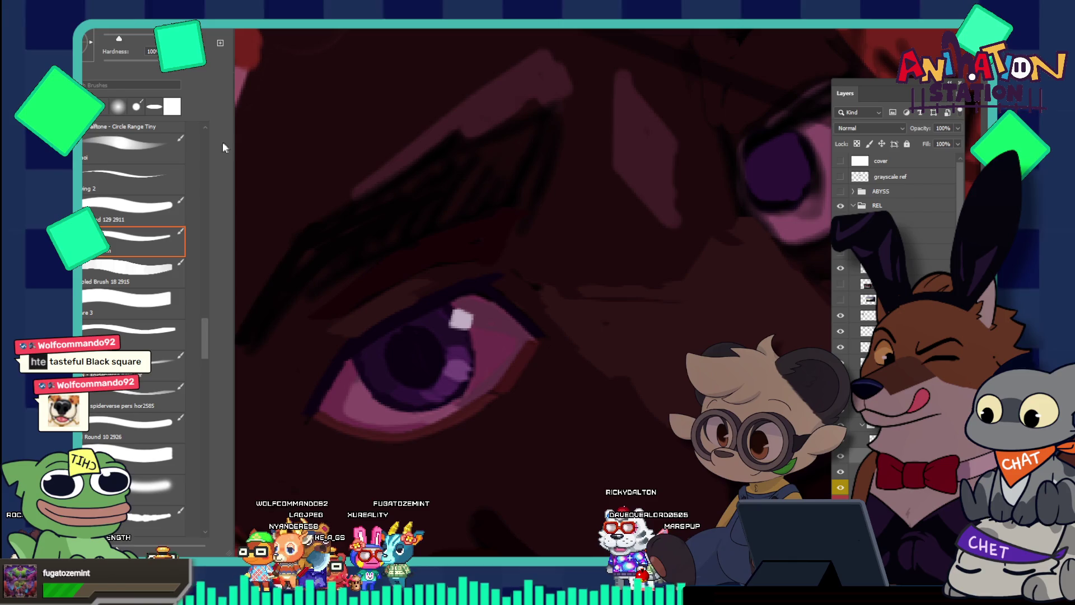
scroll(206, 138, up, 6)
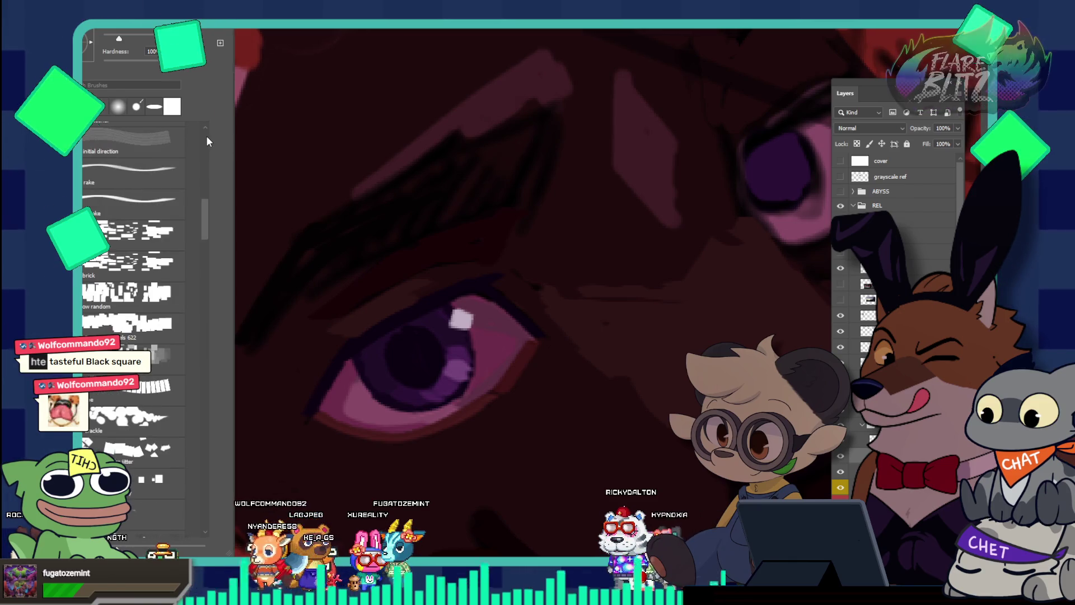
scroll(201, 285, down, 5)
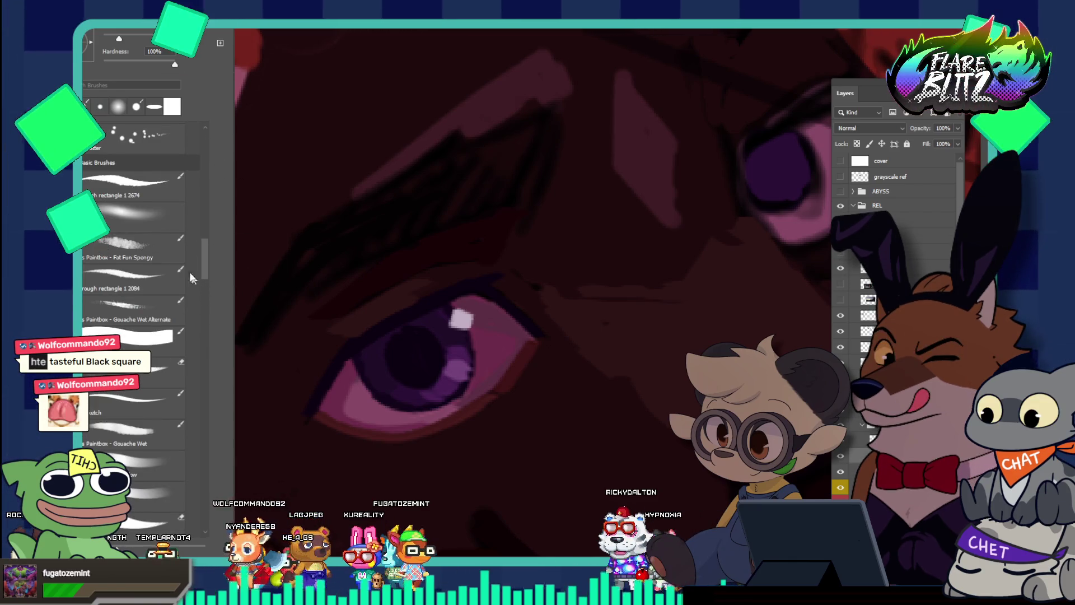
click(79, 162)
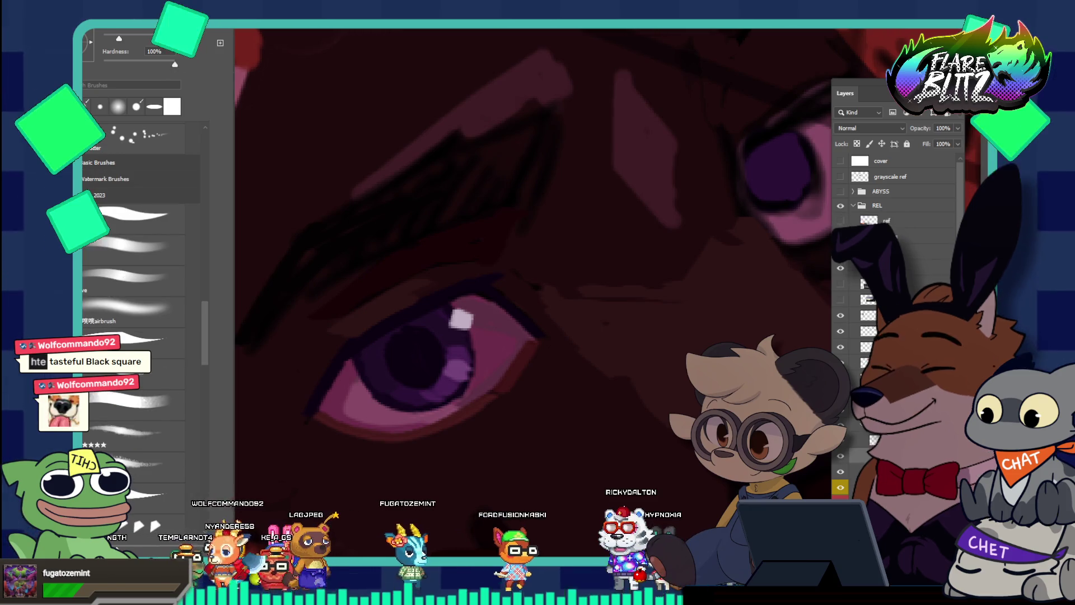
scroll(201, 140, up, 5)
scroll(204, 145, up, 5)
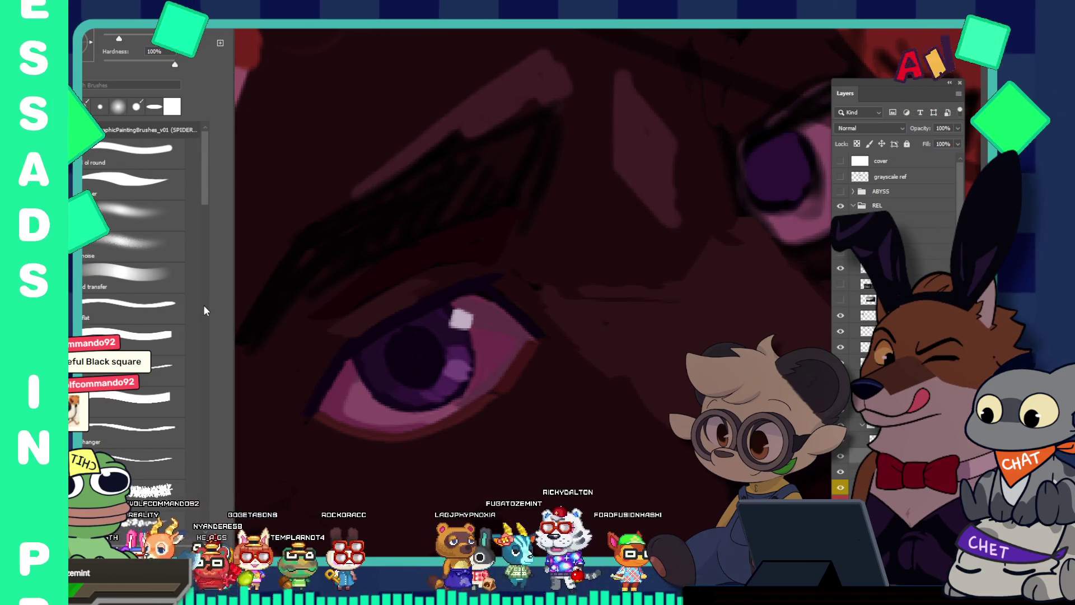
scroll(205, 308, down, 5)
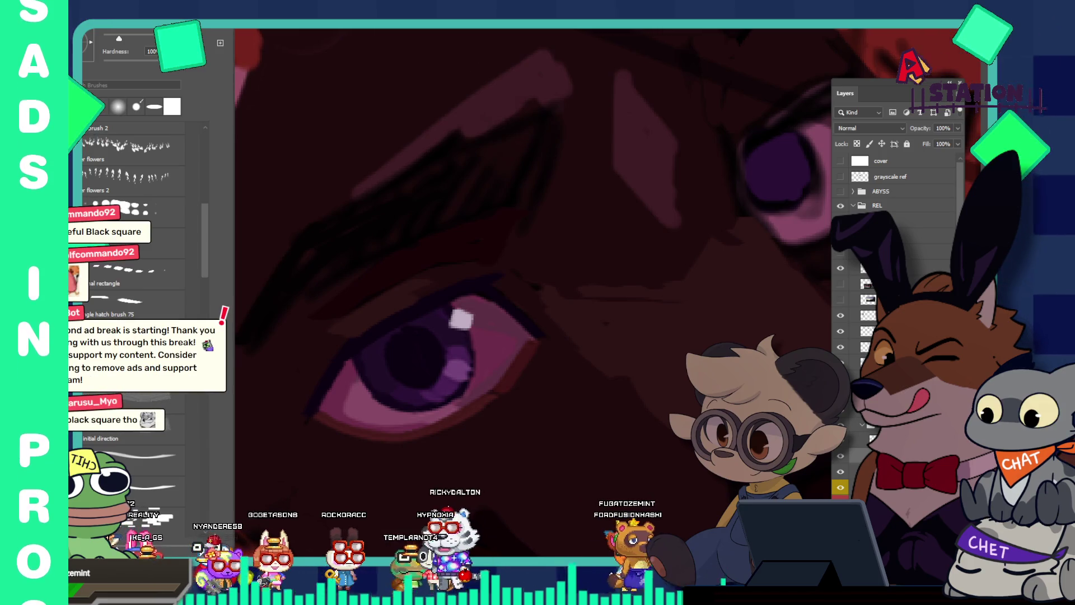
key(F5)
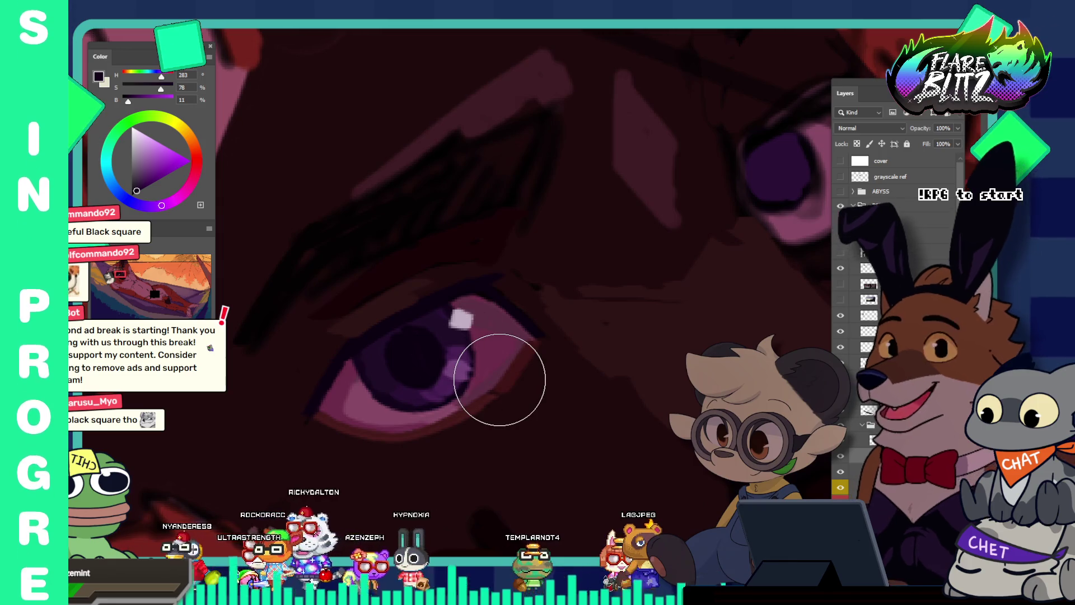
key(bracketleft)
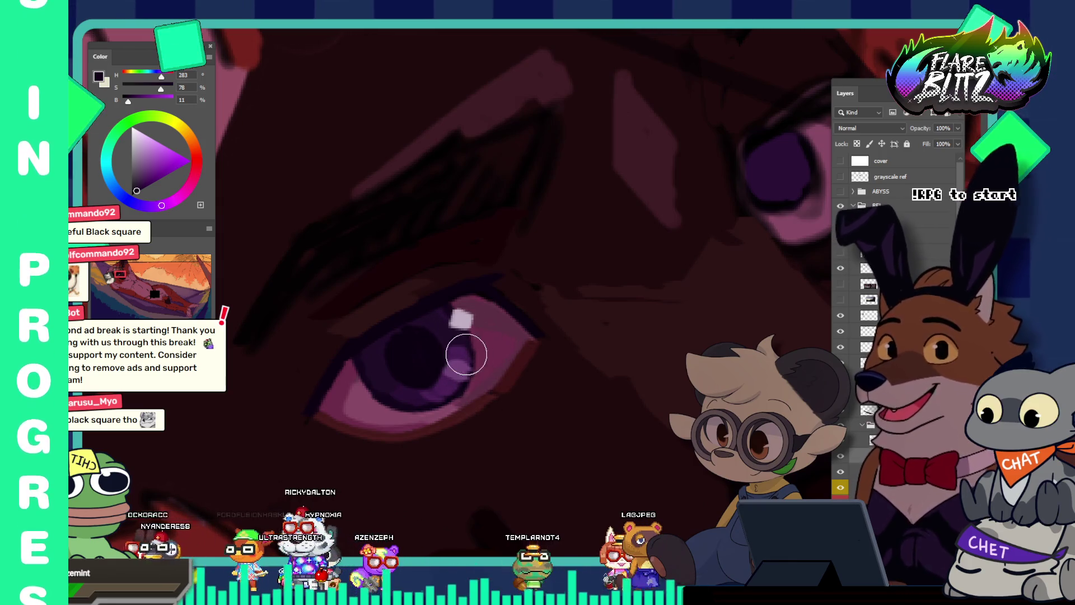
Step: Review the brush presets again and sample a dusky magenta (H 332, S 60%, B 42%) from the eye
key(F5)
scroll(192, 150, up, 5)
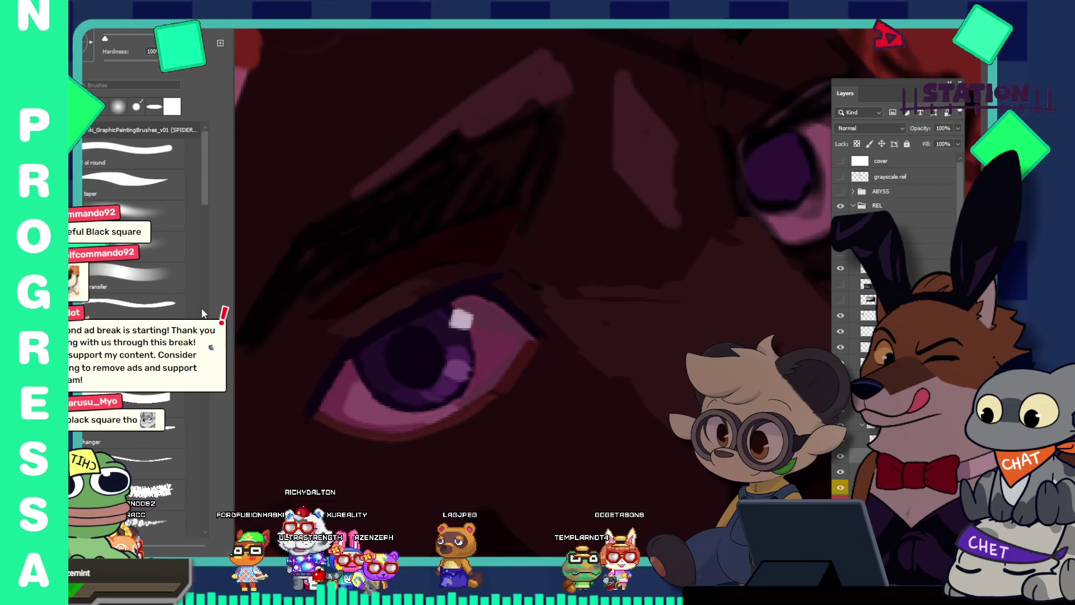
scroll(204, 314, down, 10)
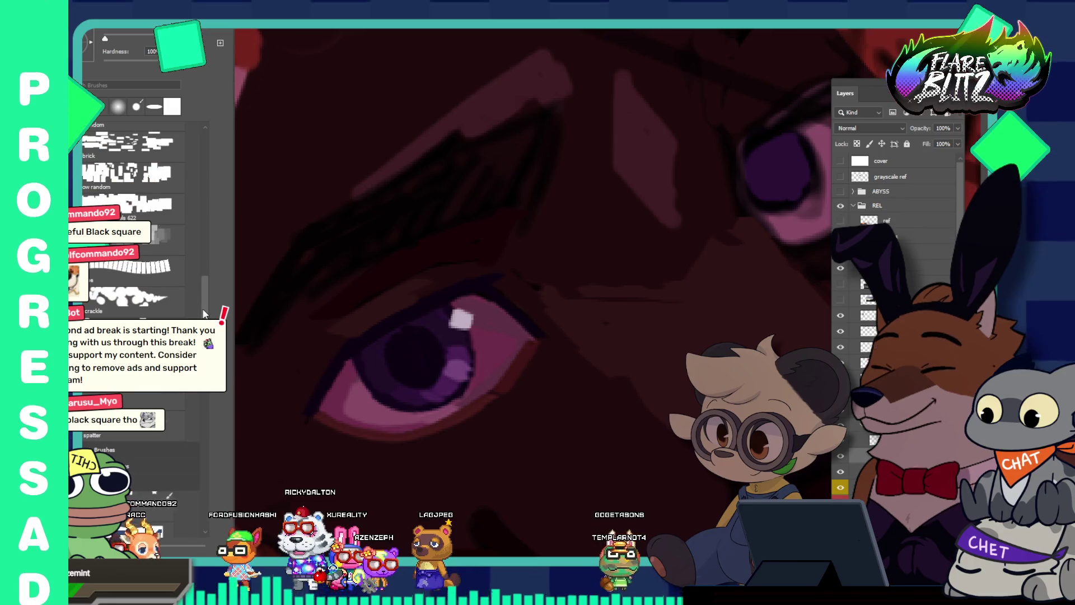
scroll(205, 147, up, 5)
scroll(205, 144, up, 5)
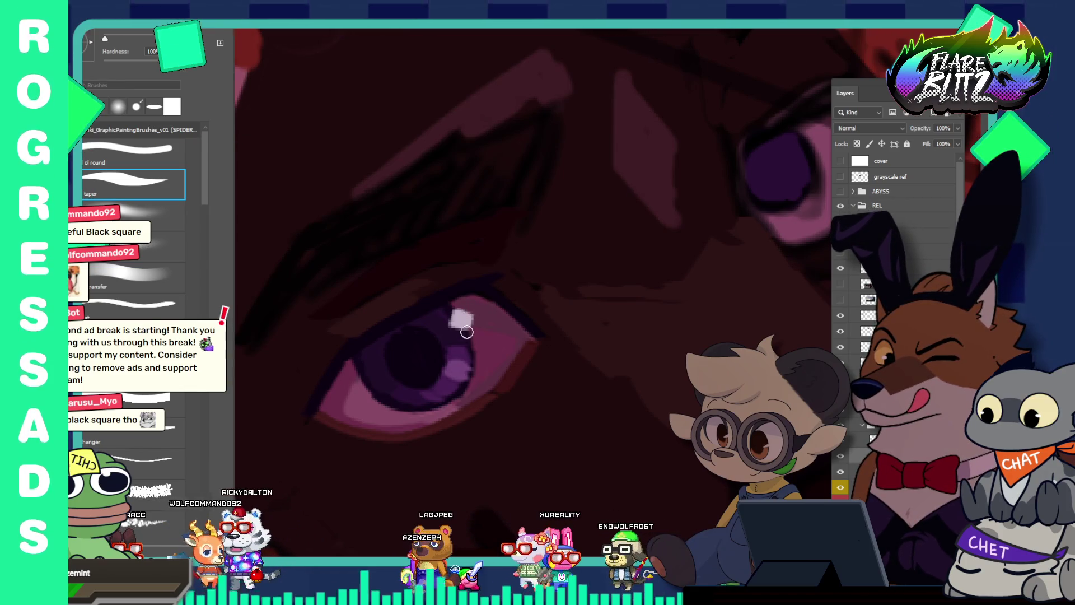
key(F5)
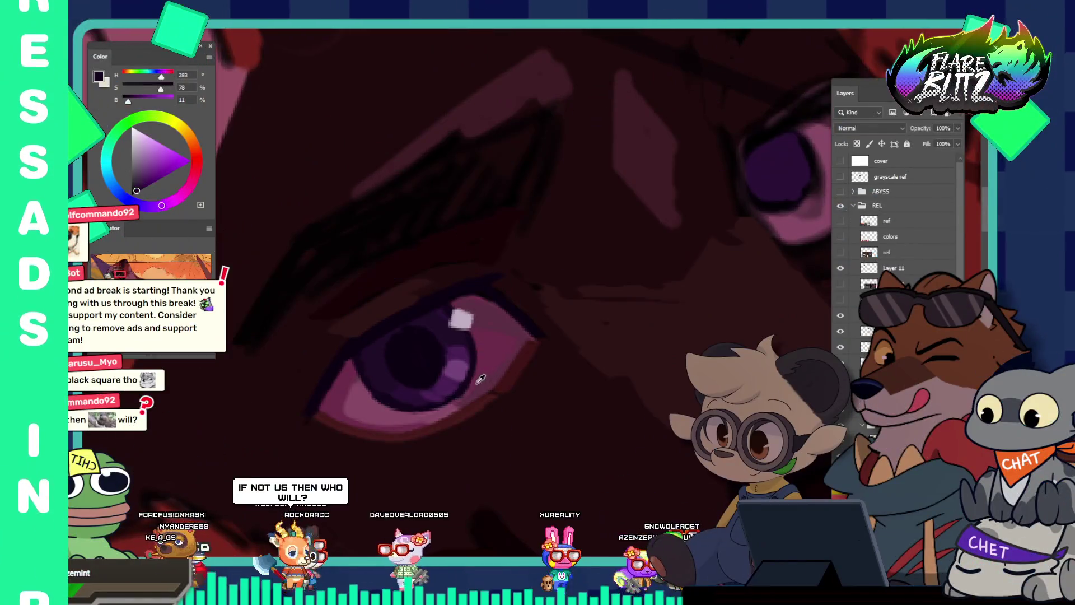
alt+click(480, 380)
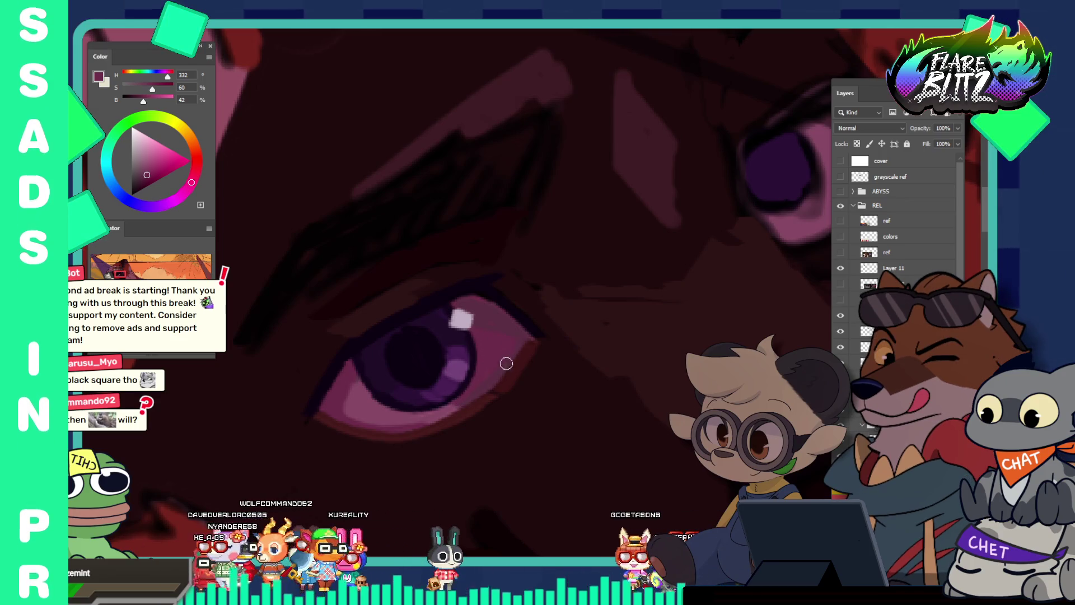
Step: Zoom out to view the whole artwork, then zoom back in close on the violet eyes
drag(501, 344, 421, 288)
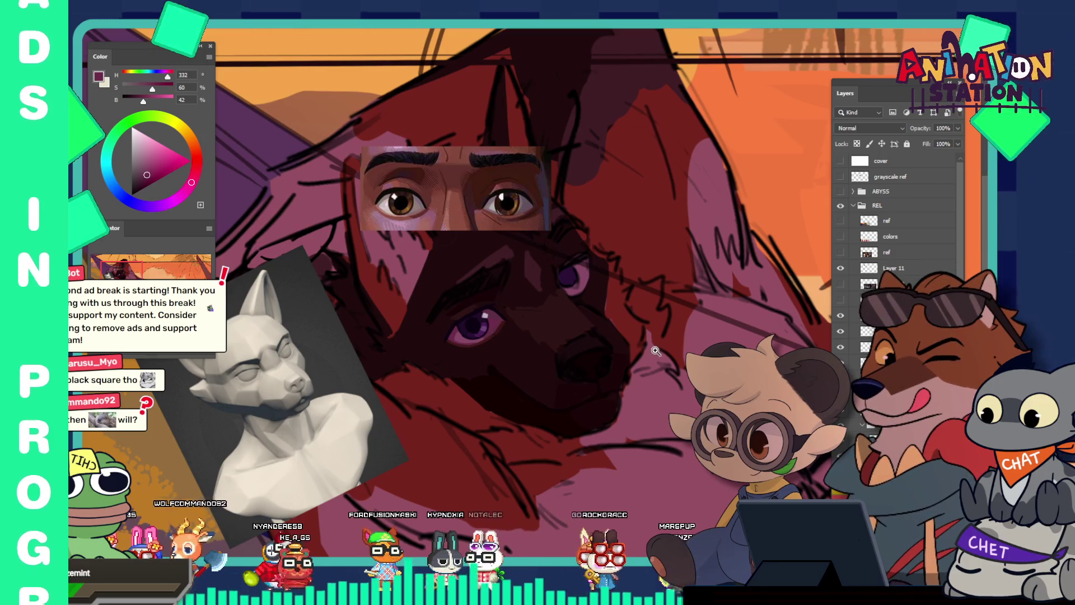
drag(582, 310, 610, 292)
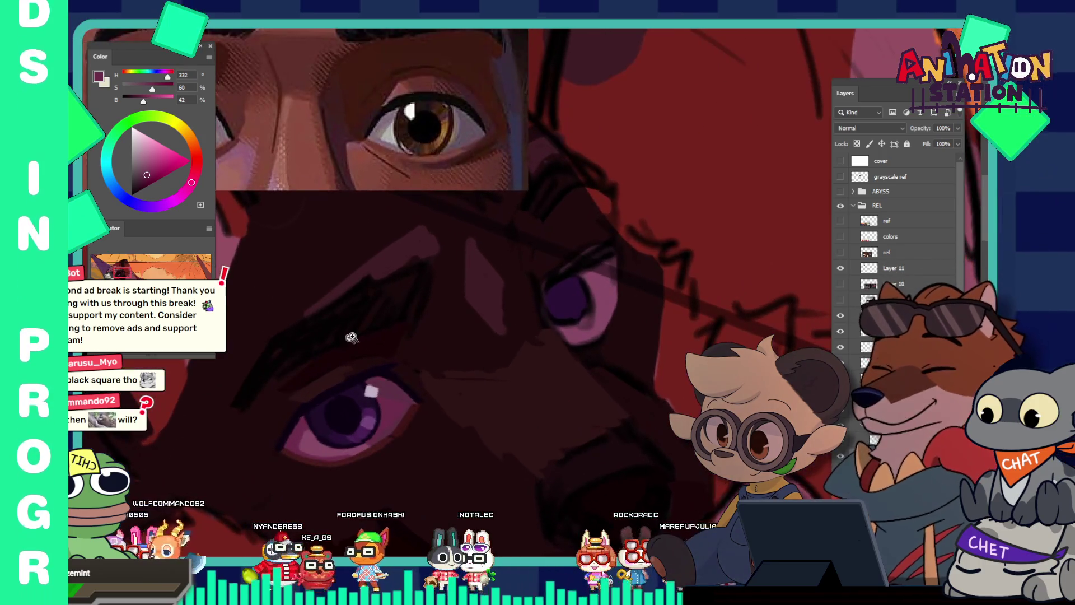
mouse_move(470, 319)
mouse_down()
mouse_move(446, 288)
mouse_move(363, 230)
mouse_up()
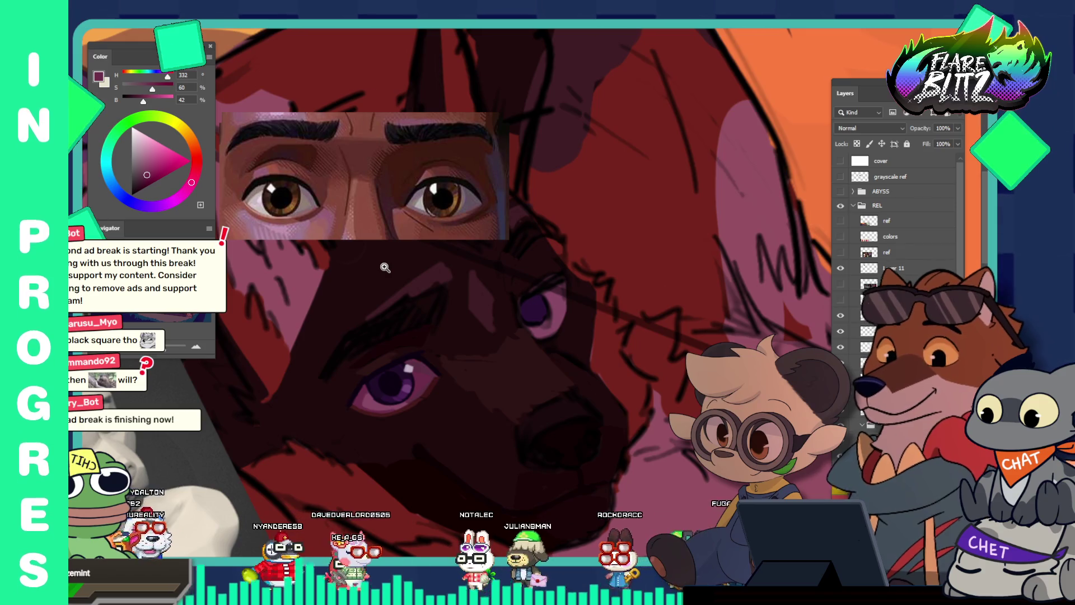
drag(423, 321, 442, 333)
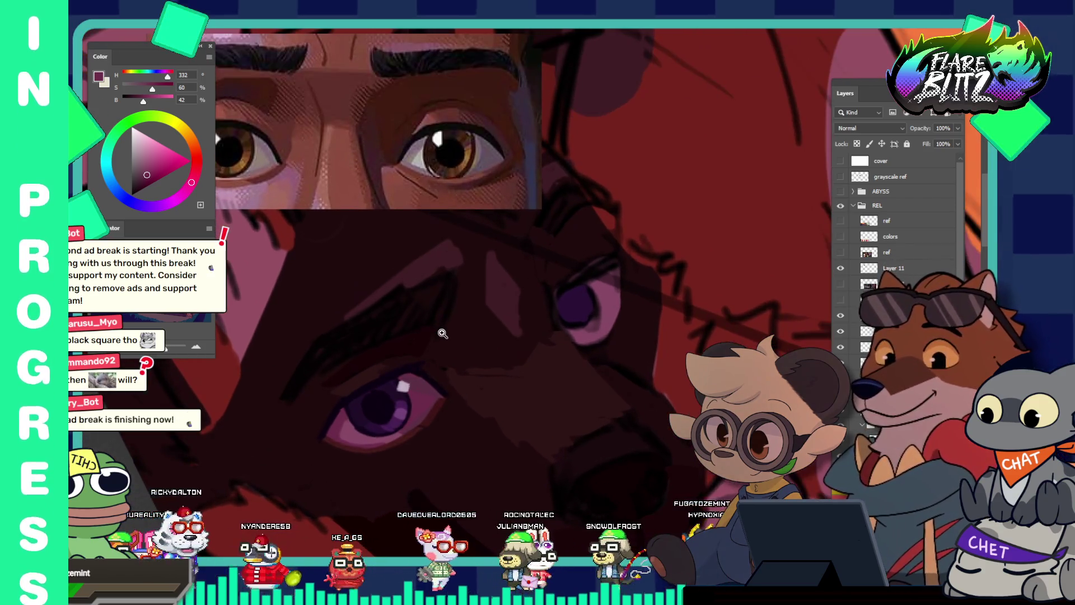